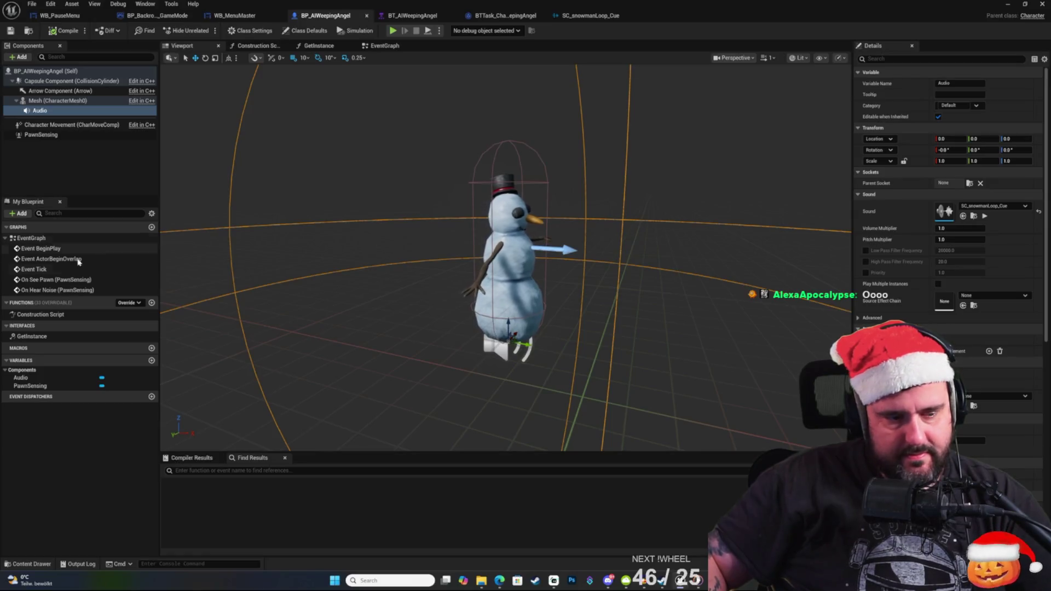
Open the Content Drawer and look through the UltimateMenu Blueprints and Data folders.
left_click(26, 565)
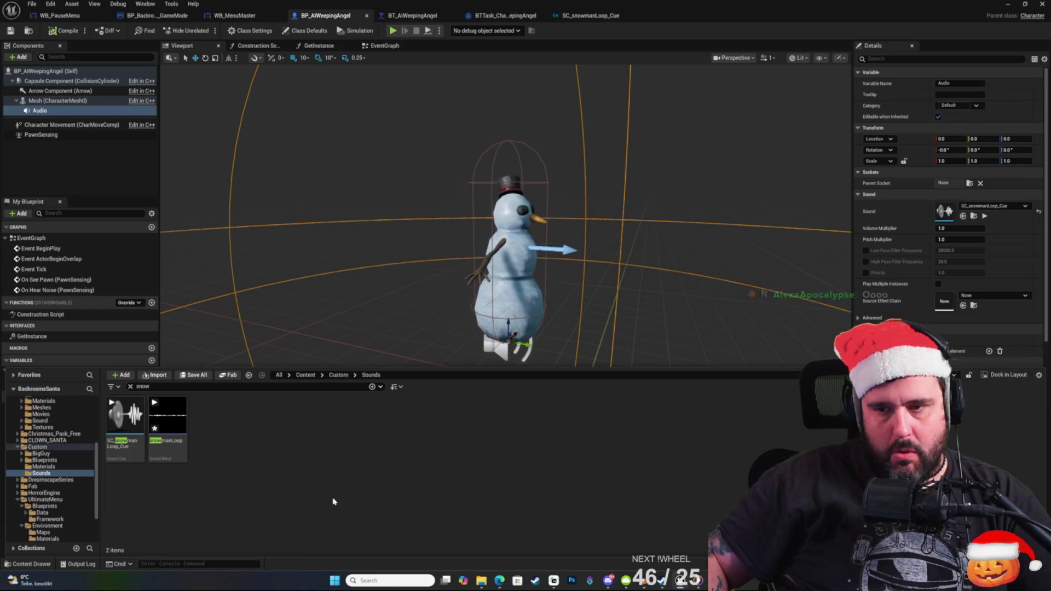
left_click(44, 506)
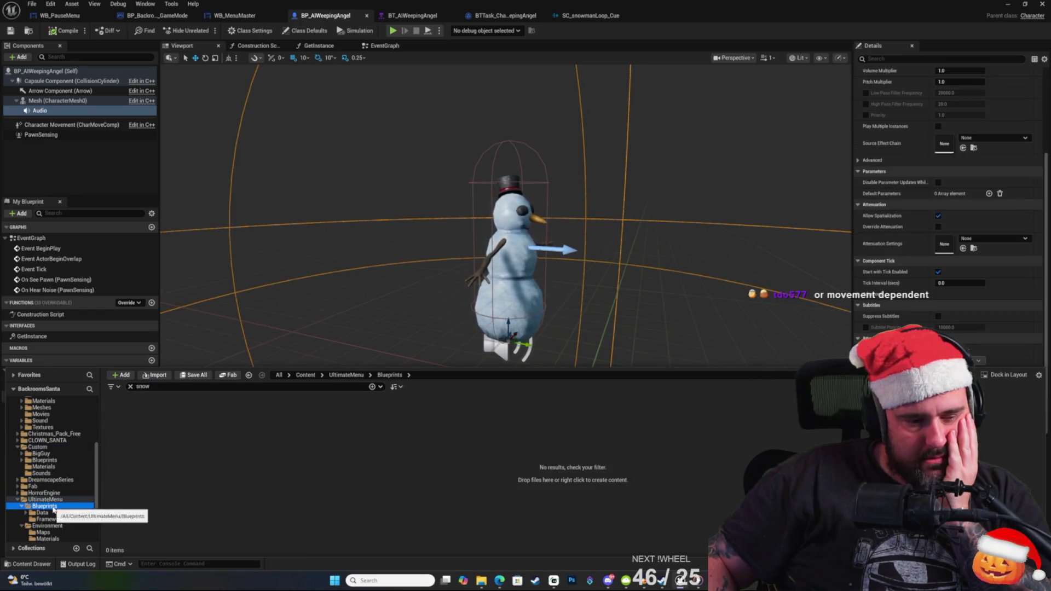
left_click(43, 513)
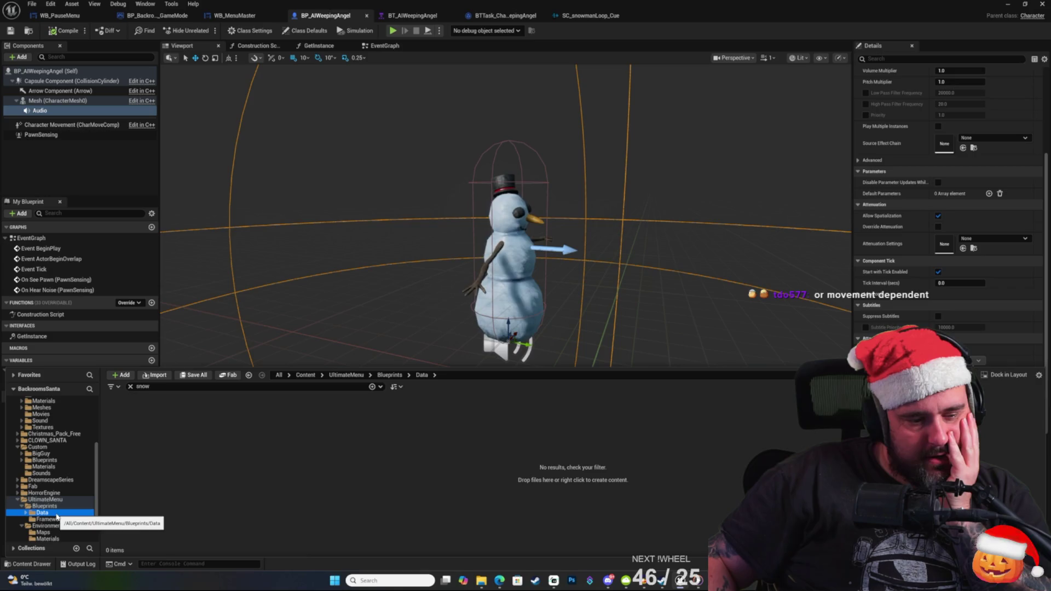
scroll(55, 475, "up", 5)
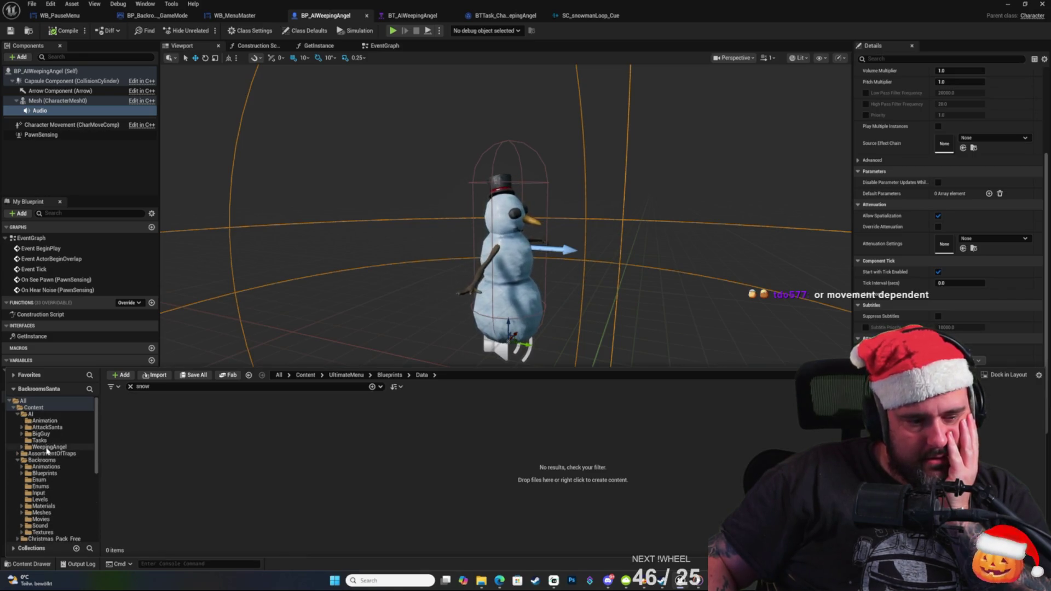
Go to AI/WeepingAngel, clear the 'snow' filter, and open ABP_WeepingAngelAI from Animation.
left_click(47, 446)
left_click(23, 447)
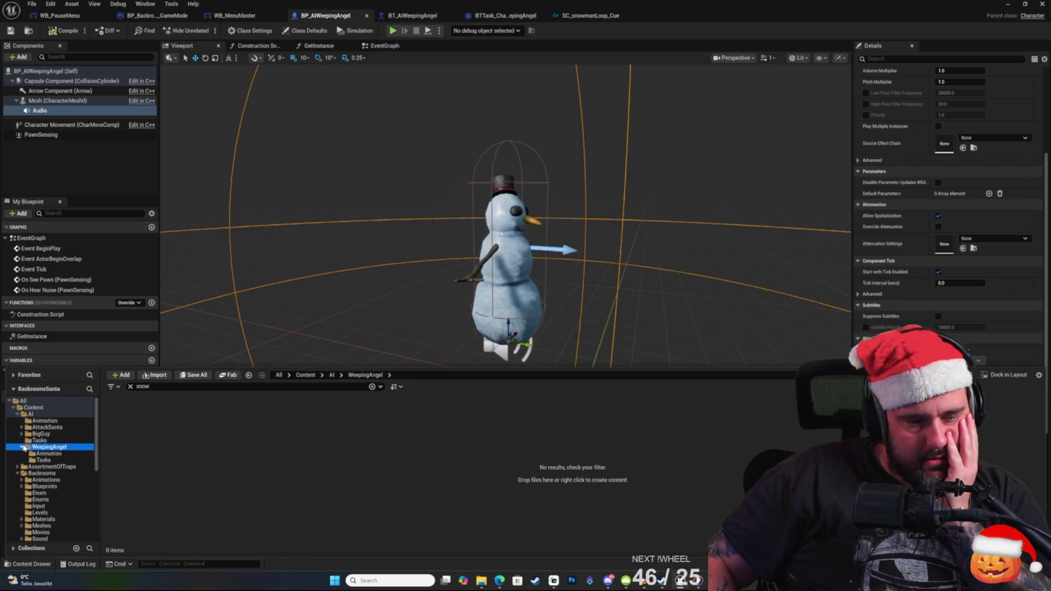
left_click(131, 387)
double_click(124, 419)
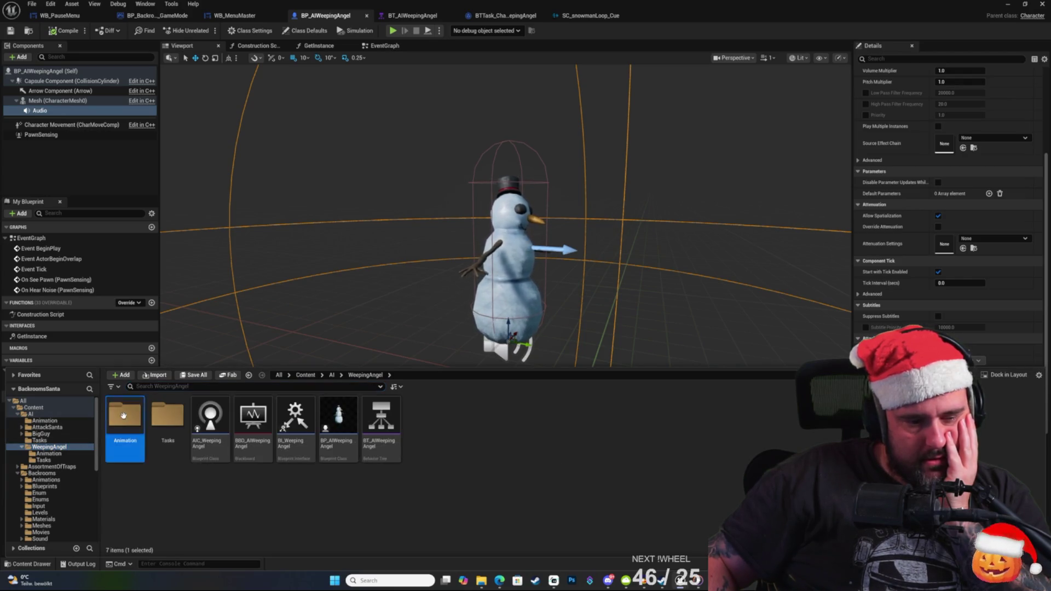
double_click(121, 426)
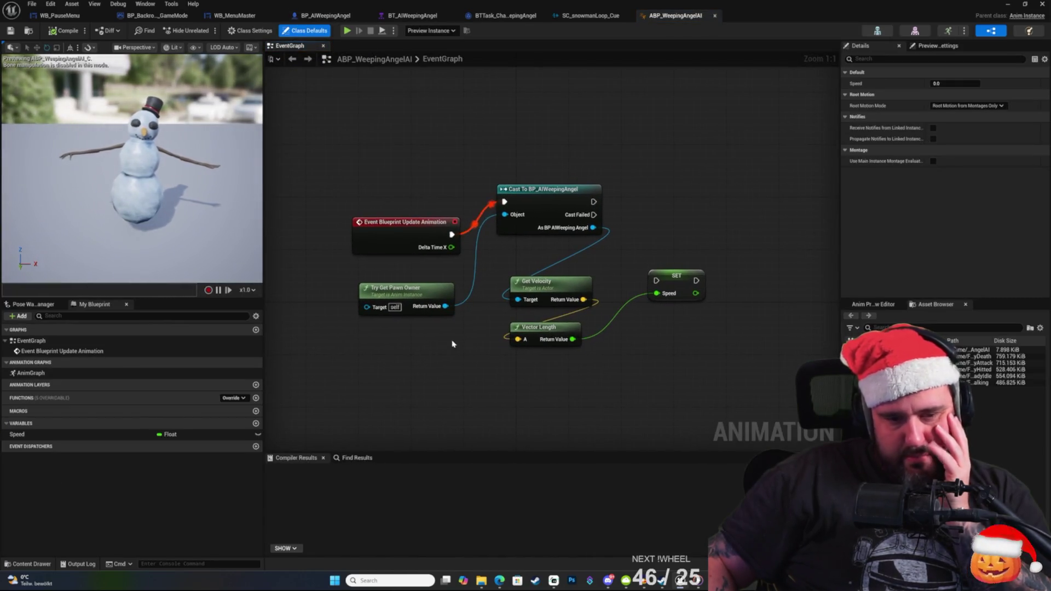
Pan around the ABP_WeepingAngelAI event graph, opening and dismissing the actions list.
left_click_drag(695, 348, 692, 381)
mouse_move(684, 310)
left_mouse_down()
mouse_move(684, 274)
mouse_move(668, 250)
left_mouse_up()
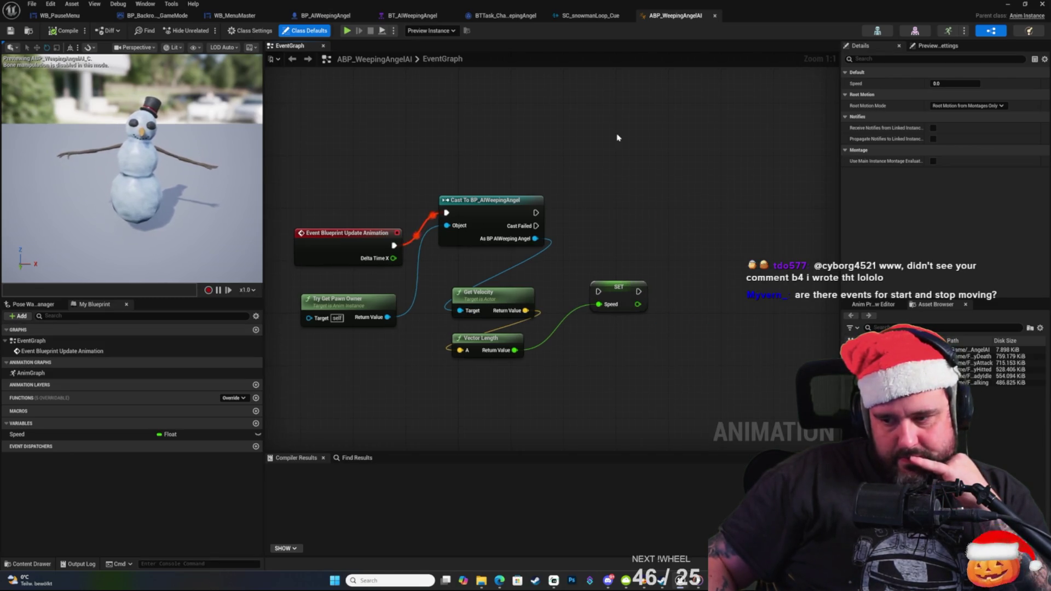
right_click(701, 248)
left_click(649, 183)
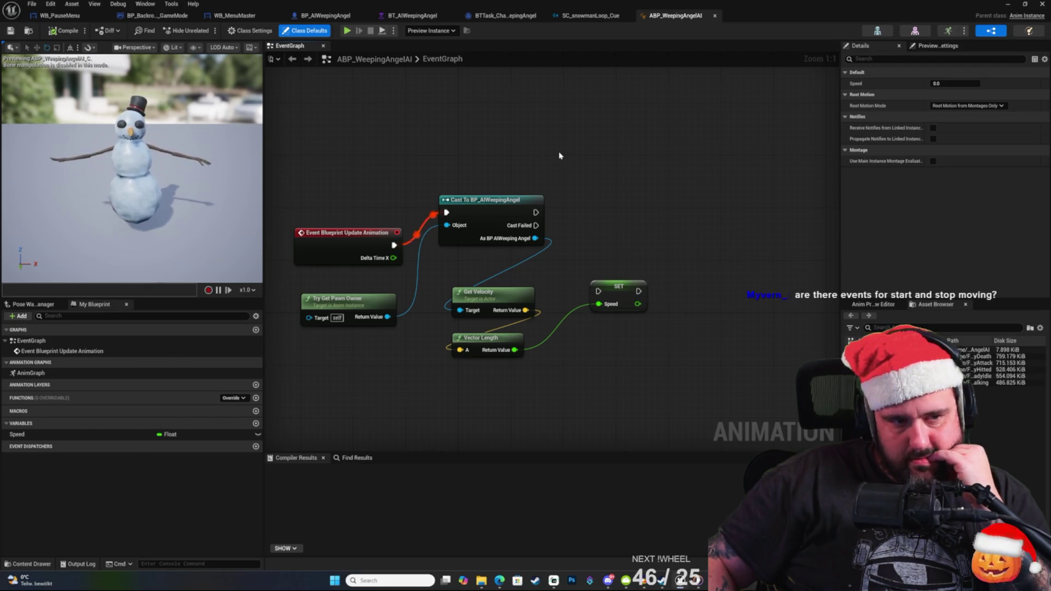
right_click(624, 163)
left_click(545, 142)
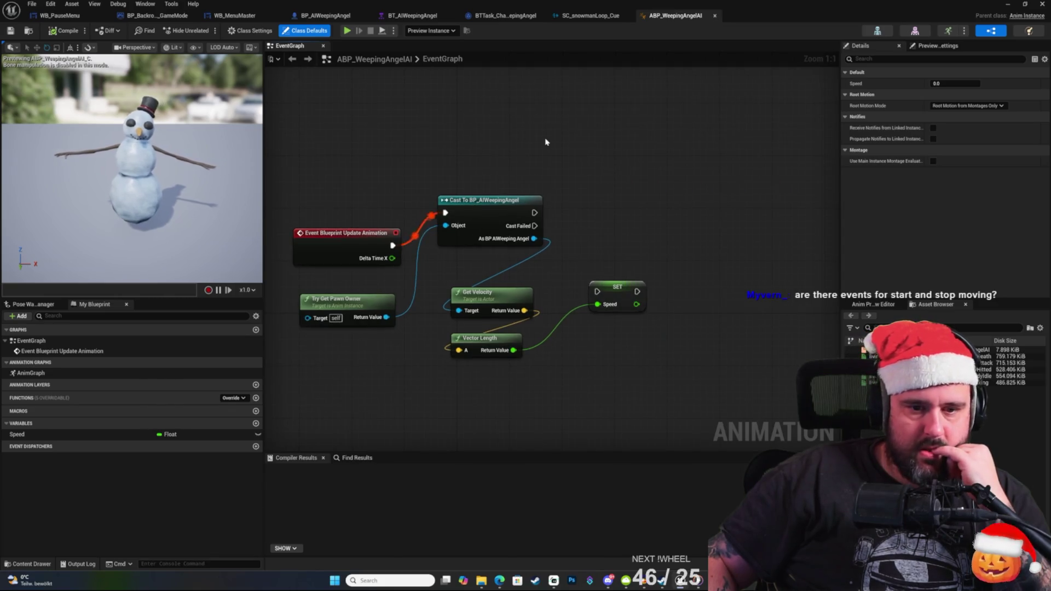
left_click_drag(621, 169, 607, 169)
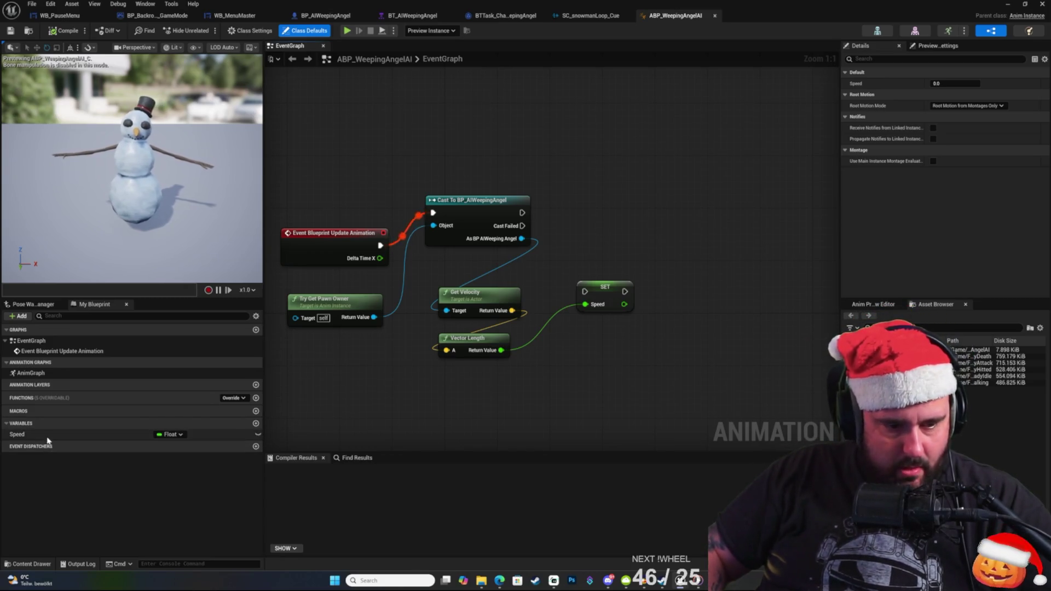
Center the SET Speed node and drag a new wire from its Speed output.
right_click(602, 383)
right_click(521, 384)
key("Escape")
left_click_drag(563, 394, 718, 371)
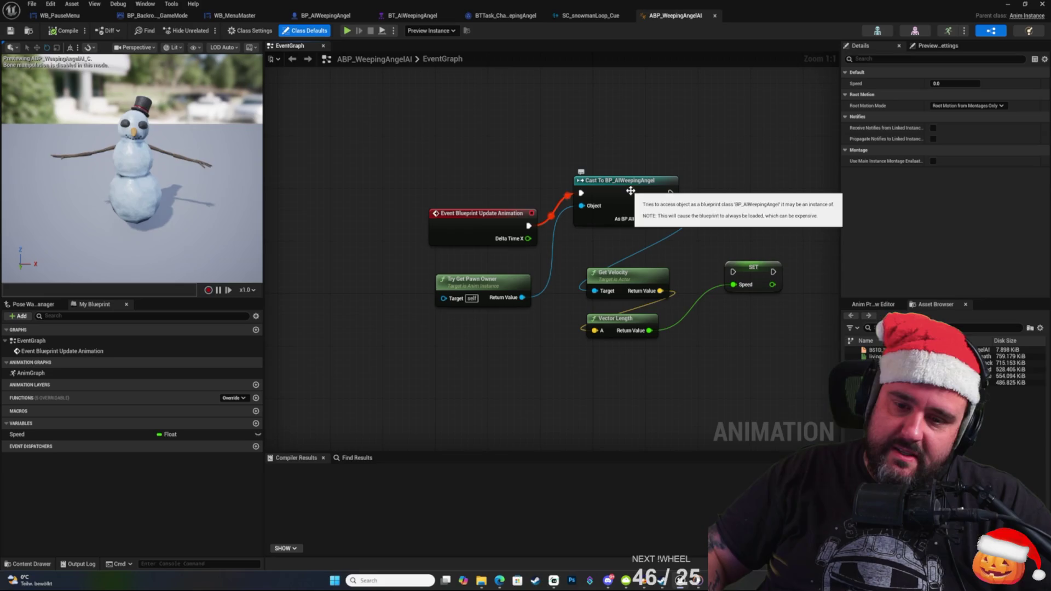
left_click_drag(835, 284, 701, 318)
mouse_move(625, 303)
left_mouse_down()
mouse_move(598, 253)
mouse_move(547, 276)
mouse_move(552, 287)
mouse_move(564, 262)
left_mouse_up()
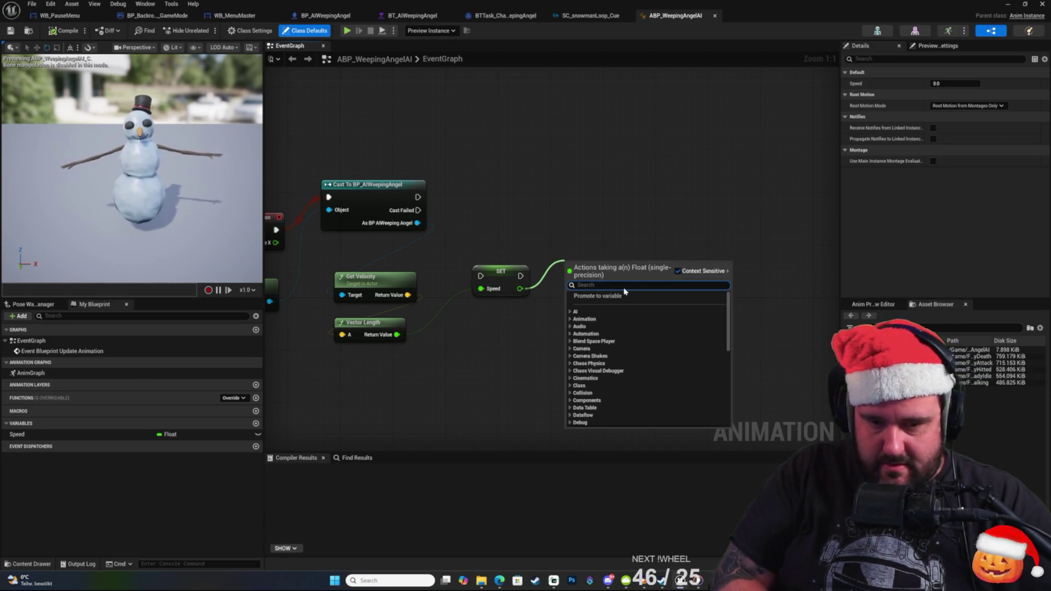
Add a Greater (>) comparison node fed by the Speed output.
type(">")
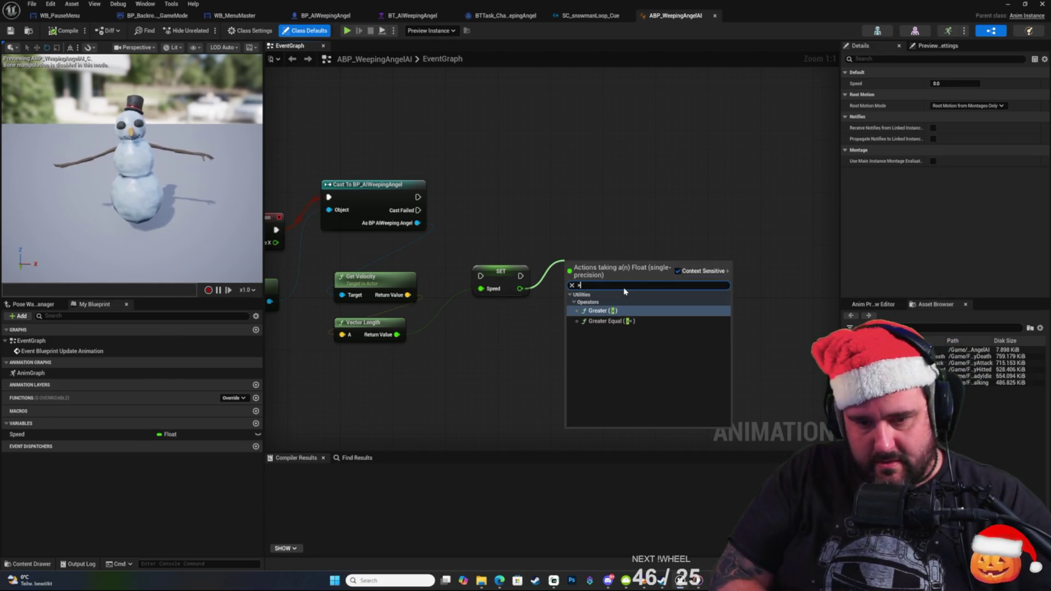
key("Return")
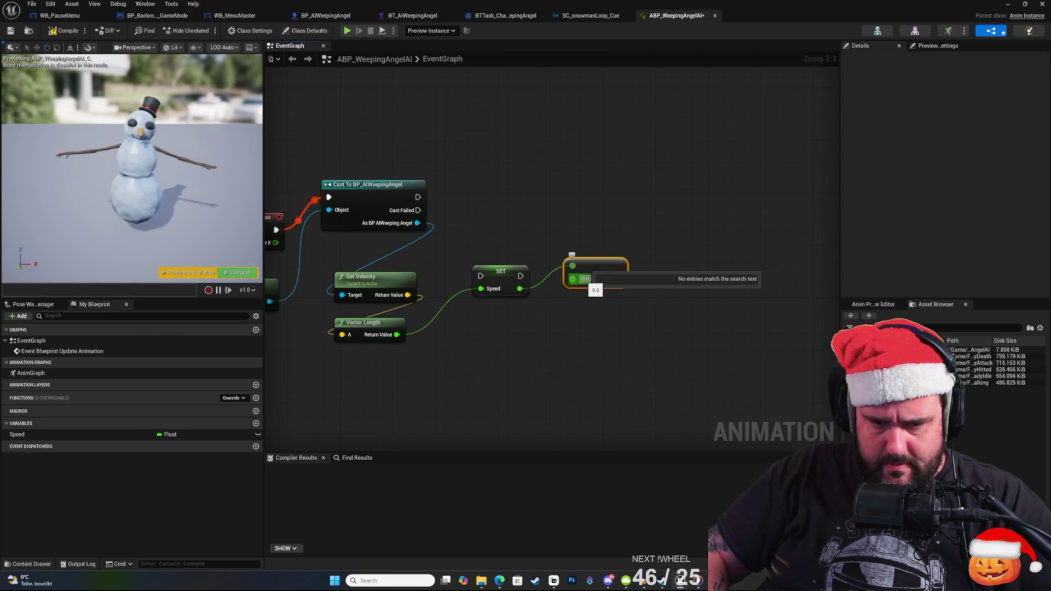
mouse_move(596, 274)
left_mouse_down()
mouse_move(589, 267)
mouse_move(645, 219)
mouse_move(633, 224)
left_mouse_up()
type("branch")
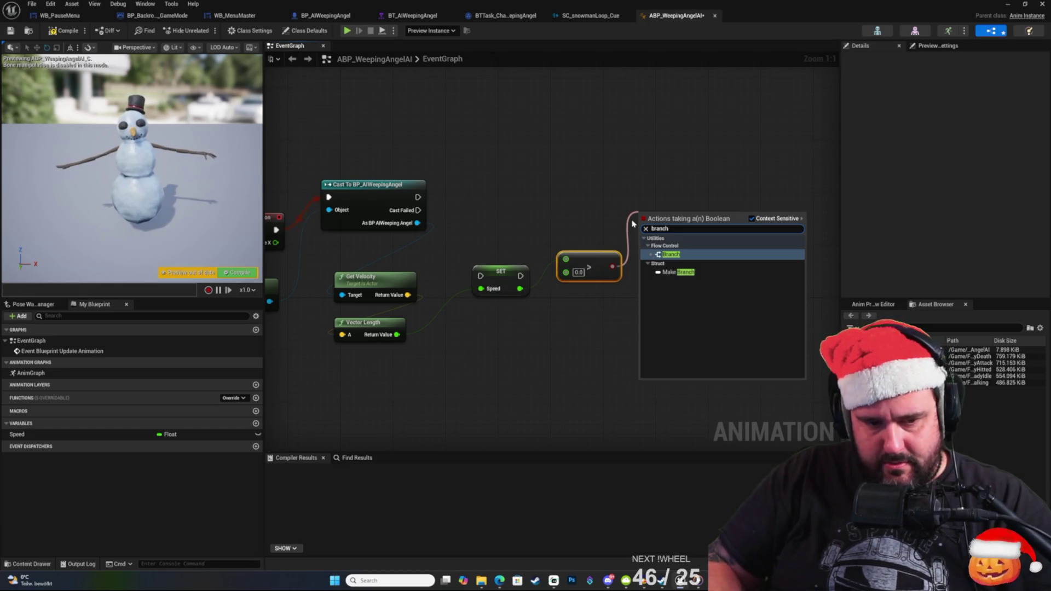
left_click(568, 170)
mouse_move(567, 169)
left_mouse_down()
mouse_move(746, 183)
mouse_move(723, 202)
mouse_move(684, 195)
left_mouse_up()
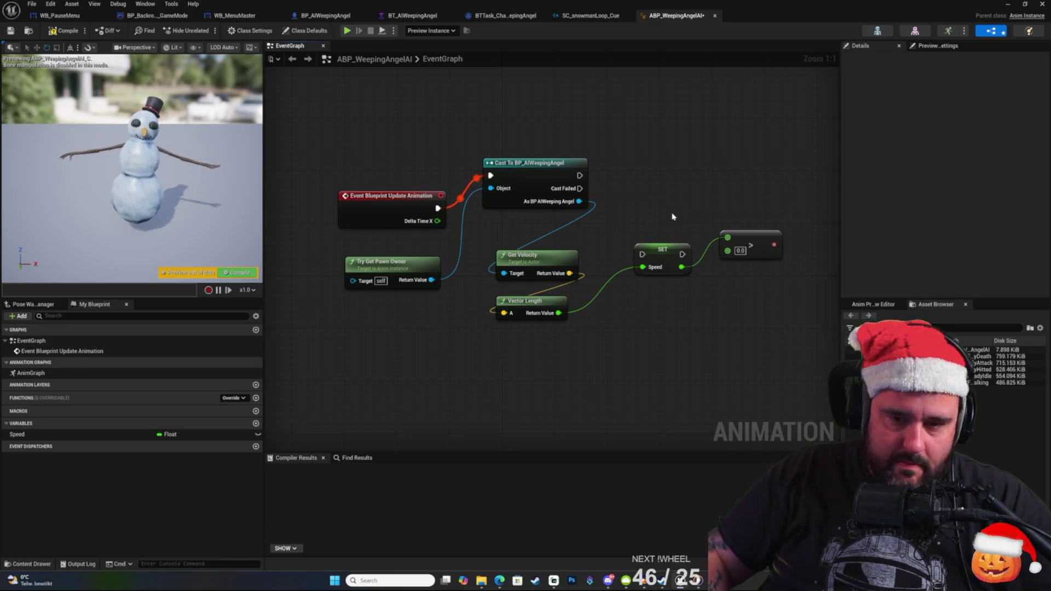
Wire the cast's exec output into SET Speed and compile the blueprint.
left_click_drag(580, 176, 642, 254)
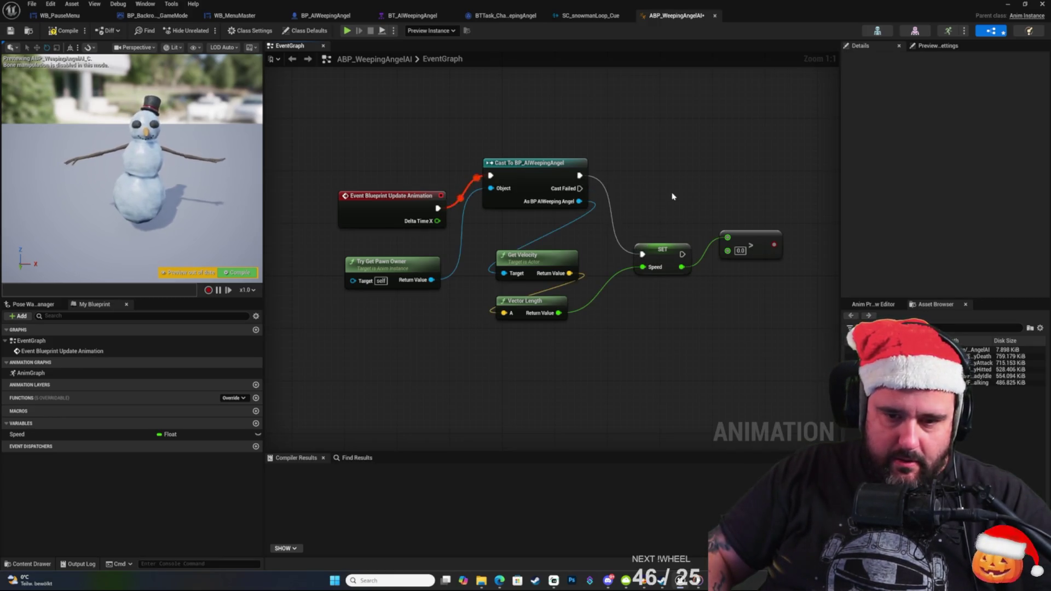
mouse_move(676, 174)
left_mouse_down()
mouse_move(620, 175)
mouse_move(586, 196)
left_mouse_up()
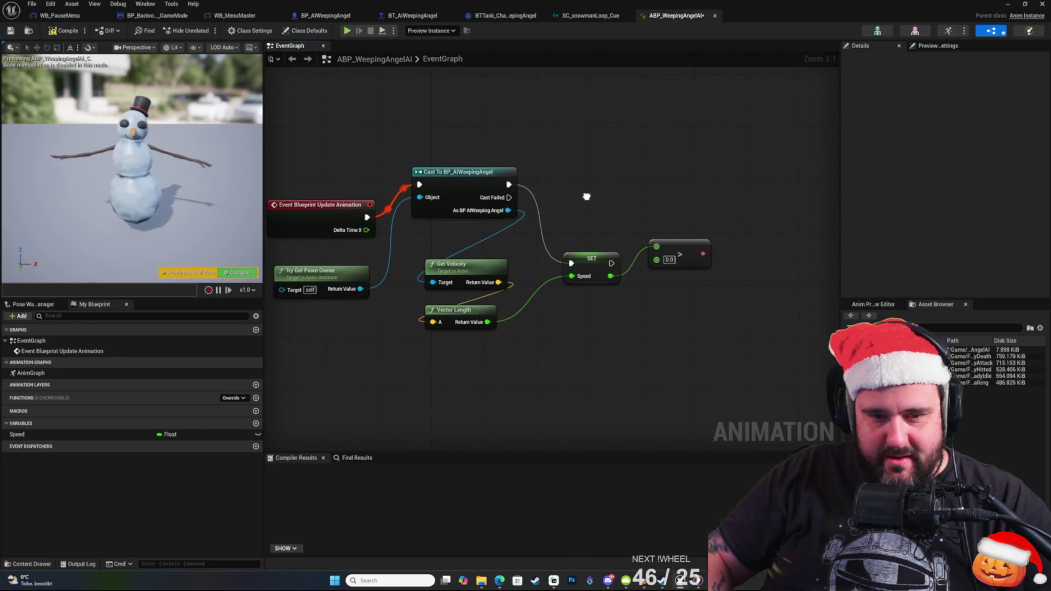
left_click(10, 31)
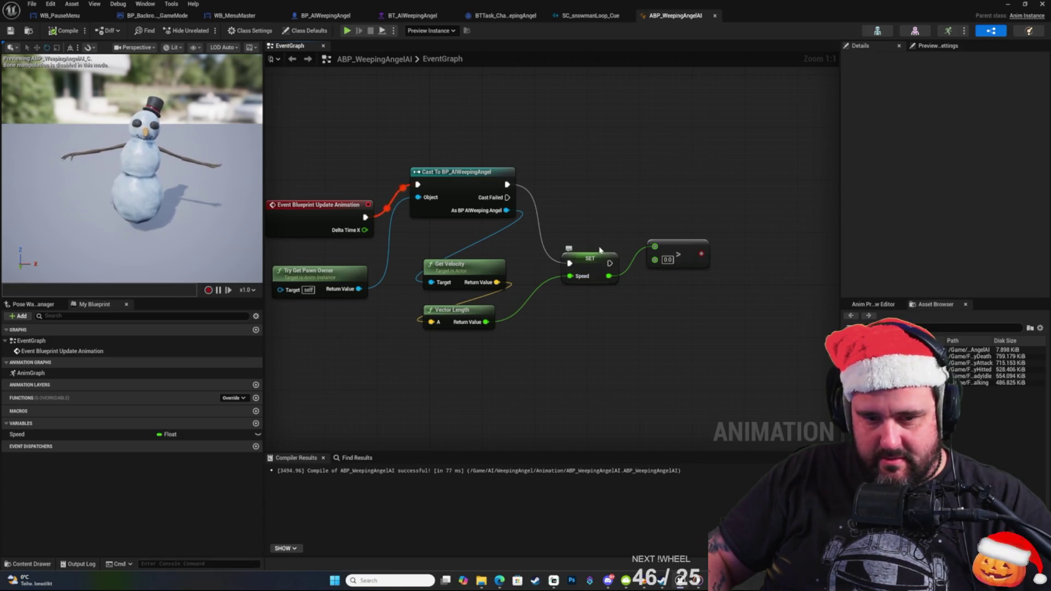
Add a Branch driven by the Speed > 0 result and run it after SET Speed.
left_click_drag(606, 215, 583, 218)
right_click(566, 246)
left_click(656, 202)
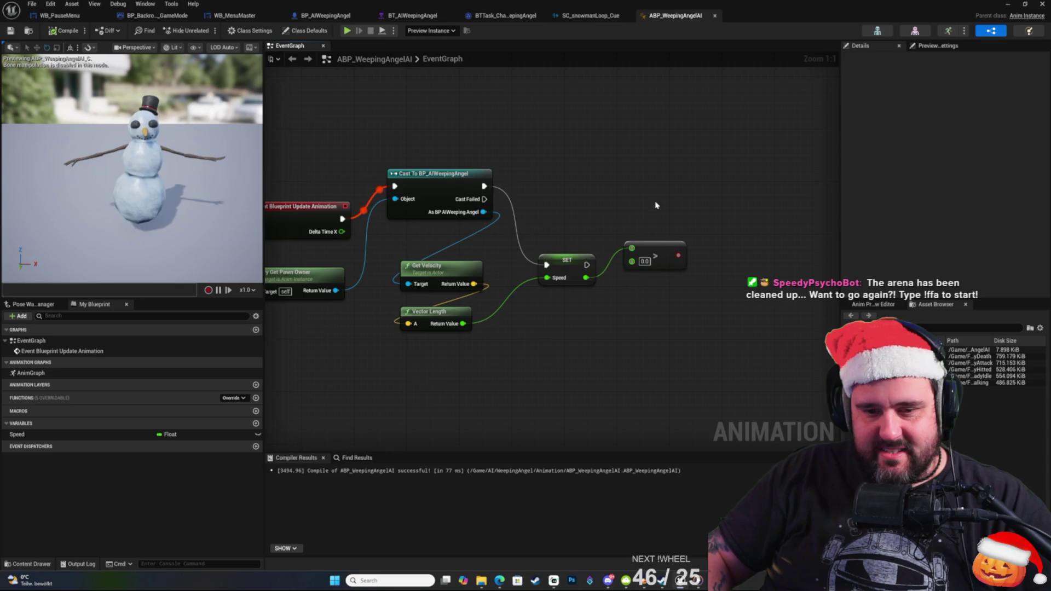
left_click(664, 247)
left_click_drag(725, 230, 663, 244)
mouse_move(602, 267)
left_mouse_down()
mouse_move(601, 314)
mouse_move(644, 248)
left_mouse_up()
type("branch")
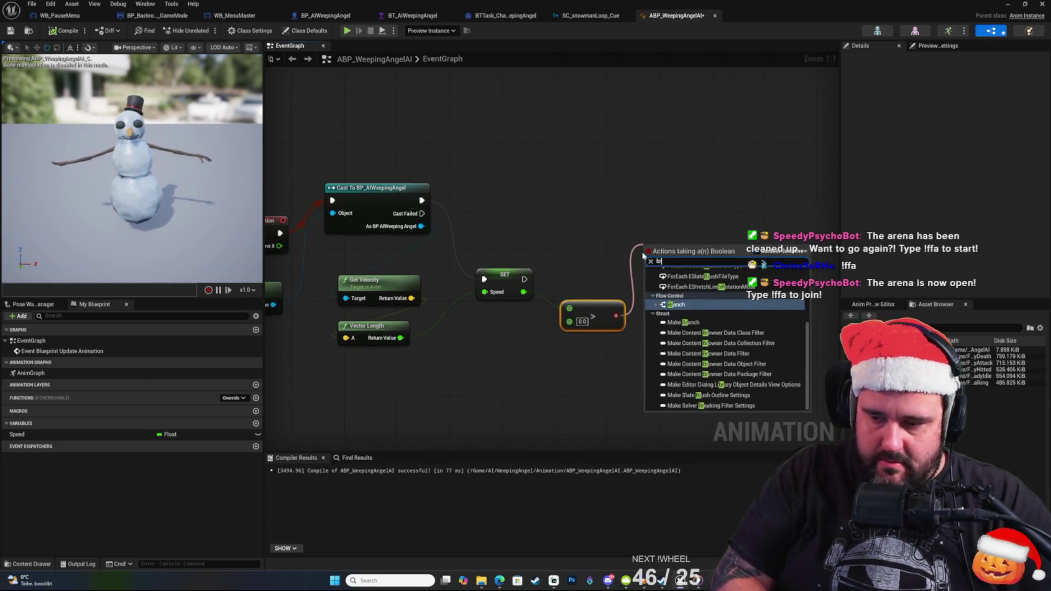
key("Return")
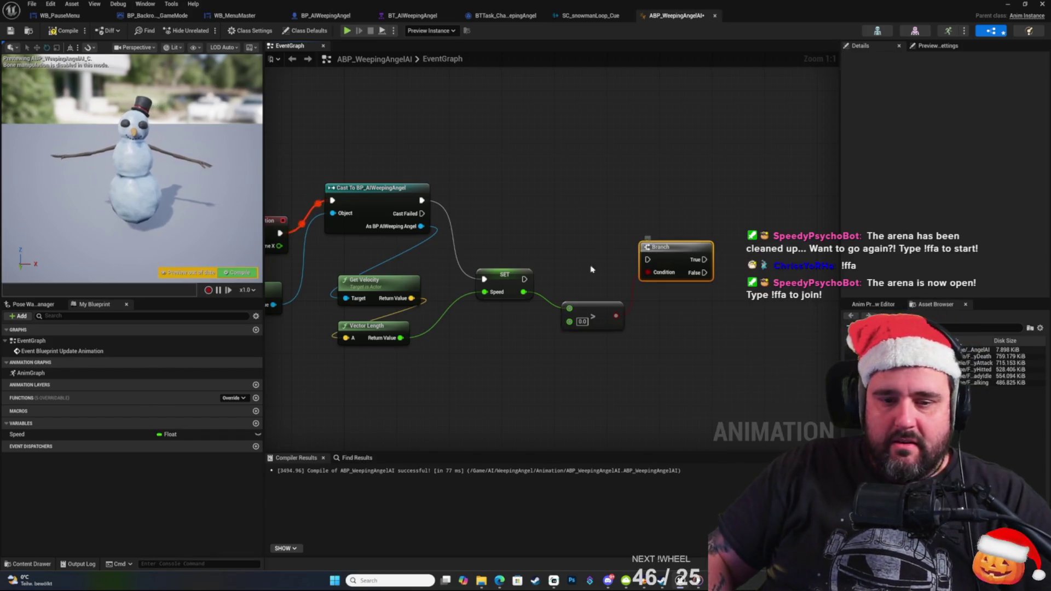
mouse_move(524, 274)
left_mouse_down()
mouse_move(583, 304)
mouse_move(654, 260)
mouse_move(558, 246)
left_mouse_up()
left_click(516, 234)
mouse_move(476, 204)
left_mouse_down()
mouse_move(743, 224)
mouse_move(704, 214)
mouse_move(685, 222)
mouse_move(630, 177)
left_mouse_up()
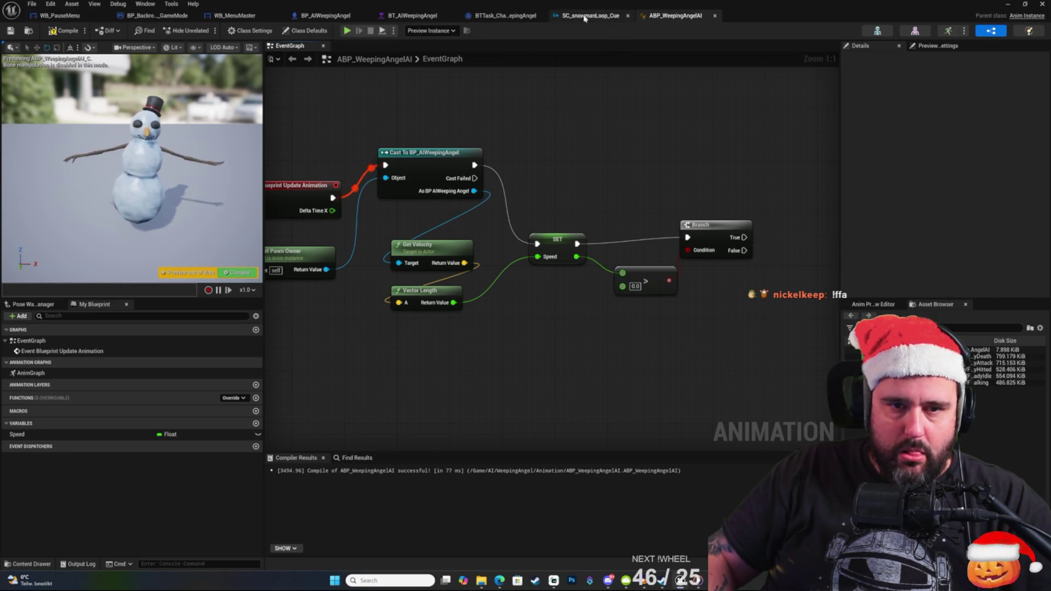
left_click(325, 15)
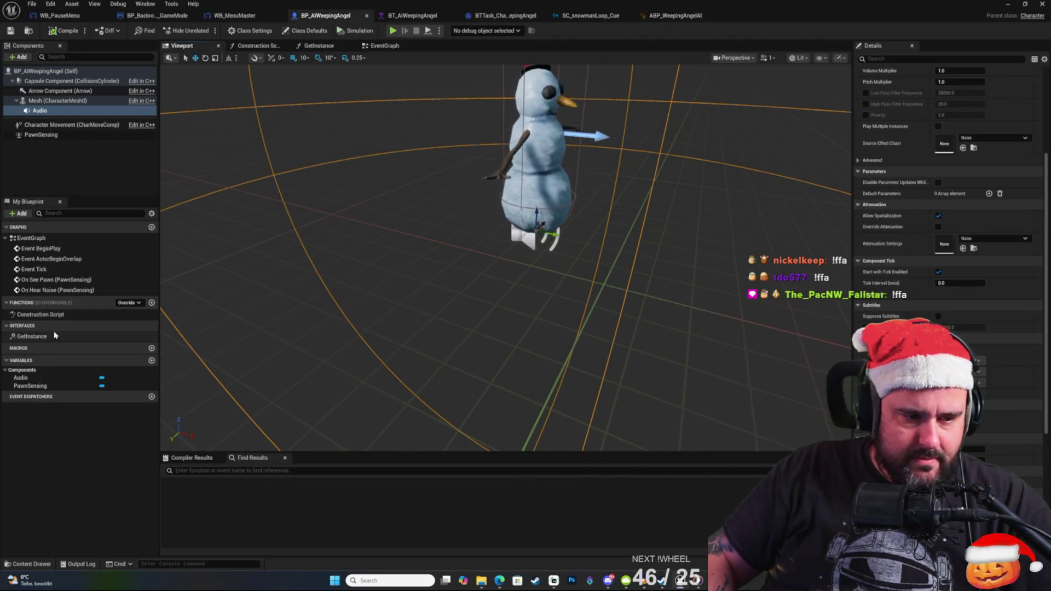
left_click(152, 303)
type("PlaySound")
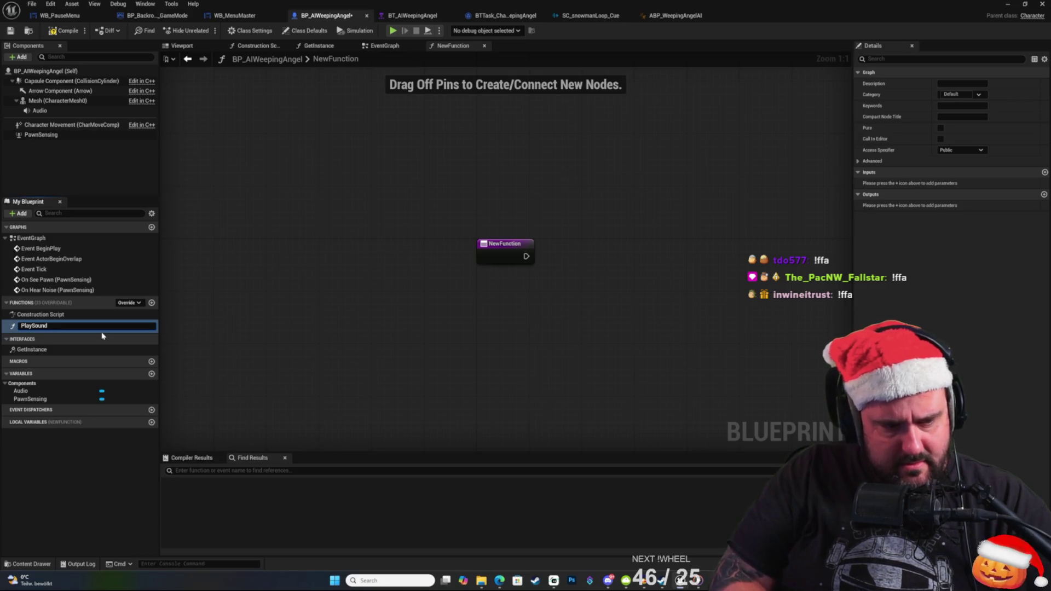
key("Return")
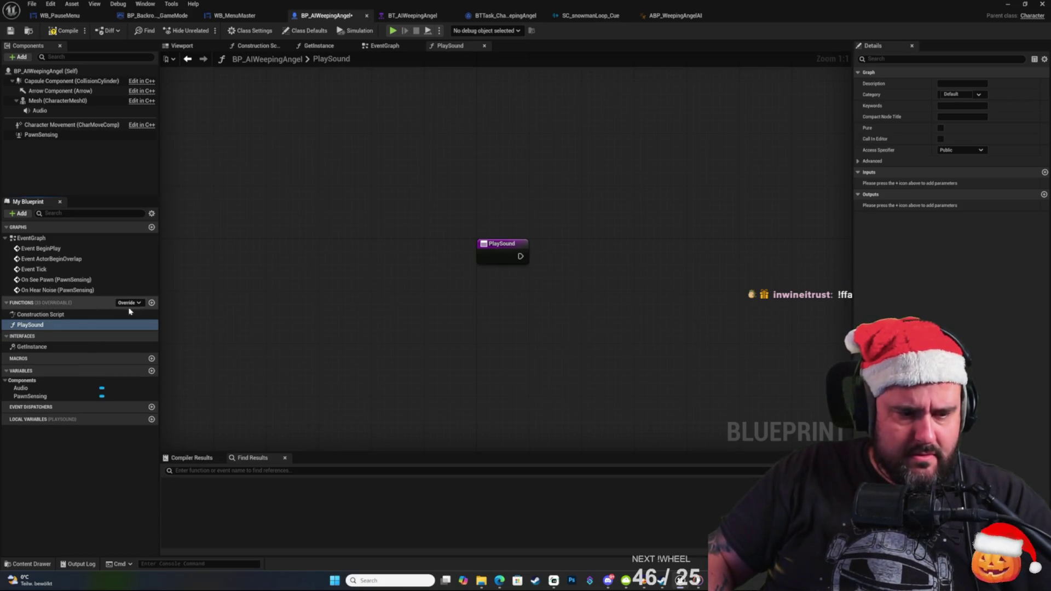
left_click(151, 303)
type("Sto")
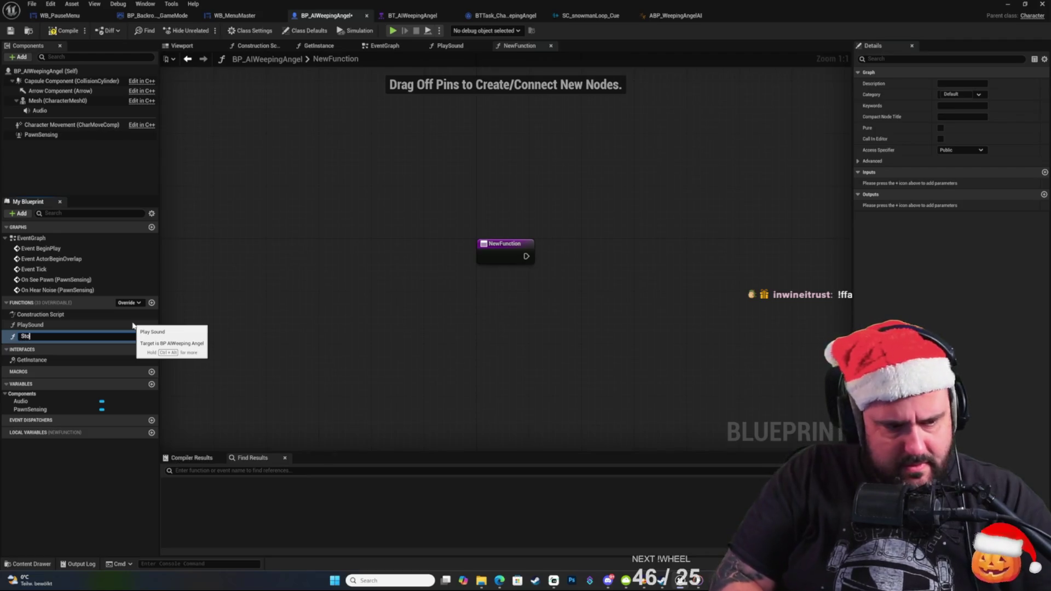
type("pSound")
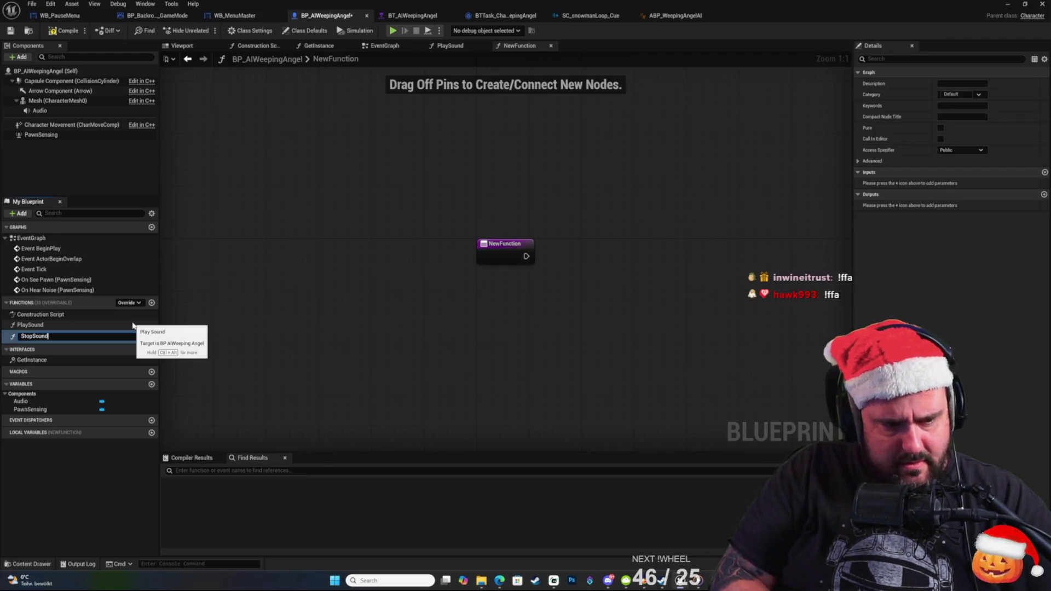
key("Return")
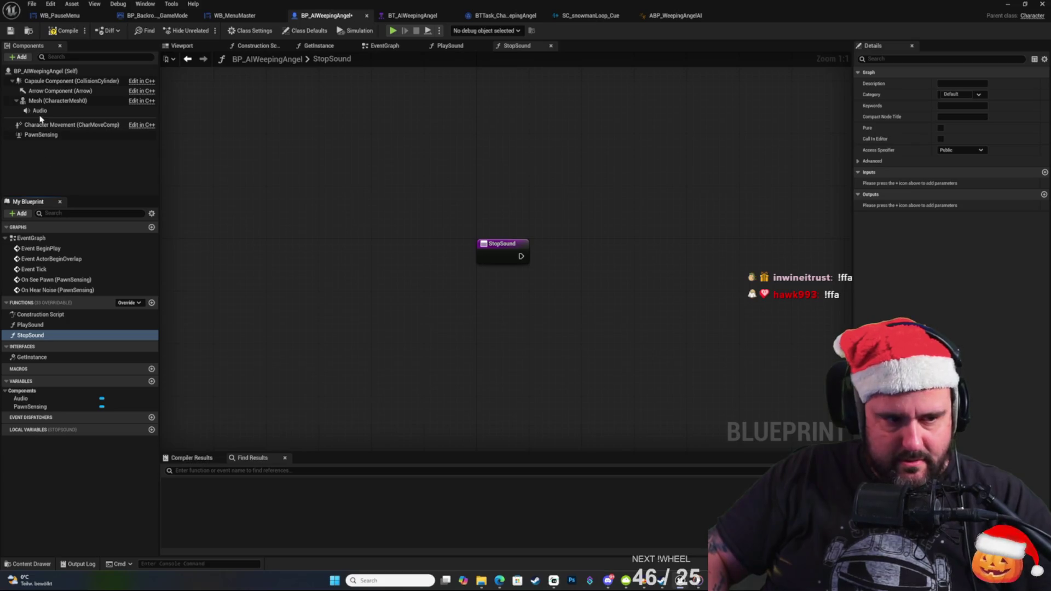
left_click(46, 336)
key("Up")
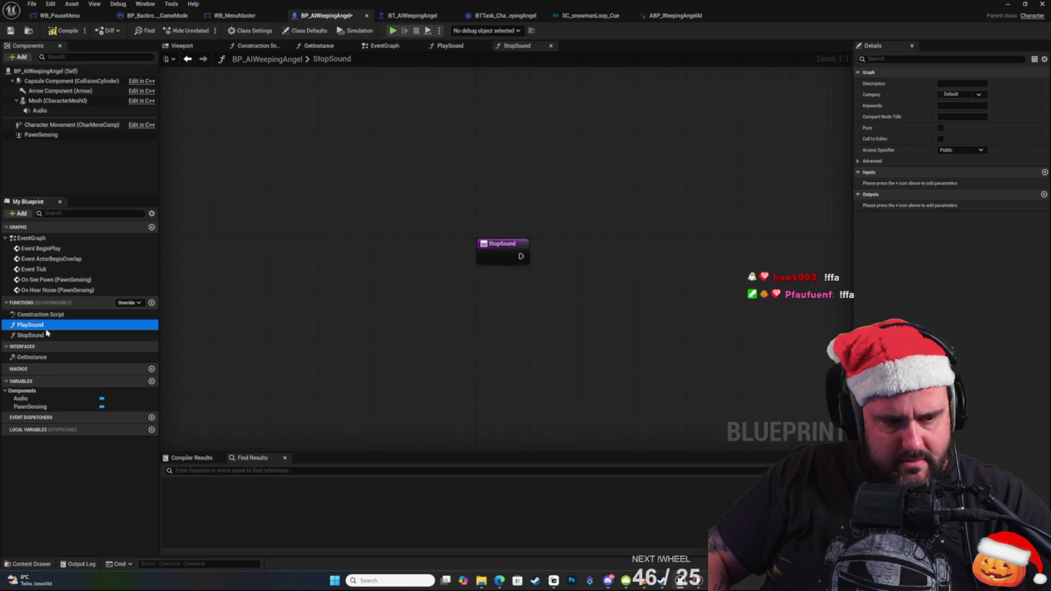
left_click(46, 336)
left_click(40, 327)
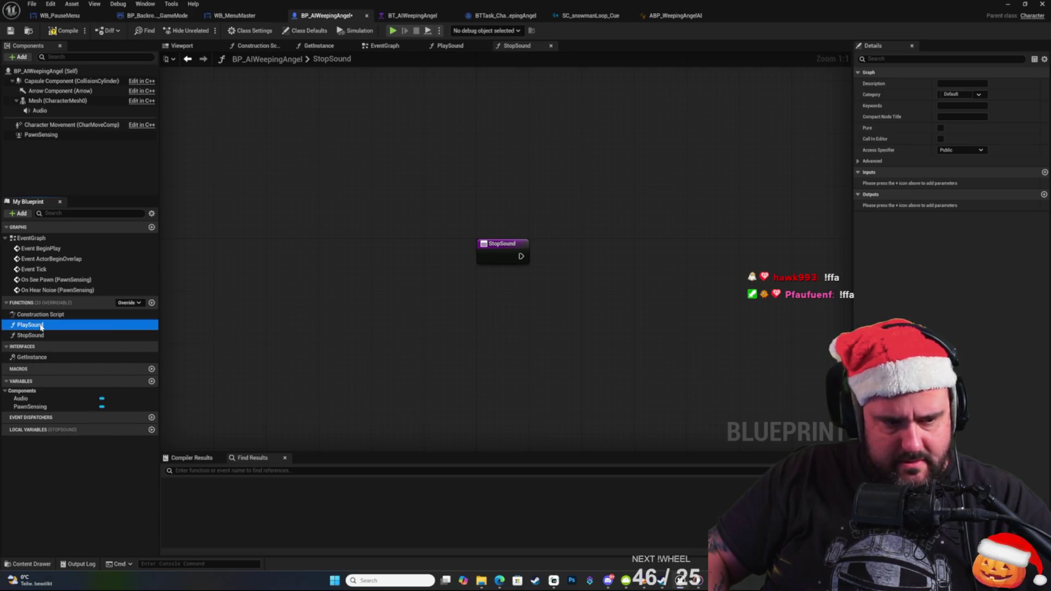
mouse_move(520, 258)
left_mouse_down()
mouse_move(633, 237)
mouse_move(630, 228)
left_mouse_up()
key("Escape")
left_click(64, 111)
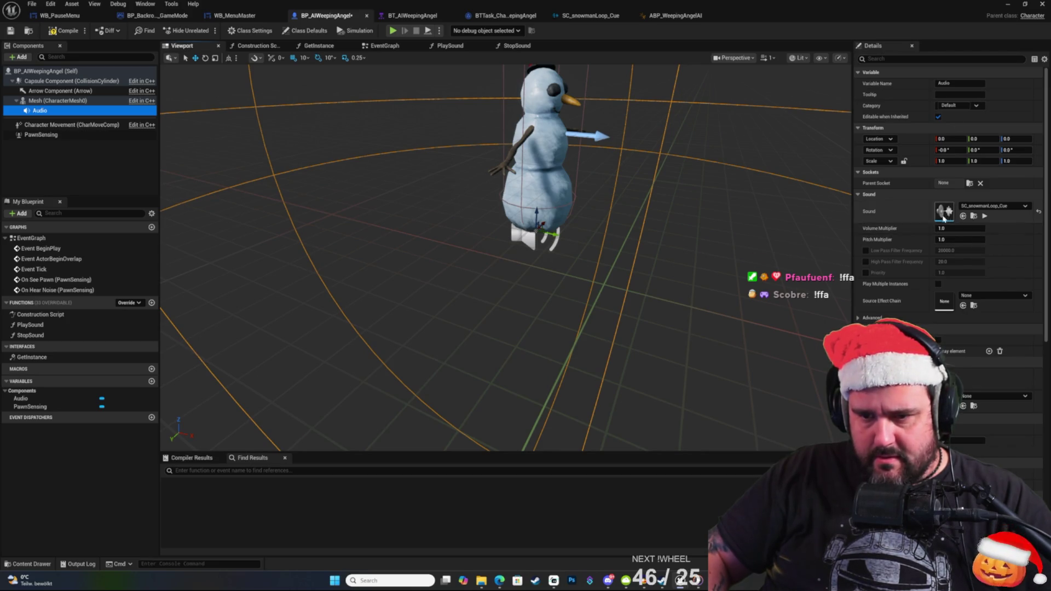
Set the Audio component's Volume Multiplier to 0.0, then place an Audio reference in PlaySound.
left_click(881, 59)
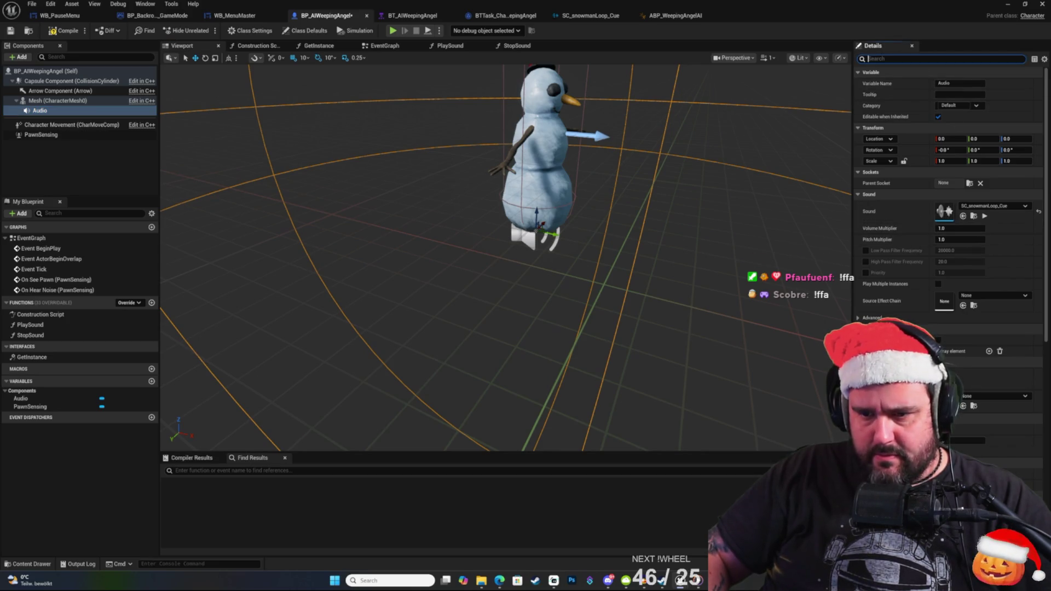
left_click(964, 228)
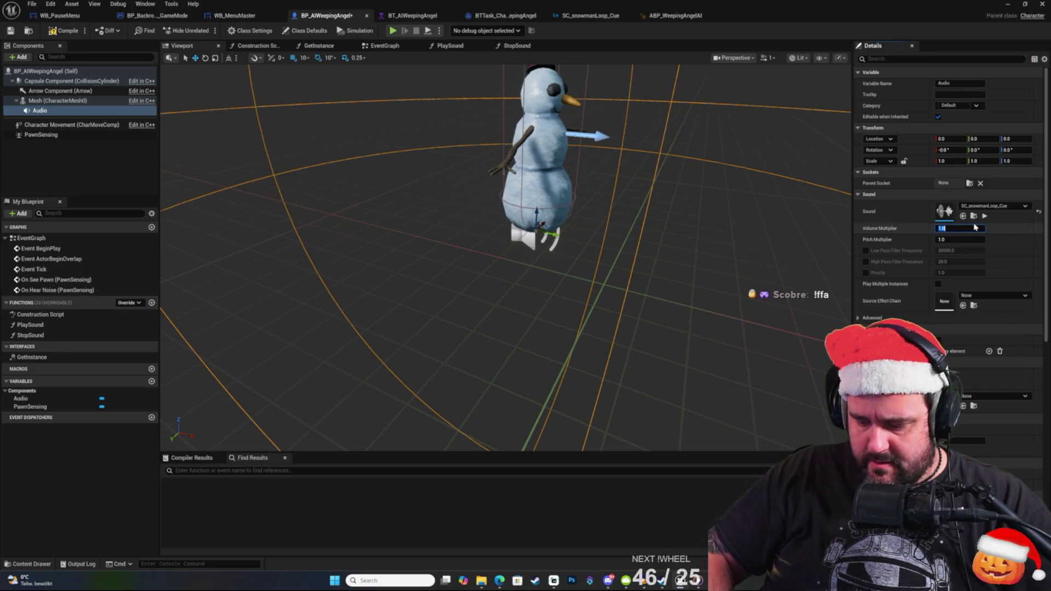
type("0")
key("Return")
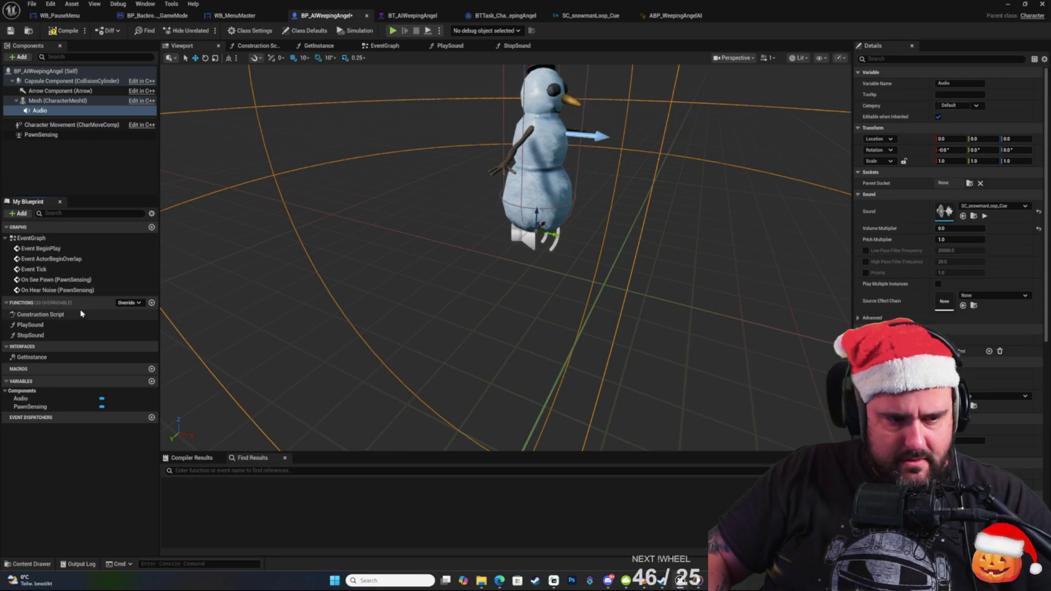
double_click(77, 324)
mouse_move(48, 110)
left_mouse_down()
mouse_move(580, 215)
mouse_move(528, 194)
left_mouse_up()
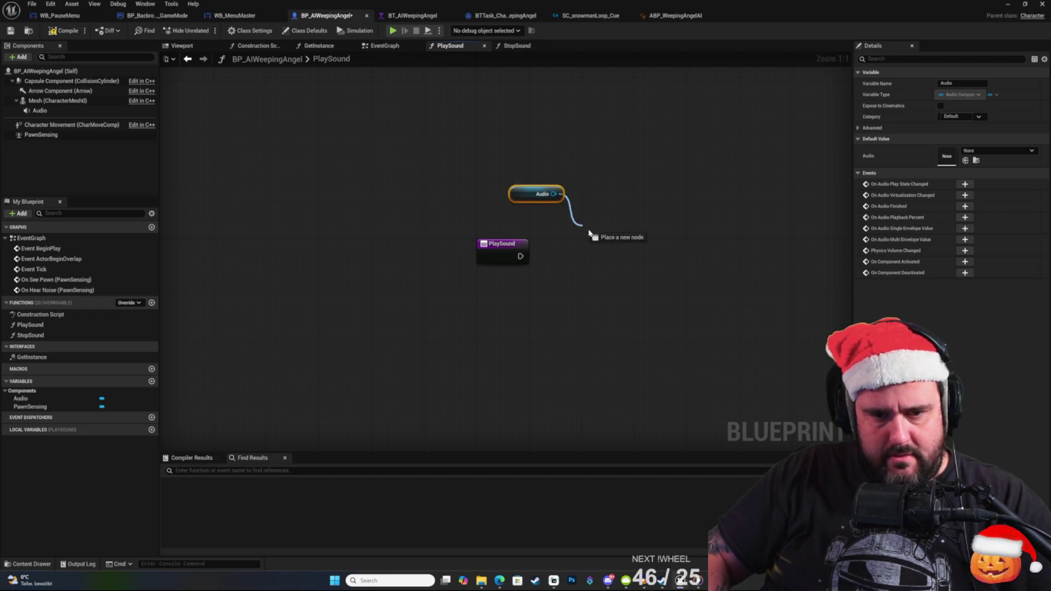
Add a Set Volume Multiplier of 1 on Audio, executed from PlaySound.
left_click_drag(574, 220, 598, 236)
type("set vo")
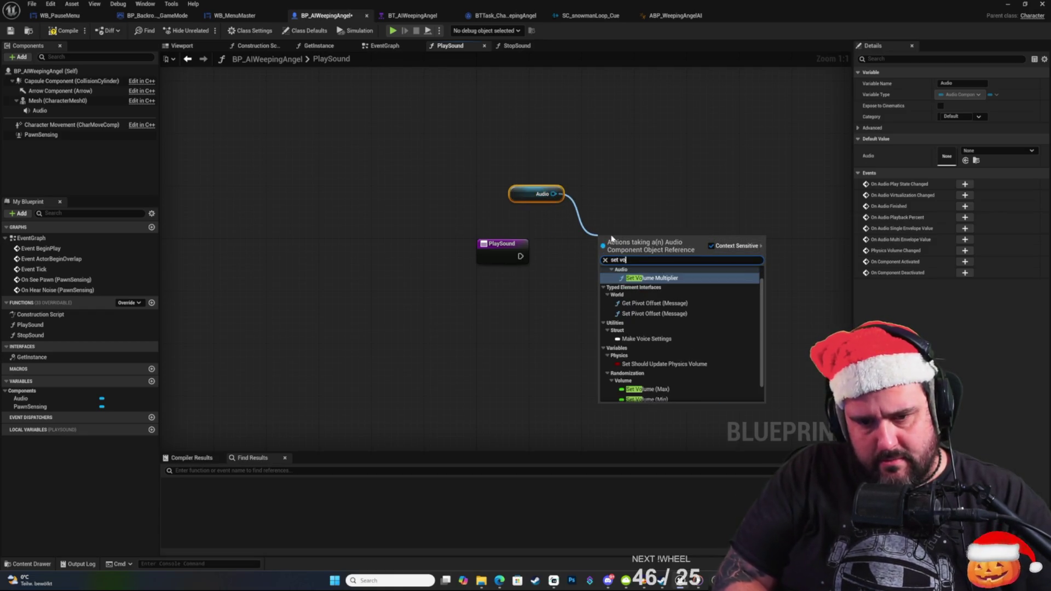
key("Return")
left_click(616, 267)
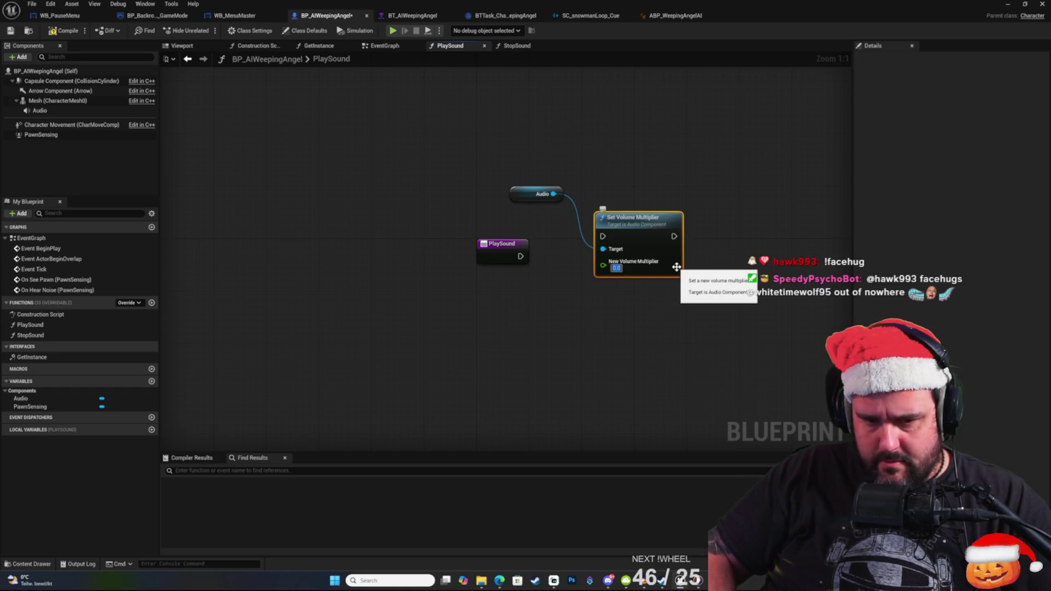
type("1")
key("Return")
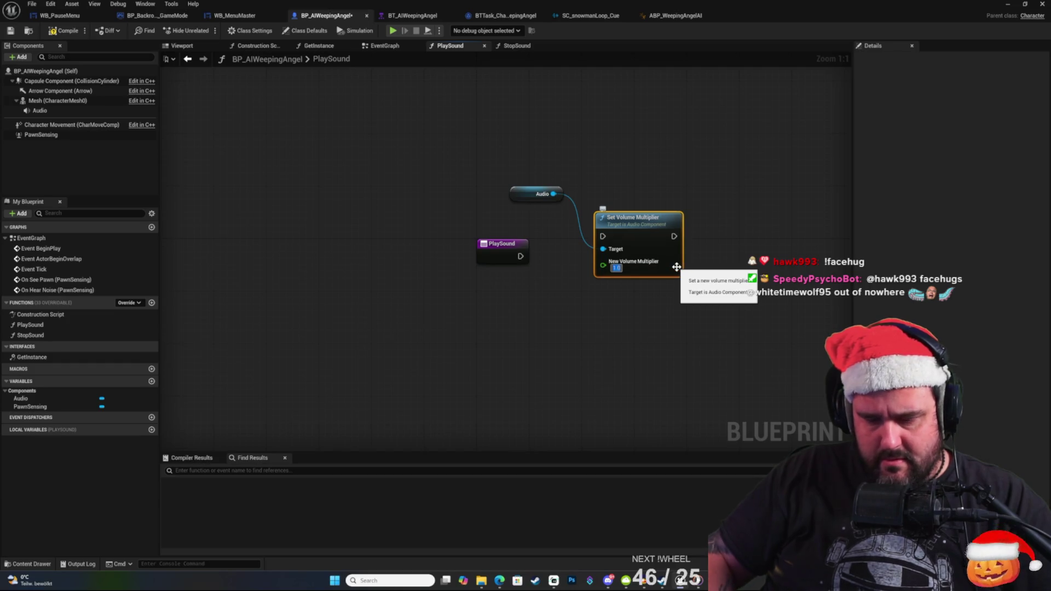
left_click(640, 193)
left_click_drag(519, 259, 603, 236)
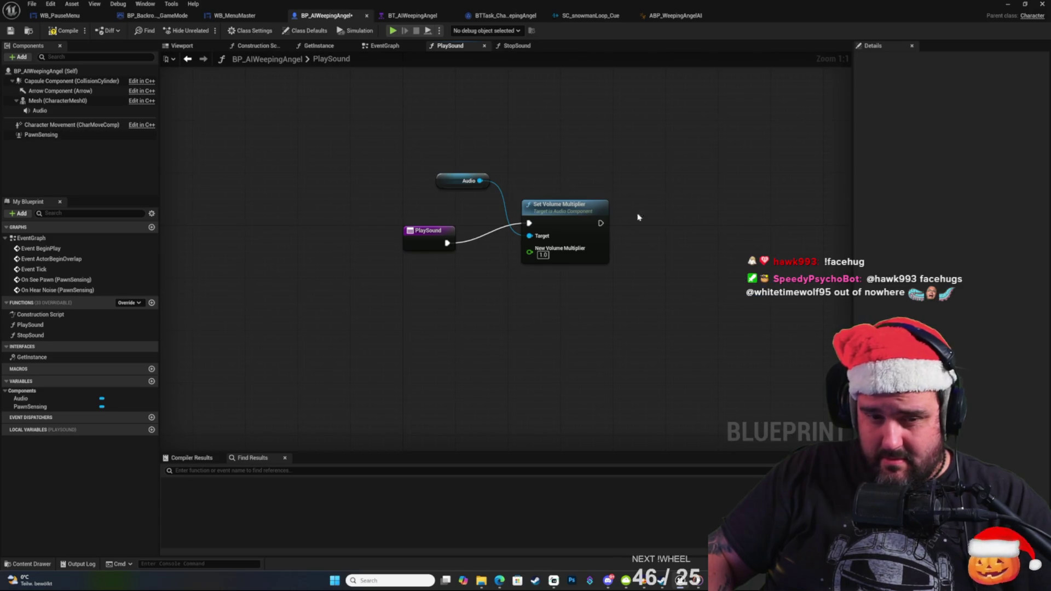
Add a Fade In node targeting Audio and select the Audio component to view its details.
left_click_drag(622, 325, 478, 159)
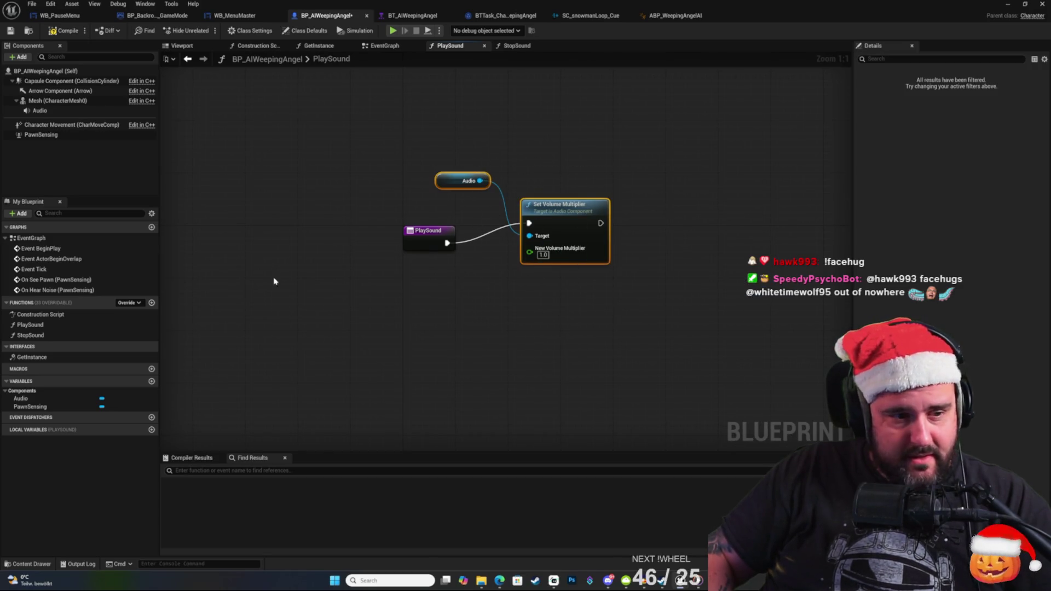
left_click(577, 182)
left_click_drag(454, 243, 505, 301)
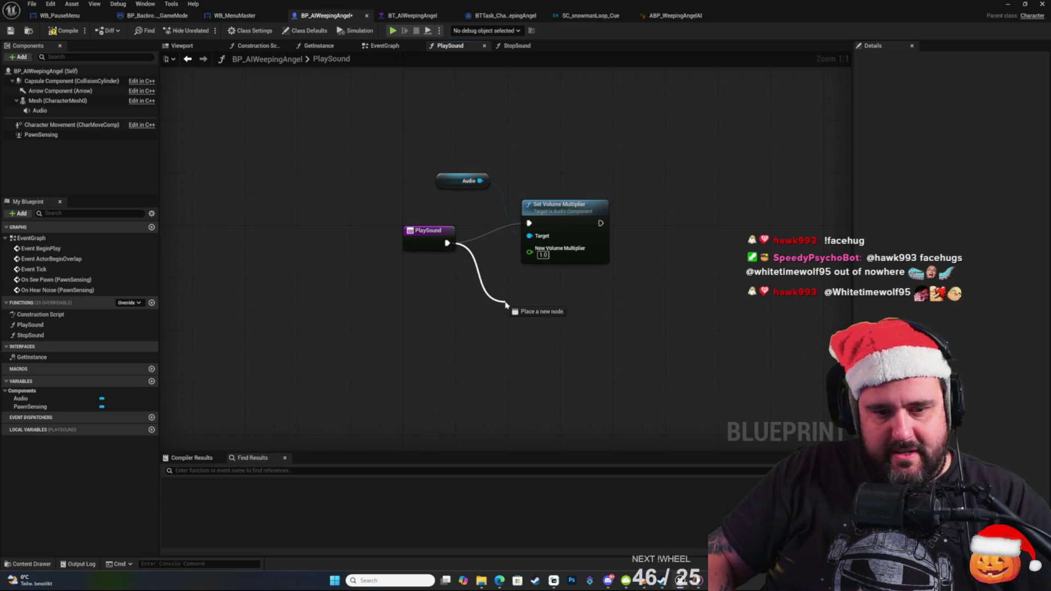
left_click(502, 267)
mouse_move(480, 181)
left_mouse_down()
mouse_move(562, 164)
mouse_move(556, 156)
left_mouse_up()
type("fade")
key("Return")
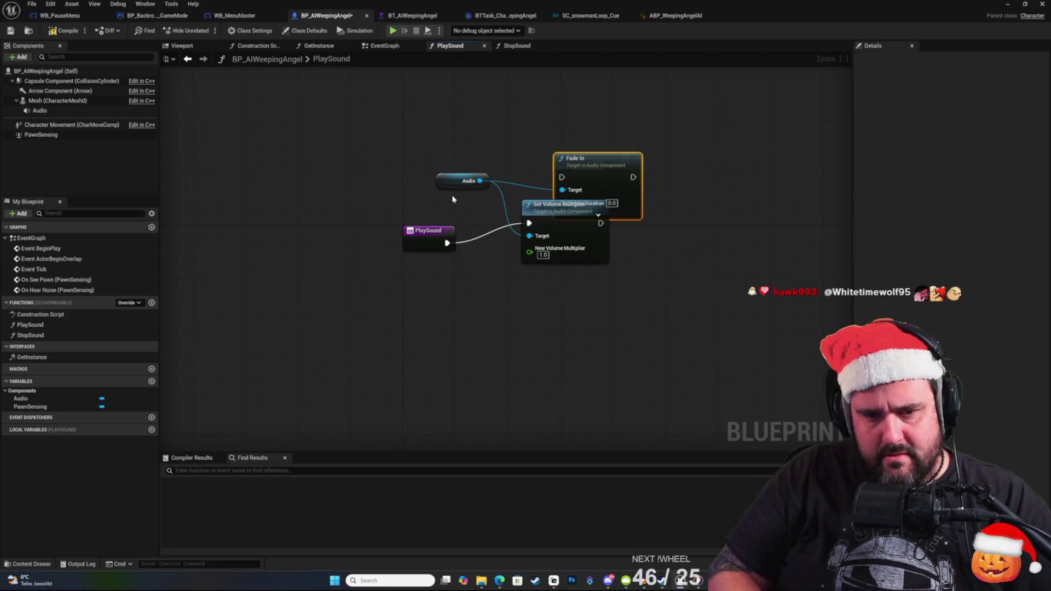
left_click_drag(604, 168, 591, 140)
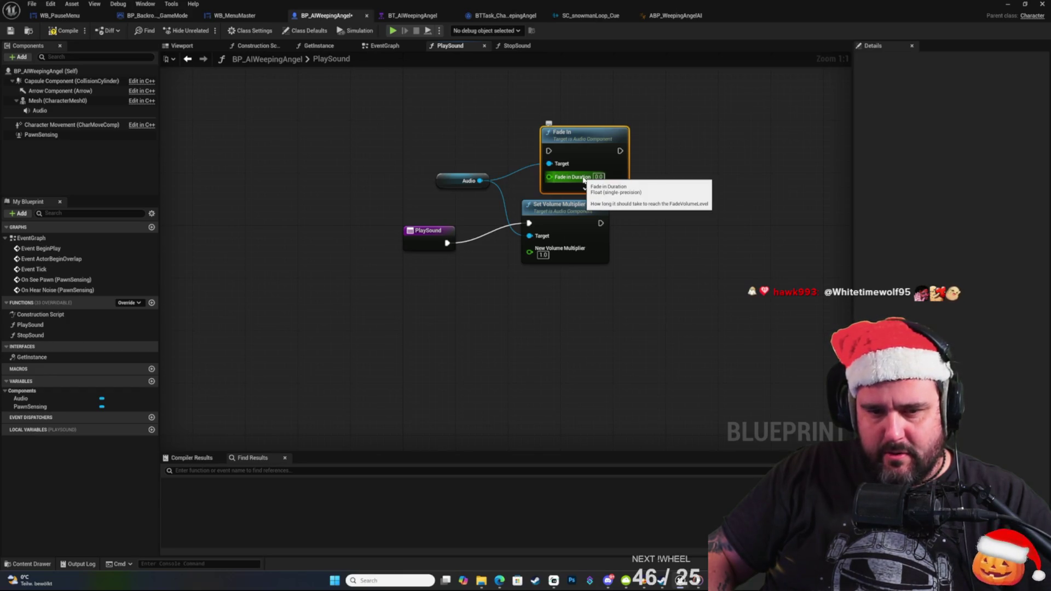
left_click(39, 111)
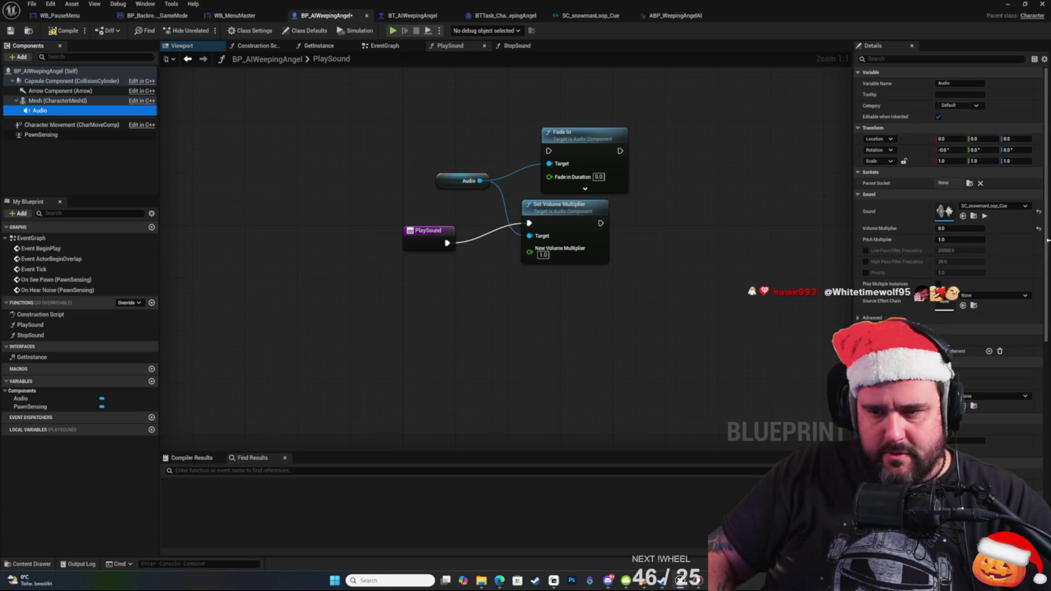
scroll(986, 297, "down", 5)
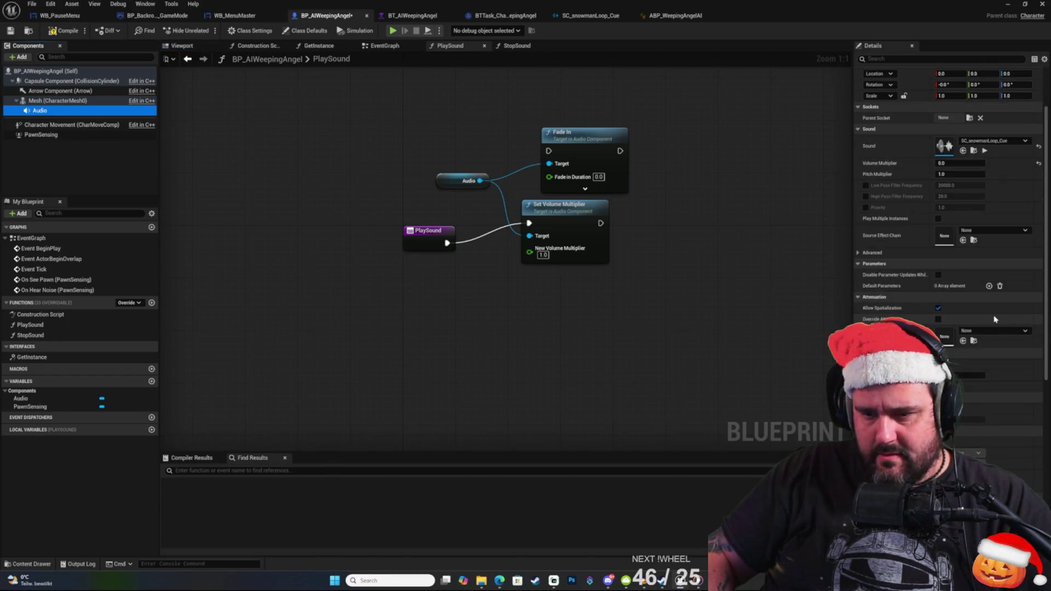
Filter the Audio component's Details with 'volu' to show Volume Multiplier at 0.0.
scroll(950, 227, "up", 5)
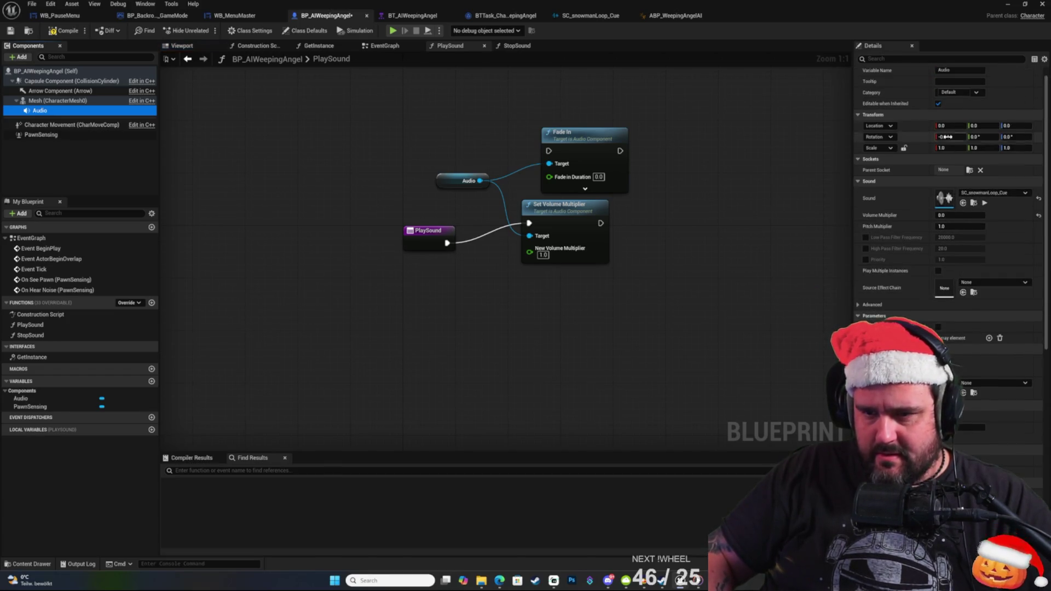
left_click(871, 58)
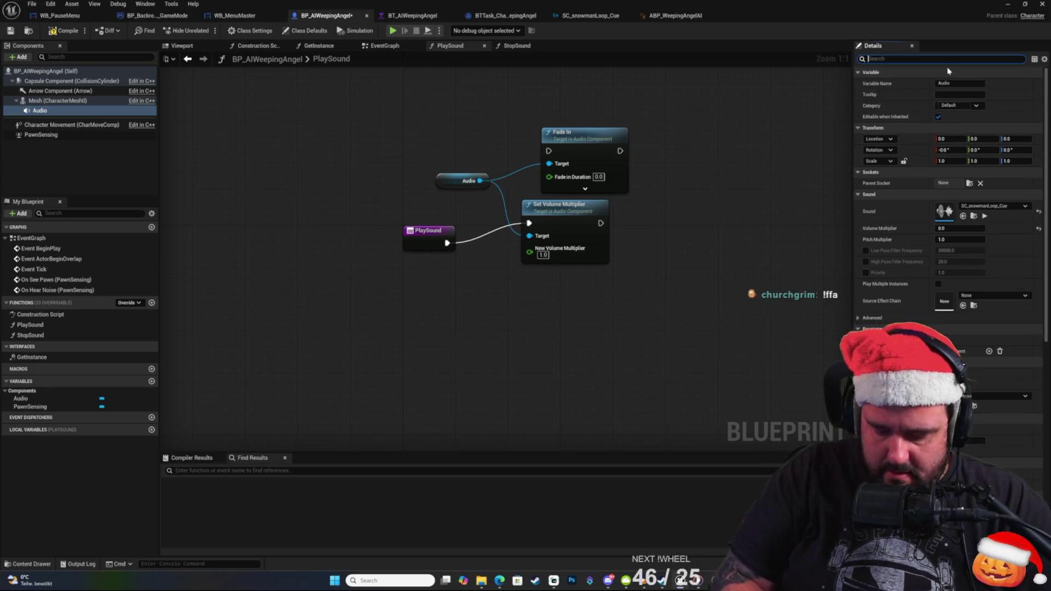
type("volu")
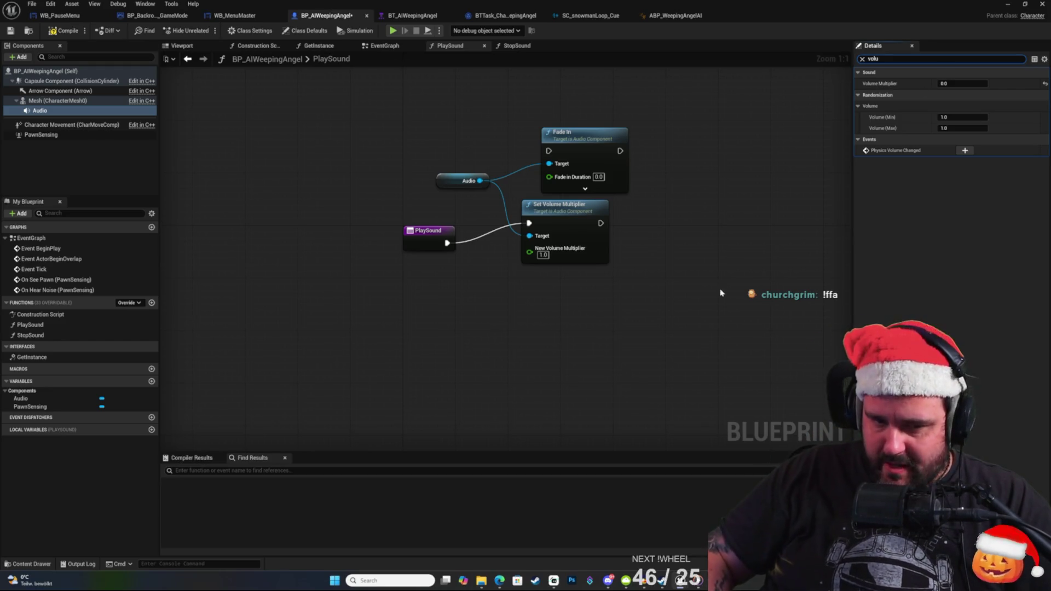
Rearrange the Fade In and Set Volume Multiplier nodes and enter 0.2 on Fade In.
mouse_move(584, 211)
left_mouse_down()
mouse_move(577, 231)
mouse_move(584, 223)
left_mouse_up()
left_click(640, 198)
left_click_drag(573, 138, 568, 151)
left_click(569, 235)
left_click_drag(570, 236, 603, 294)
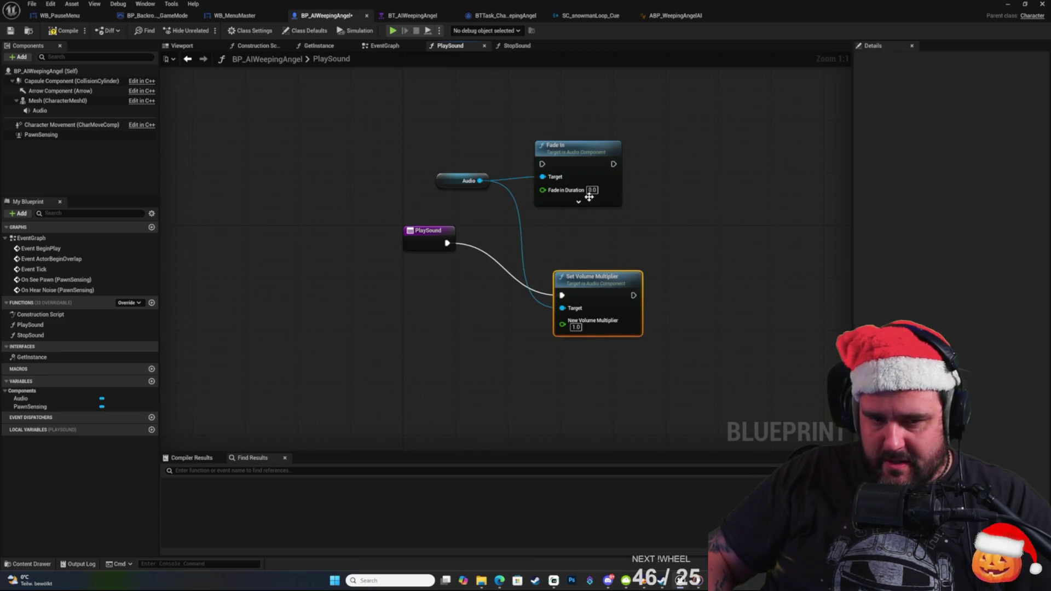
left_click_drag(587, 181, 574, 201)
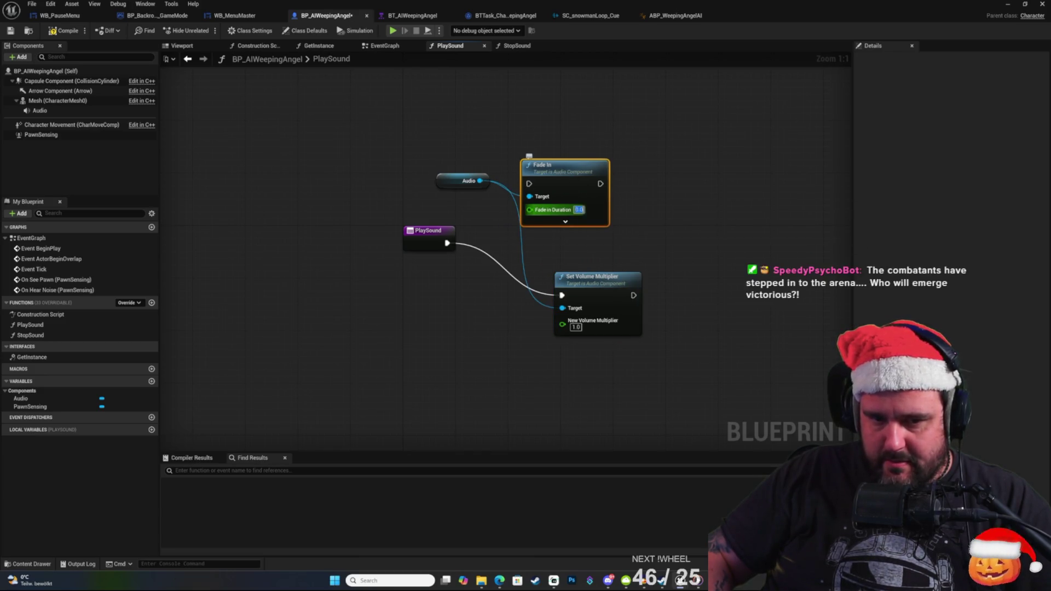
type("0.2")
key("Return")
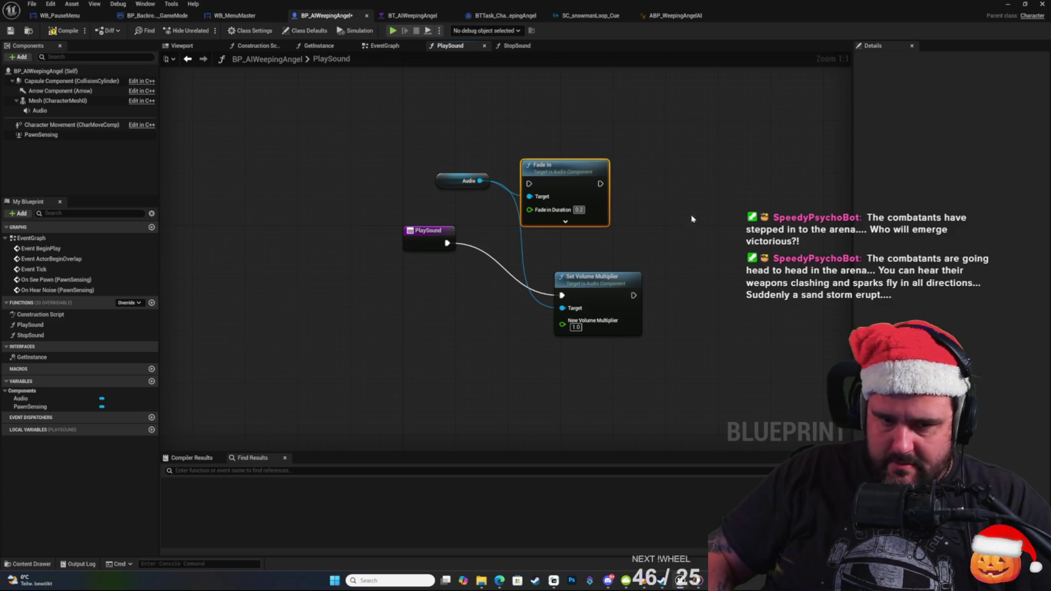
Delete Set Volume Multiplier, wire PlaySound straight into Fade In, and save the blueprint.
left_click_drag(616, 282, 648, 301)
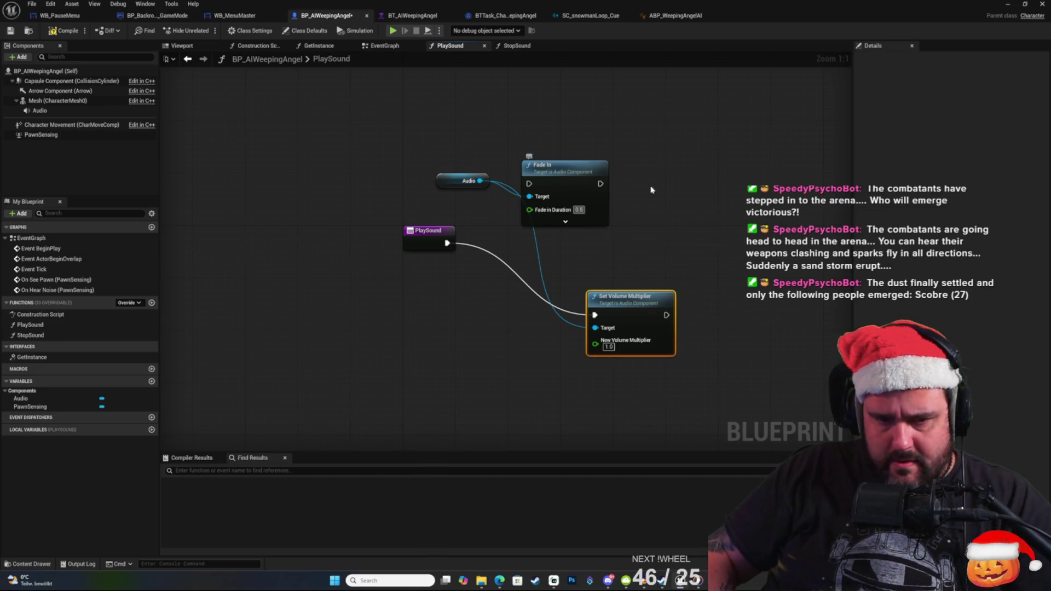
left_click_drag(548, 164, 586, 218)
left_click(633, 297)
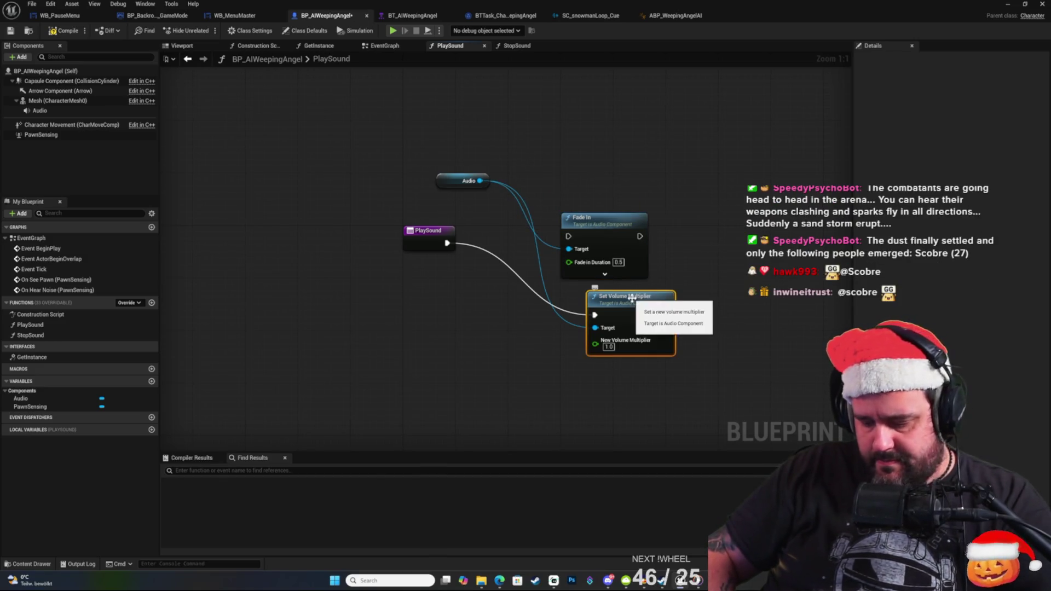
key("Delete")
left_click_drag(447, 243, 568, 236)
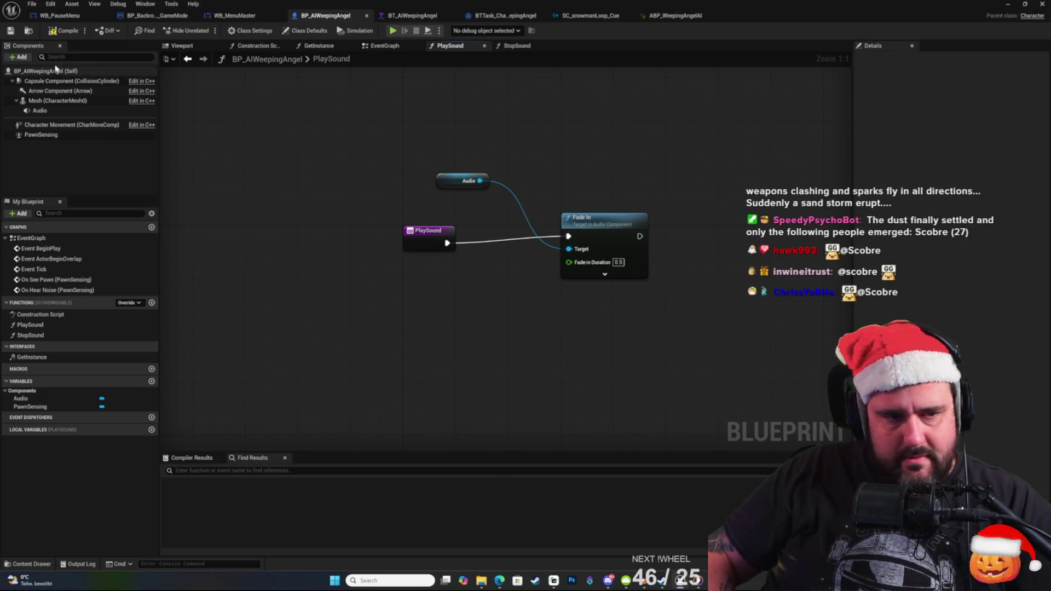
left_click(12, 32)
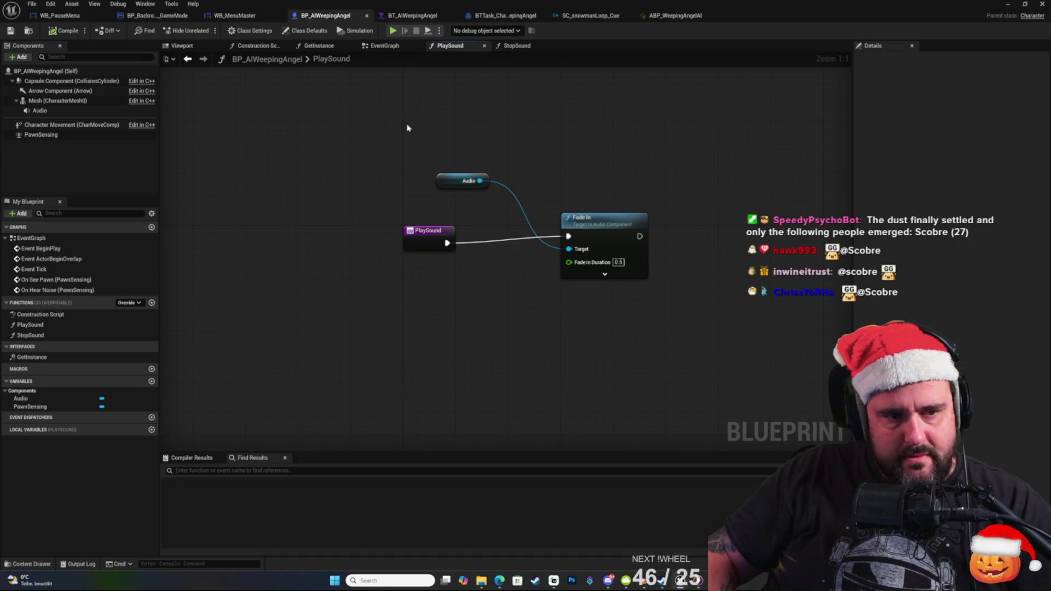
double_click(30, 335)
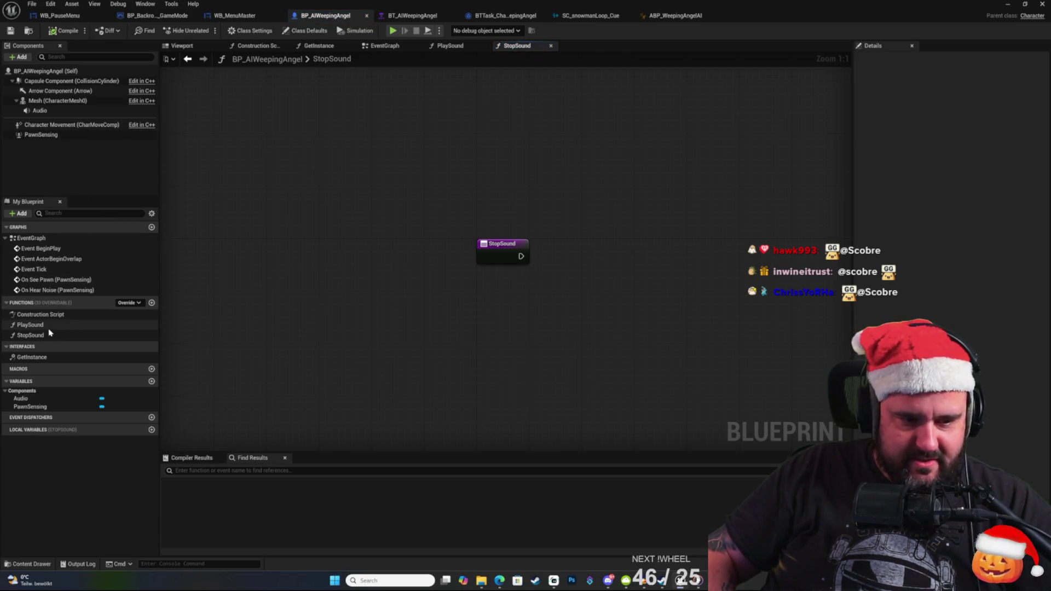
Add a Fade Out node on Audio, wire StopSound into it, and save.
mouse_move(37, 110)
left_mouse_down()
mouse_move(497, 176)
mouse_move(619, 231)
left_mouse_up()
type("fadeo")
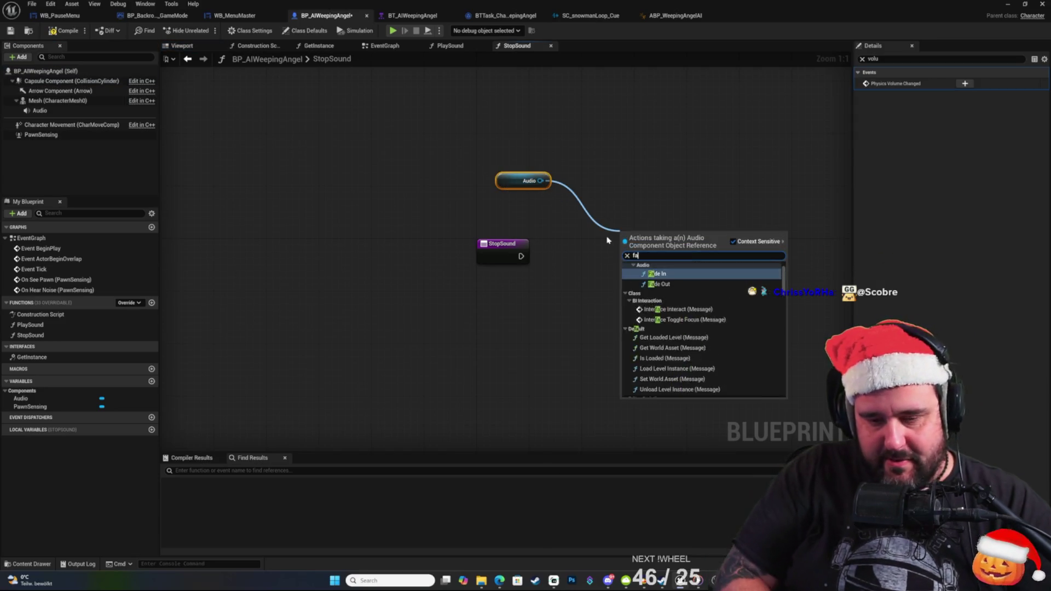
key("Return")
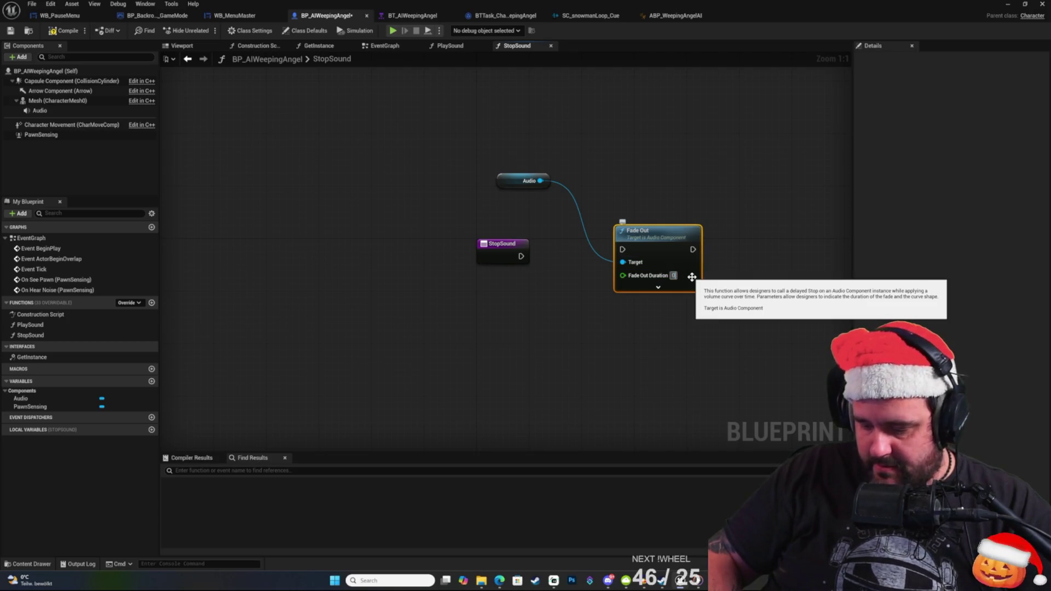
type(".5")
left_click(504, 275)
left_click_drag(521, 256, 623, 249)
left_click(5, 33)
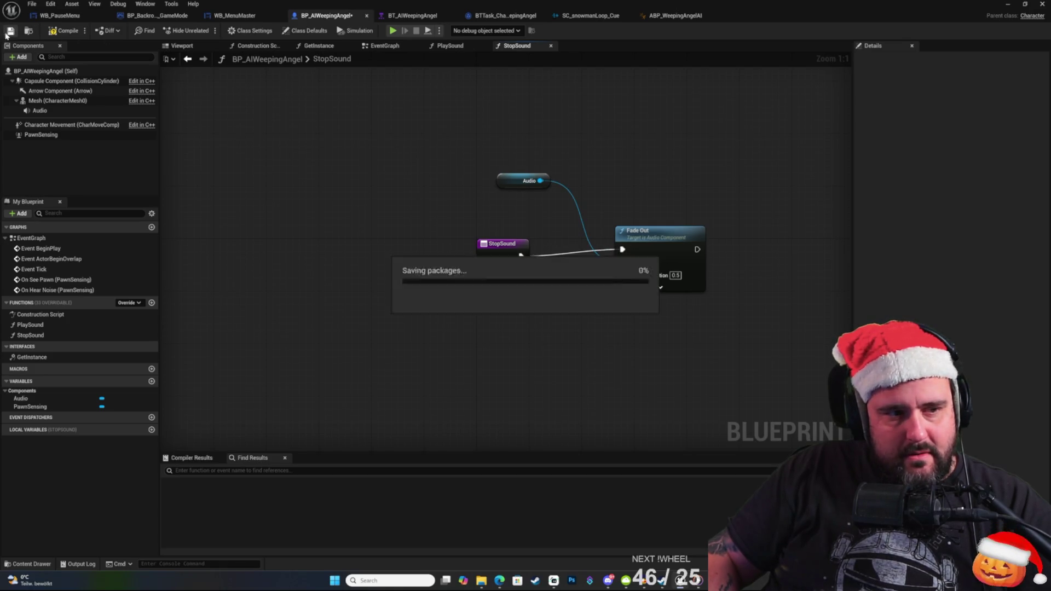
Switch to the ABP_WeepingAngelAI animation blueprint's event graph.
right_click(556, 143)
key("Escape")
left_click(673, 16)
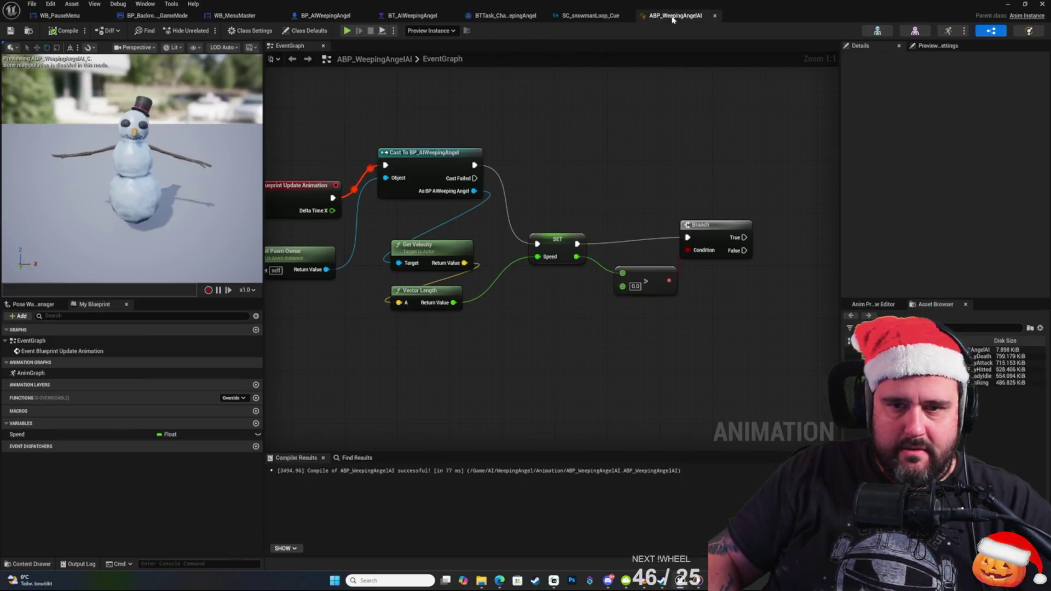
Try a 'star' node search off the cast output, cancel it, and open BT_AIWeepingAngel.
mouse_move(638, 224)
left_mouse_down()
mouse_move(567, 200)
mouse_move(645, 164)
left_mouse_up()
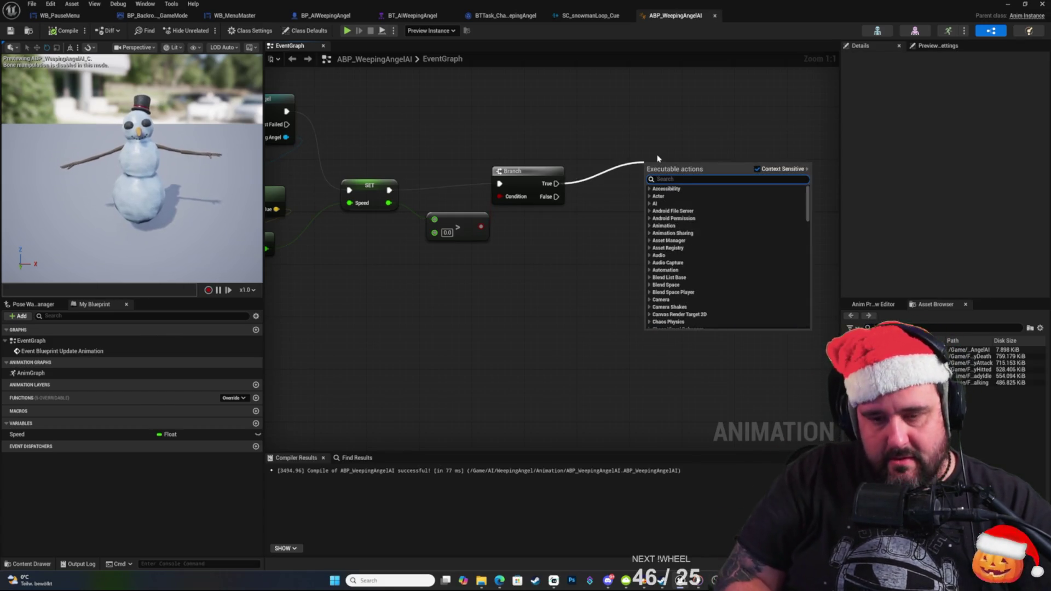
left_click(357, 115)
left_click_drag(286, 138, 610, 156)
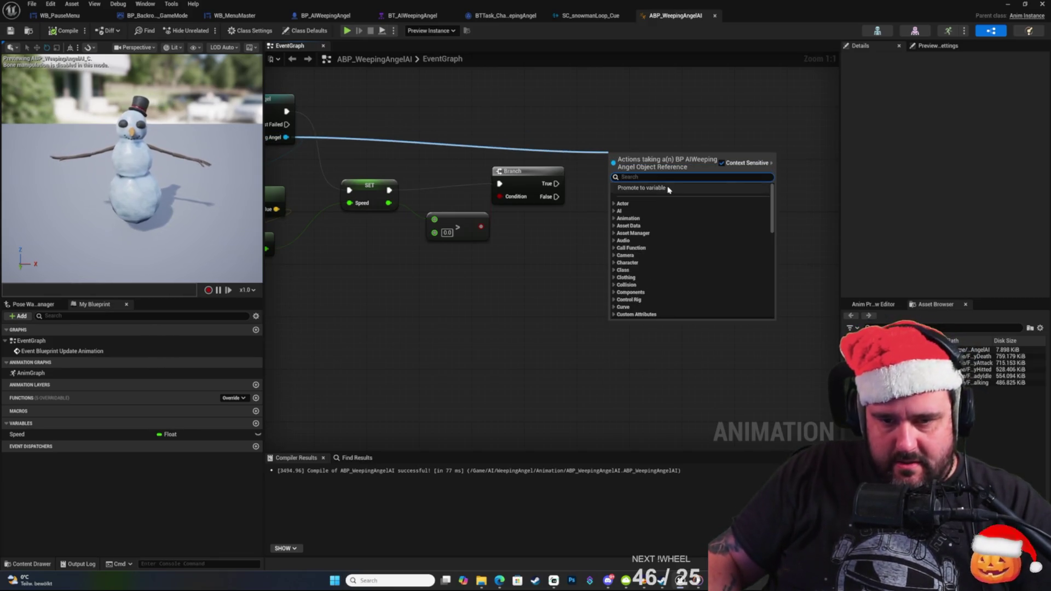
type("star")
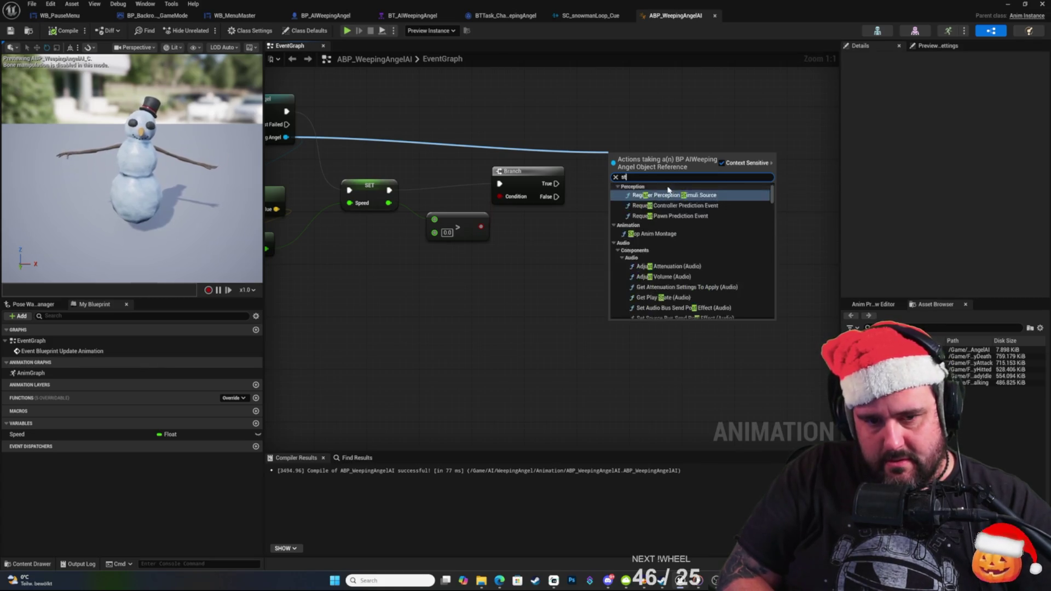
key("BackSpace")
key("BackSpace")
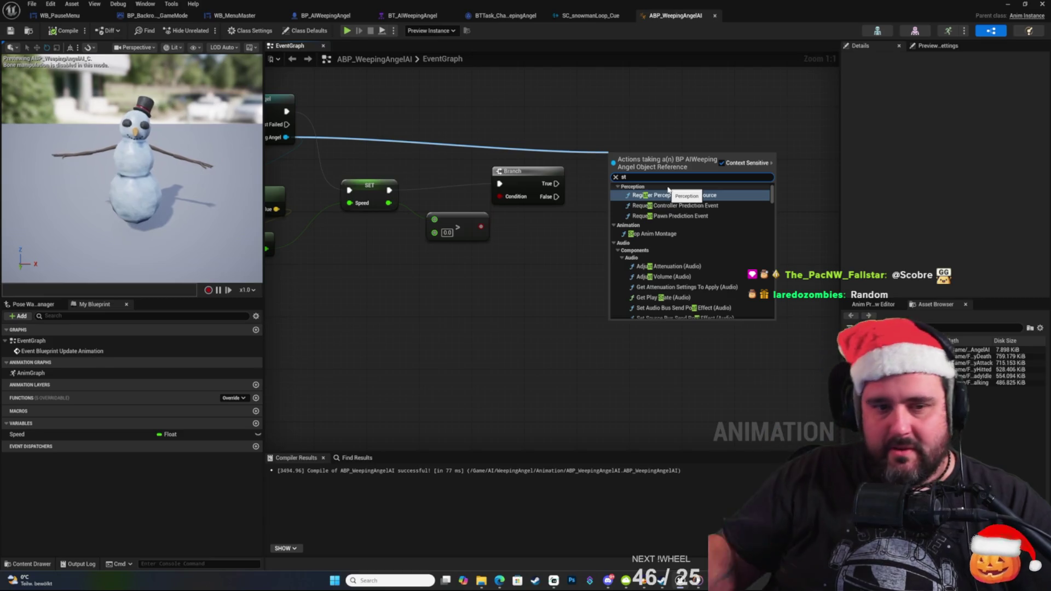
left_click(600, 144)
left_click(429, 18)
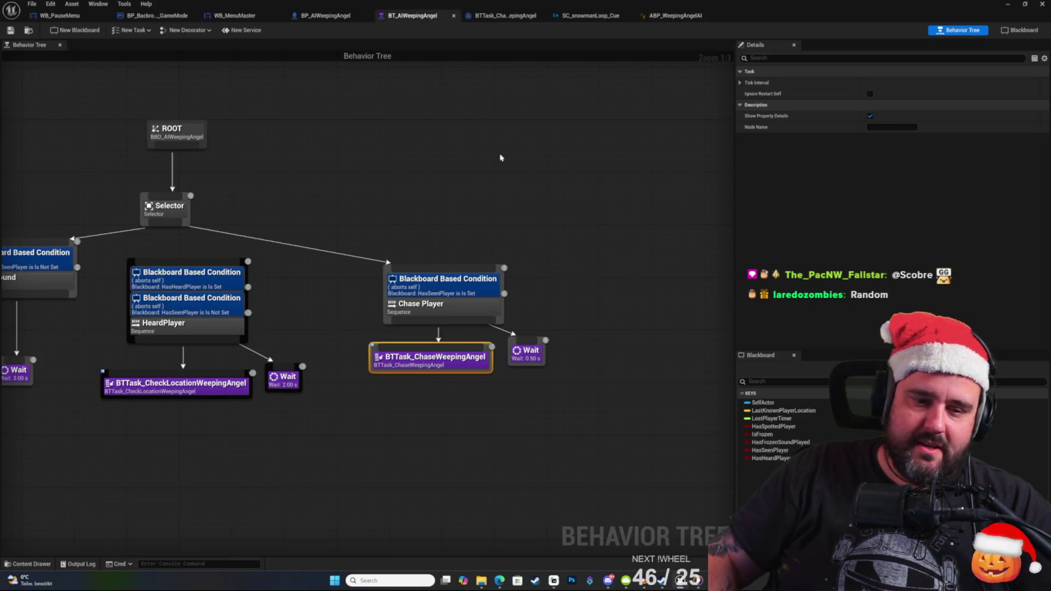
Reopen BP_AIWeepingAngel's PlaySound graph and move the Audio and Fade In nodes up-right.
left_click(331, 18)
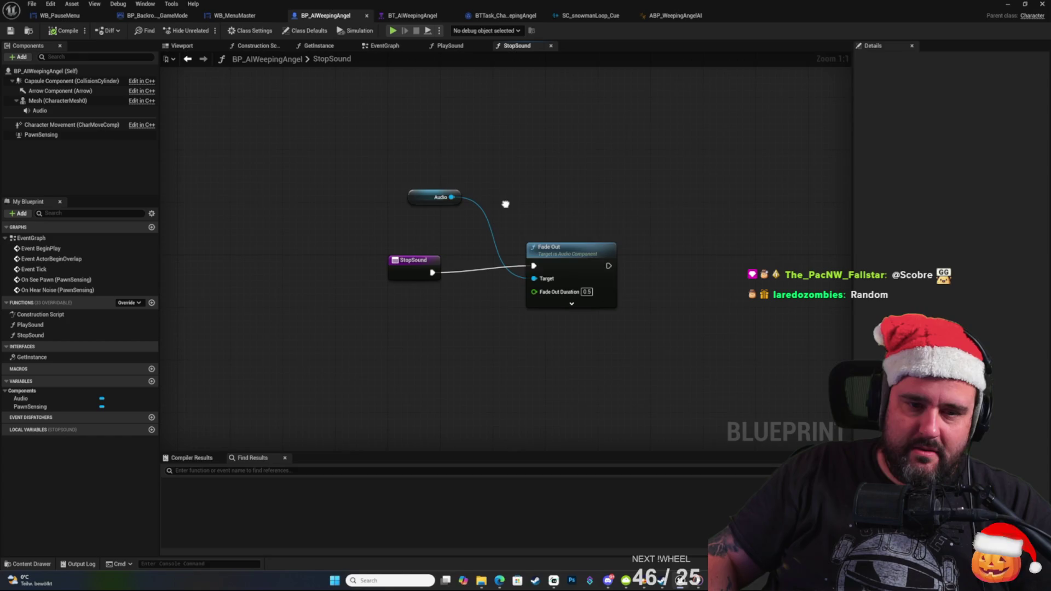
double_click(33, 324)
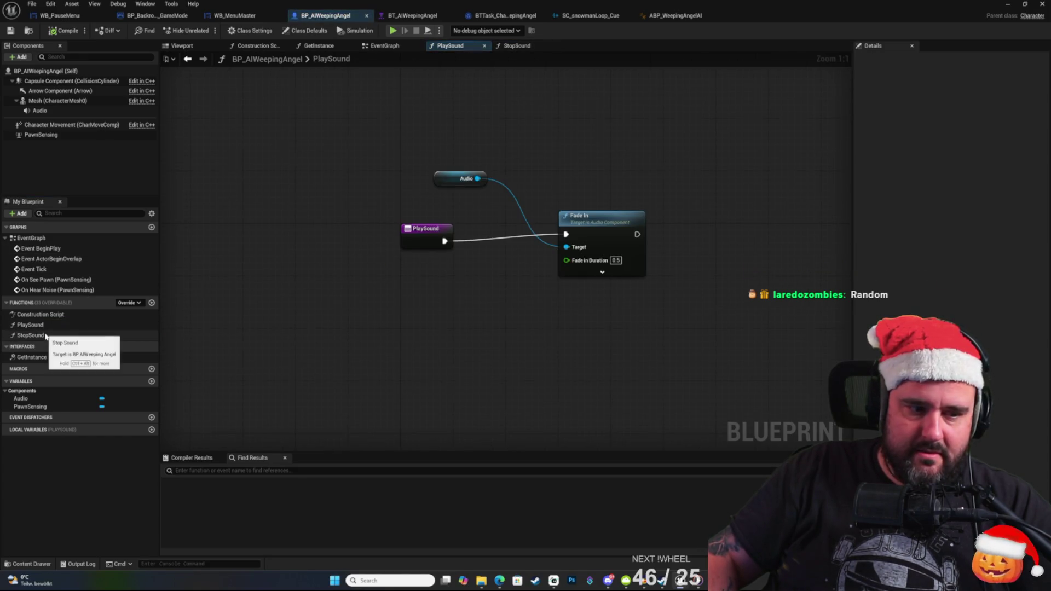
left_click(490, 250)
left_click_drag(404, 172, 563, 363)
left_click_drag(495, 248, 639, 228)
left_click(476, 244)
Add a Get Volume Multiplier node reading from Audio via the 'get vo' search.
right_click(577, 255)
mouse_move(555, 194)
left_mouse_down()
mouse_move(555, 213)
mouse_move(454, 264)
left_mouse_up()
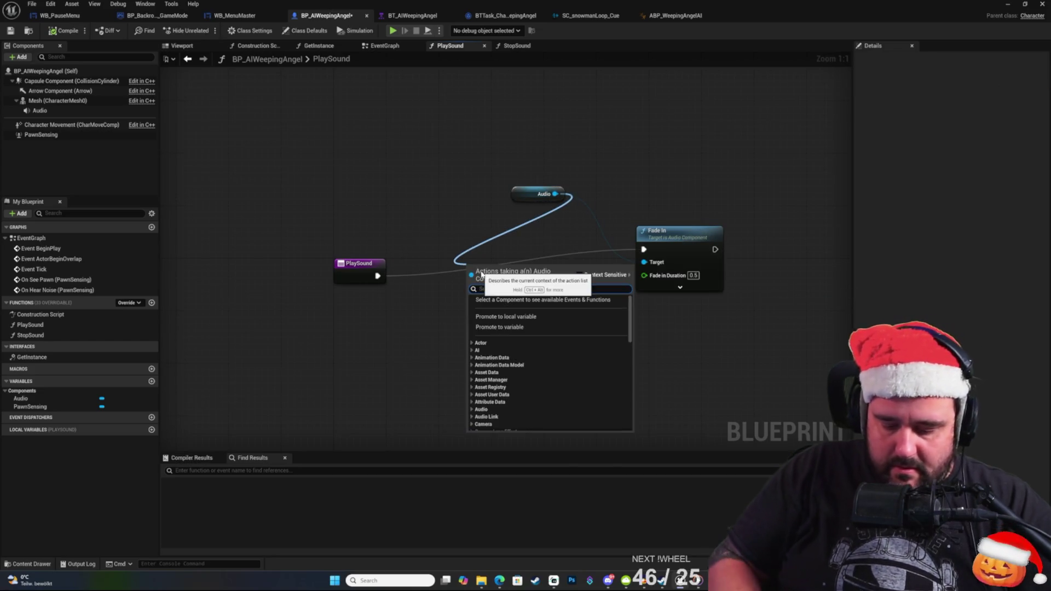
type("volu")
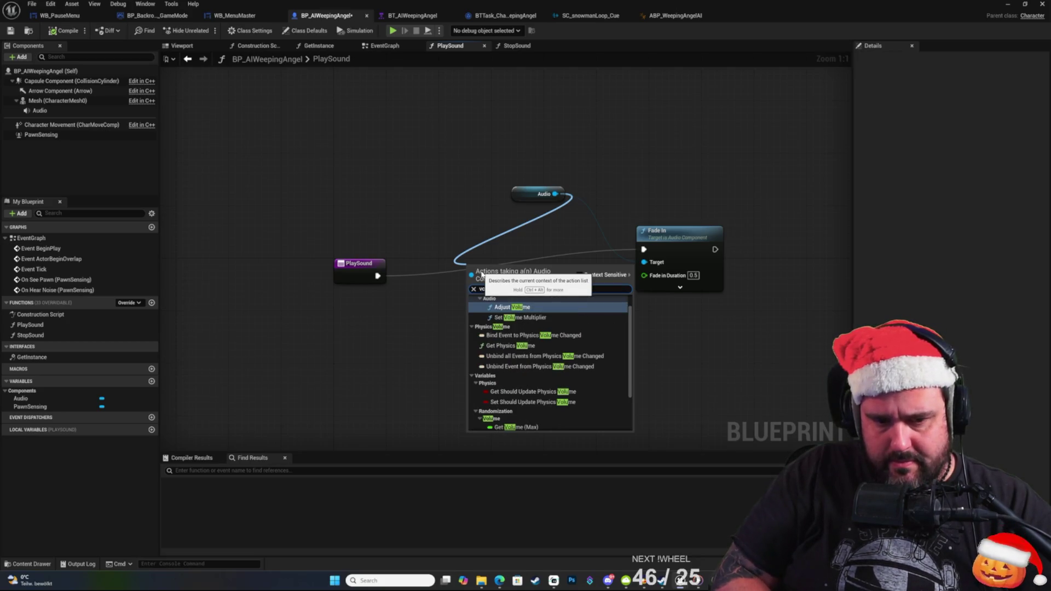
key("BackSpace")
key("BackSpace")
key("BackSpace")
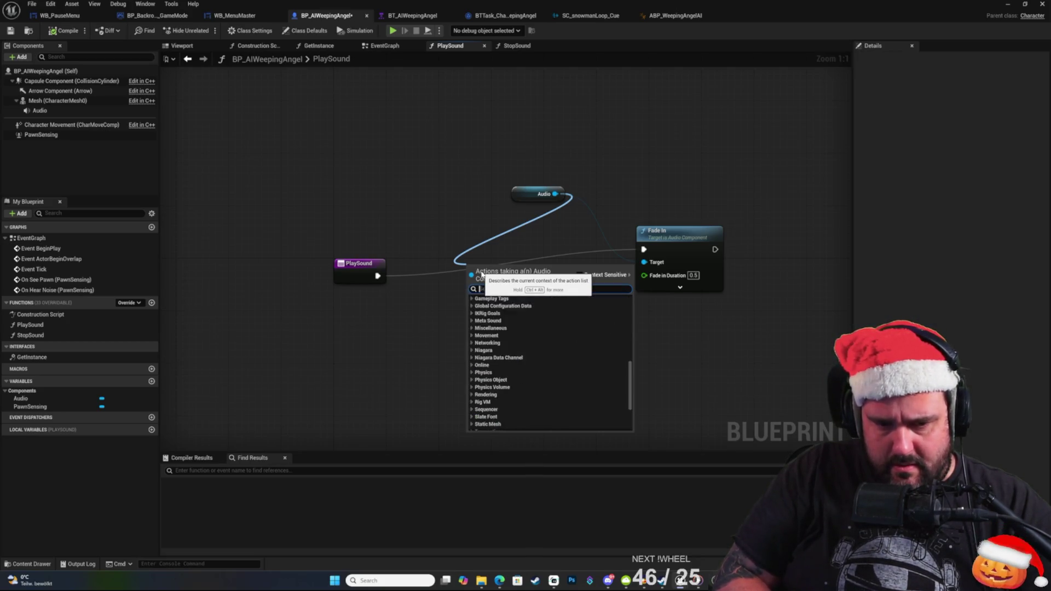
type("get vo")
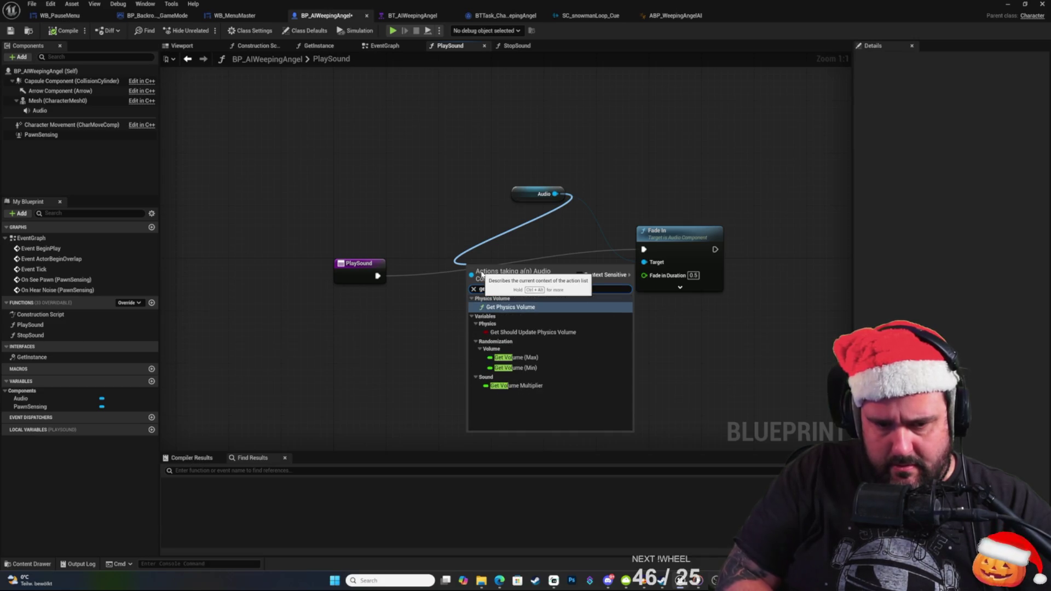
key("Down")
key("Down")
key("Return")
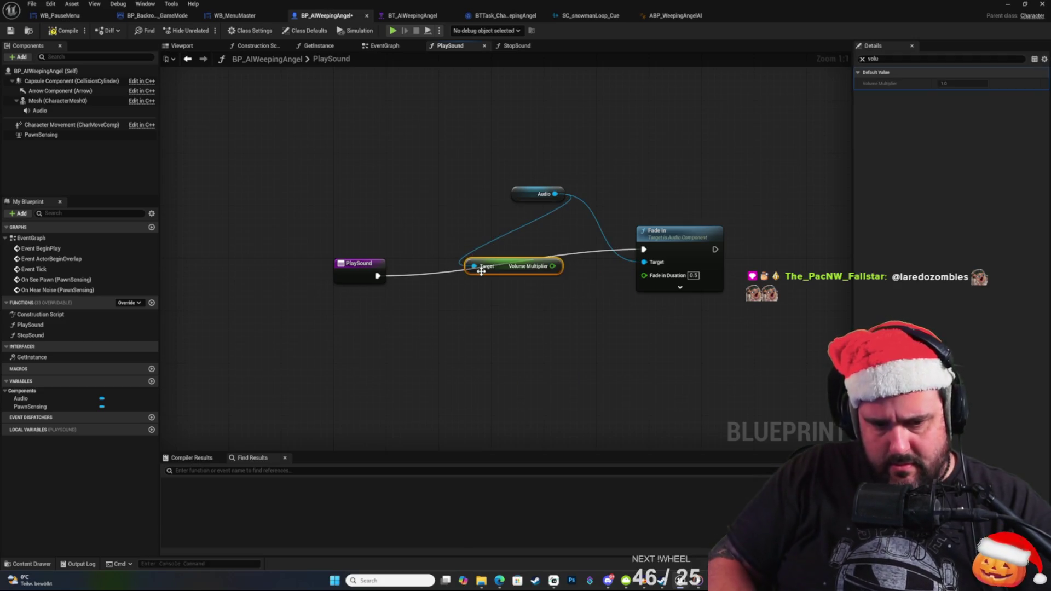
mouse_move(500, 266)
left_mouse_down()
mouse_move(440, 239)
mouse_move(493, 294)
mouse_move(472, 287)
left_mouse_up()
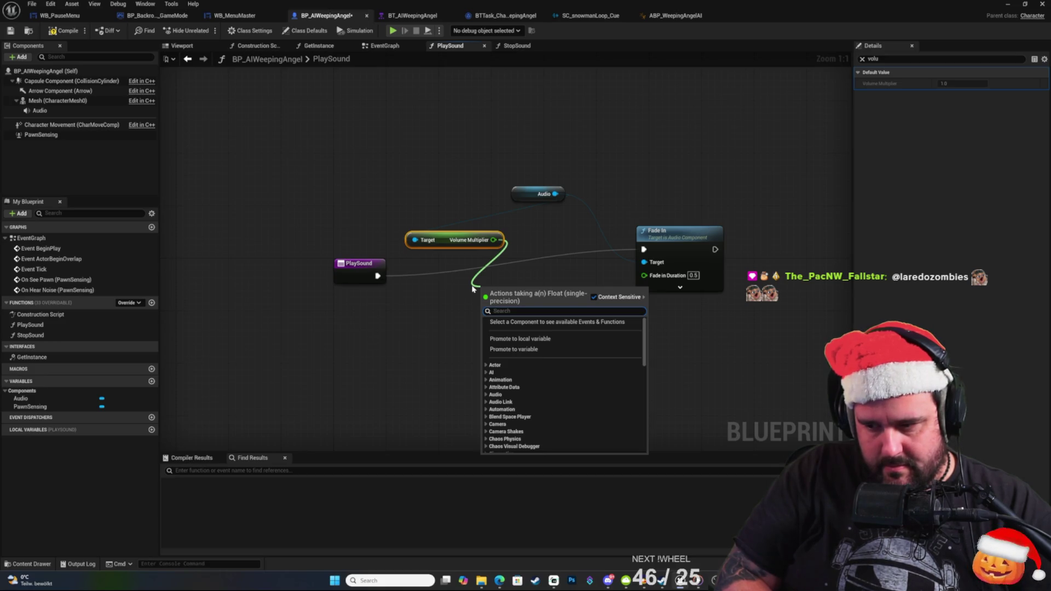
Compare the Audio's Volume Multiplier against 0.0 with an == node.
type(">")
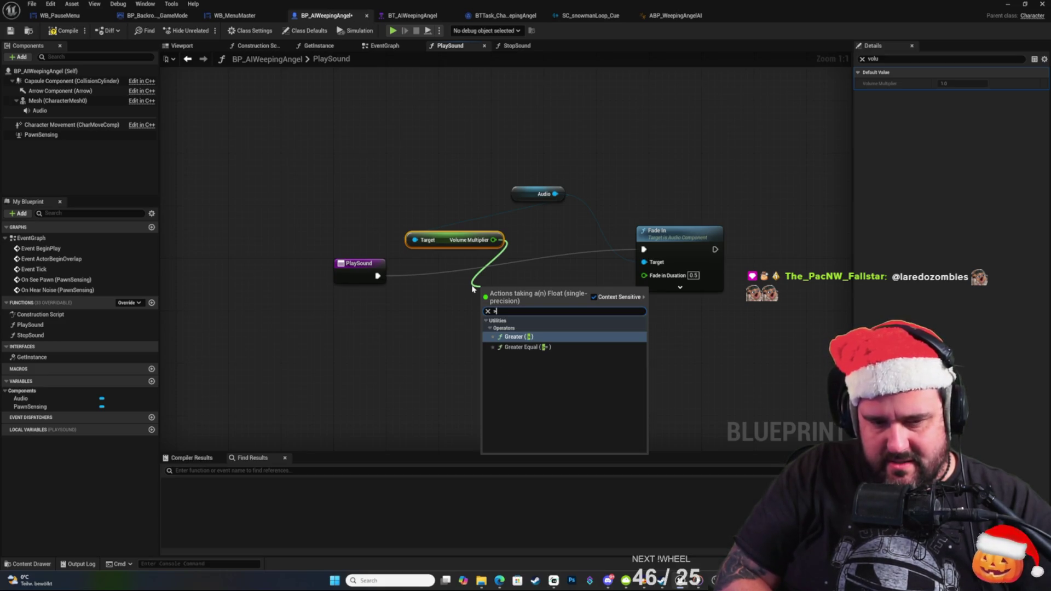
key("BackSpace")
type(">")
key("BackSpace")
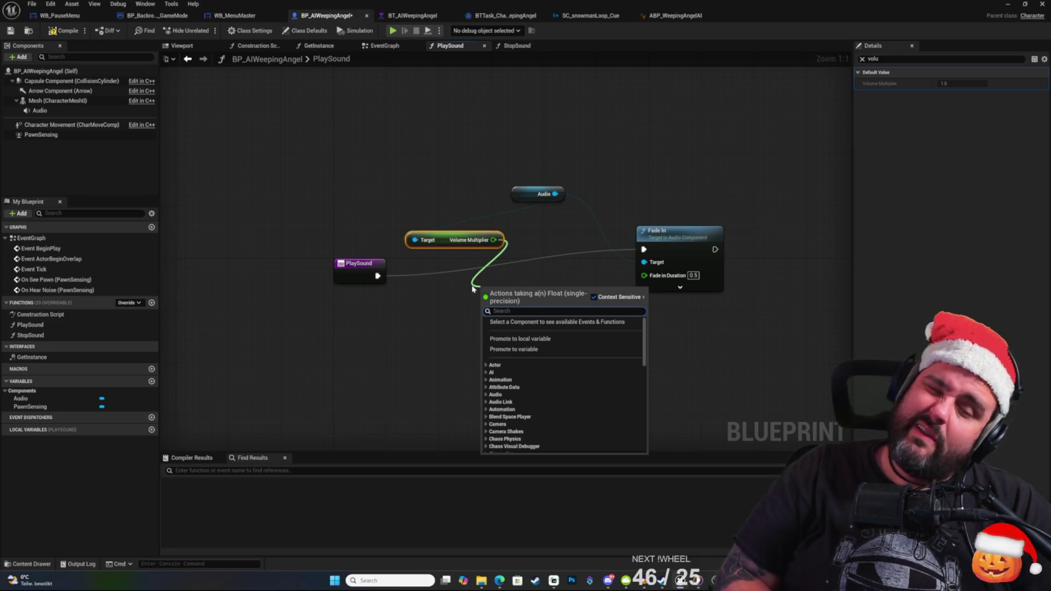
type("<")
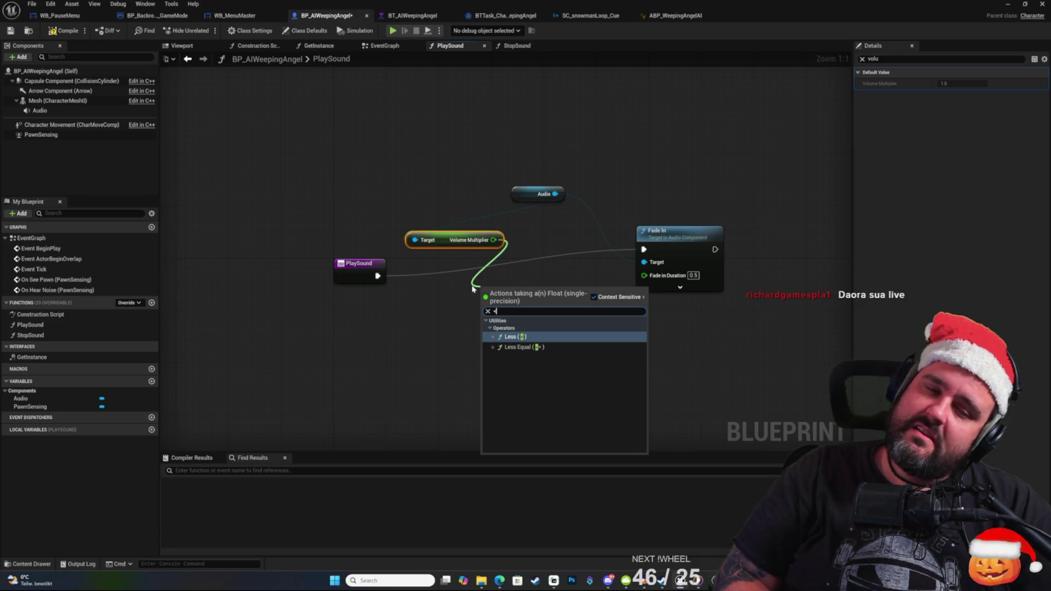
key("BackSpace")
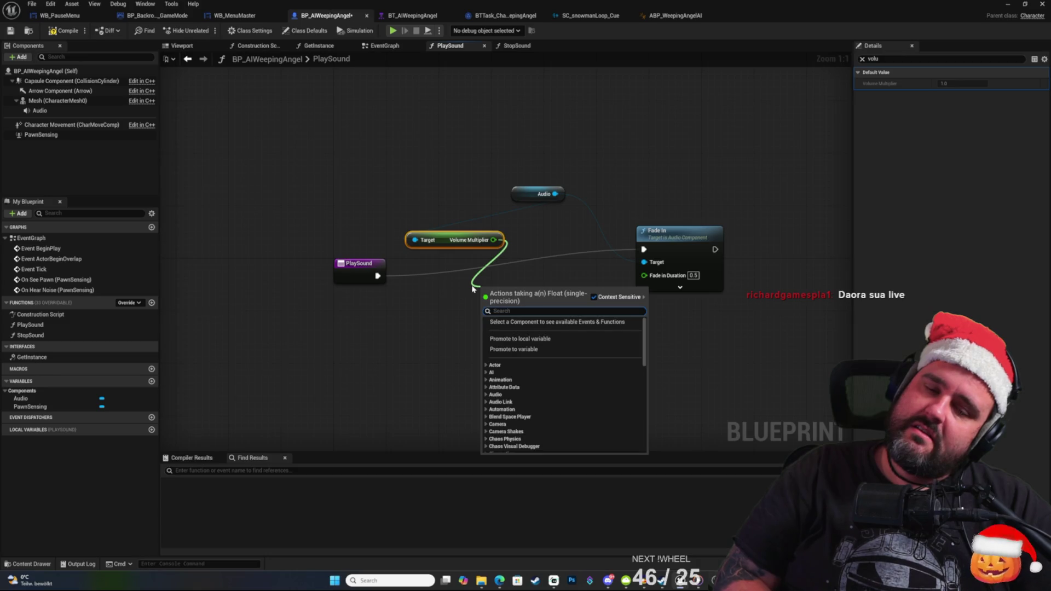
type("0")
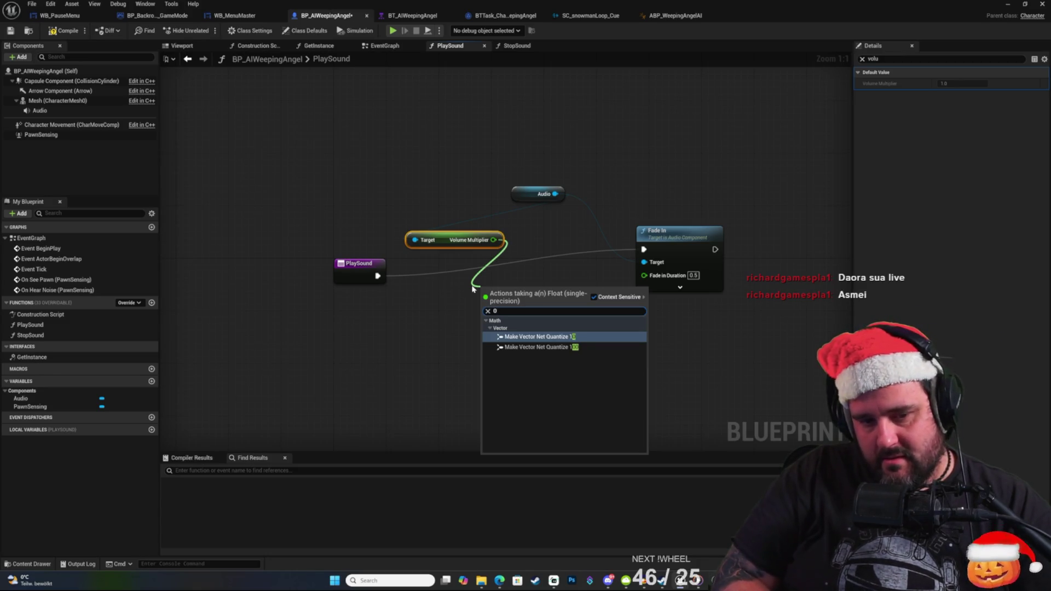
key("BackSpace")
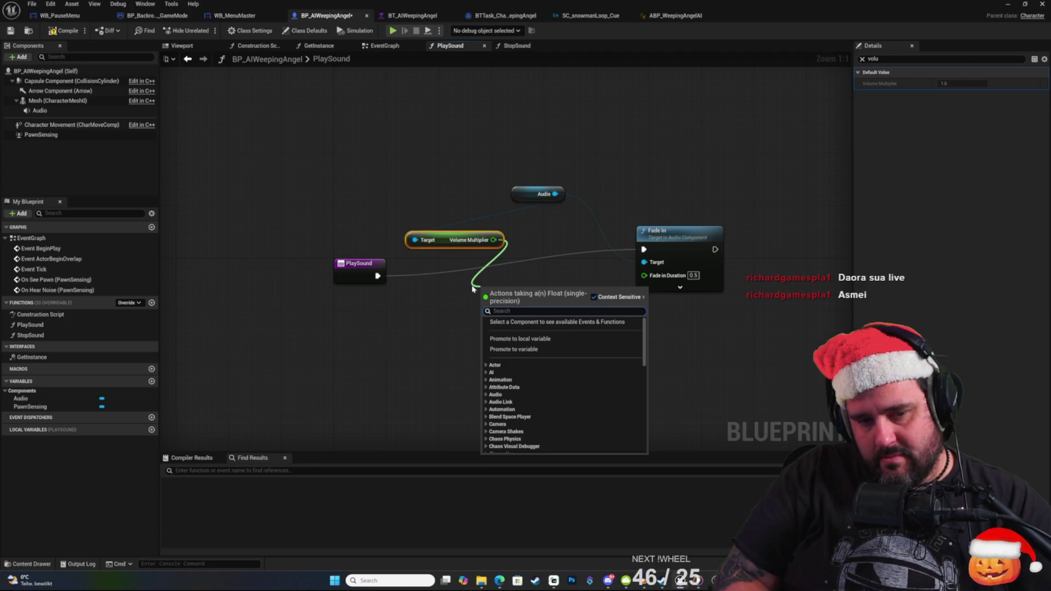
type("==")
key("Return")
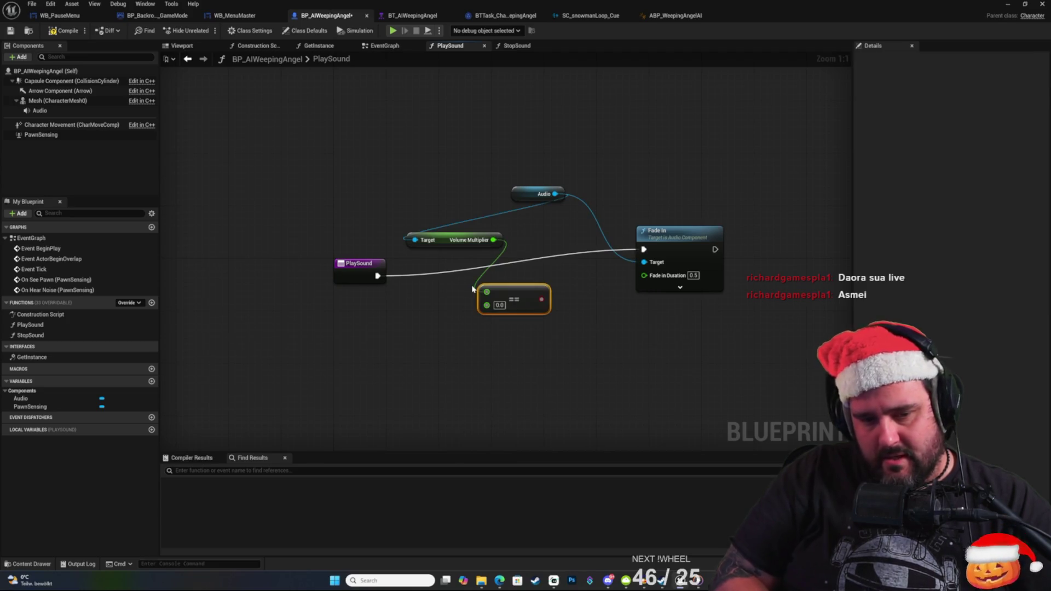
mouse_move(501, 296)
left_mouse_down()
mouse_move(501, 277)
mouse_move(488, 277)
left_mouse_up()
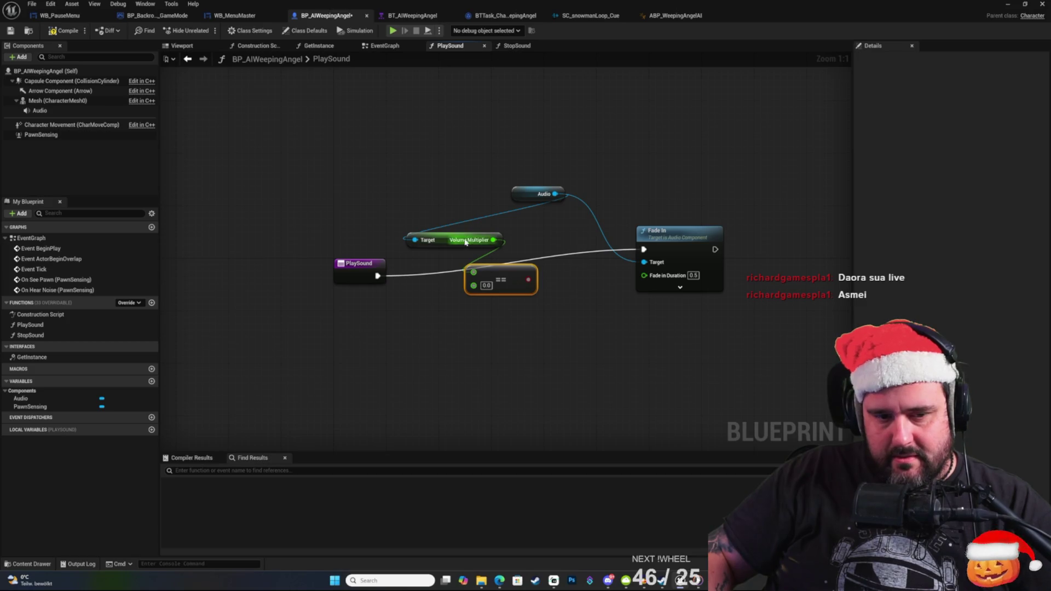
left_click_drag(459, 235, 419, 215)
Drive a Branch from the comparison, running Fade In on True after PlaySound's entry.
mouse_move(528, 279)
left_mouse_down()
mouse_move(564, 289)
mouse_move(571, 274)
left_mouse_up()
type("branch")
key("Return")
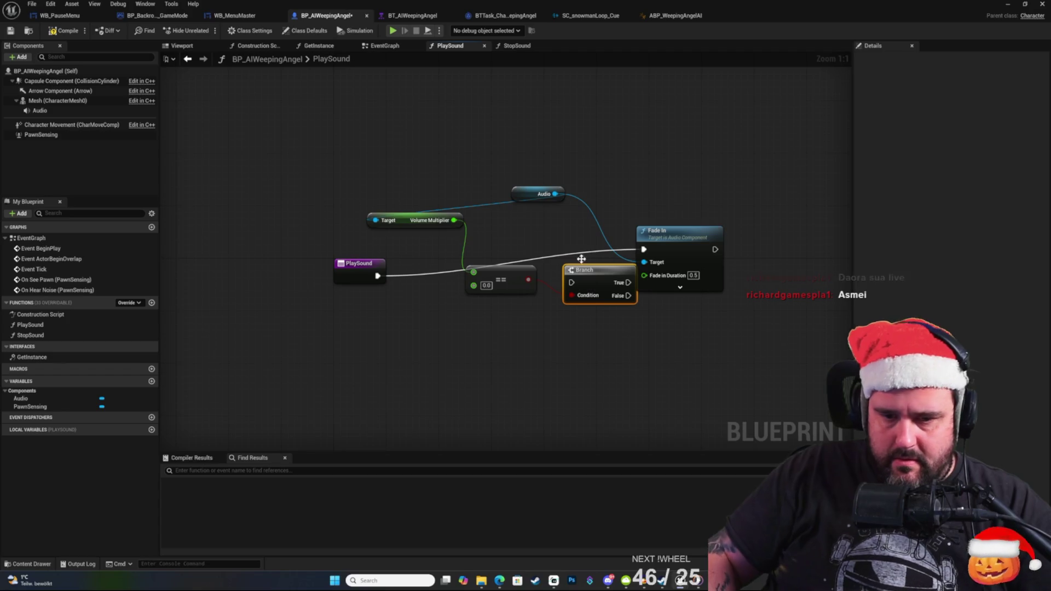
left_click_drag(658, 234, 729, 241)
left_click_drag(628, 282, 716, 255)
left_click_drag(584, 277, 586, 257)
left_click_drag(509, 275, 488, 307)
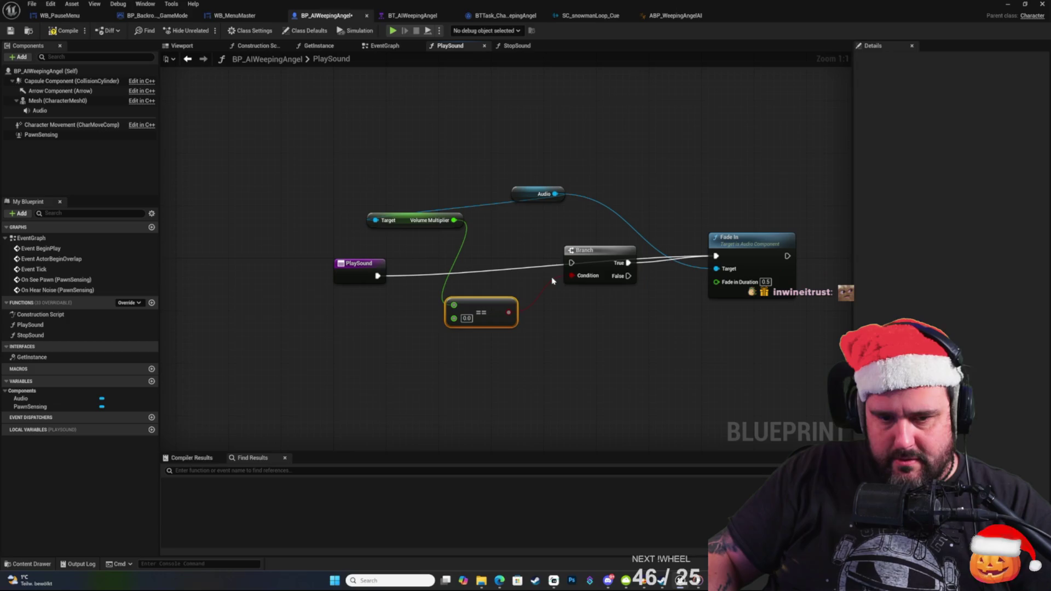
left_click_drag(569, 268, 570, 264)
left_click(573, 230)
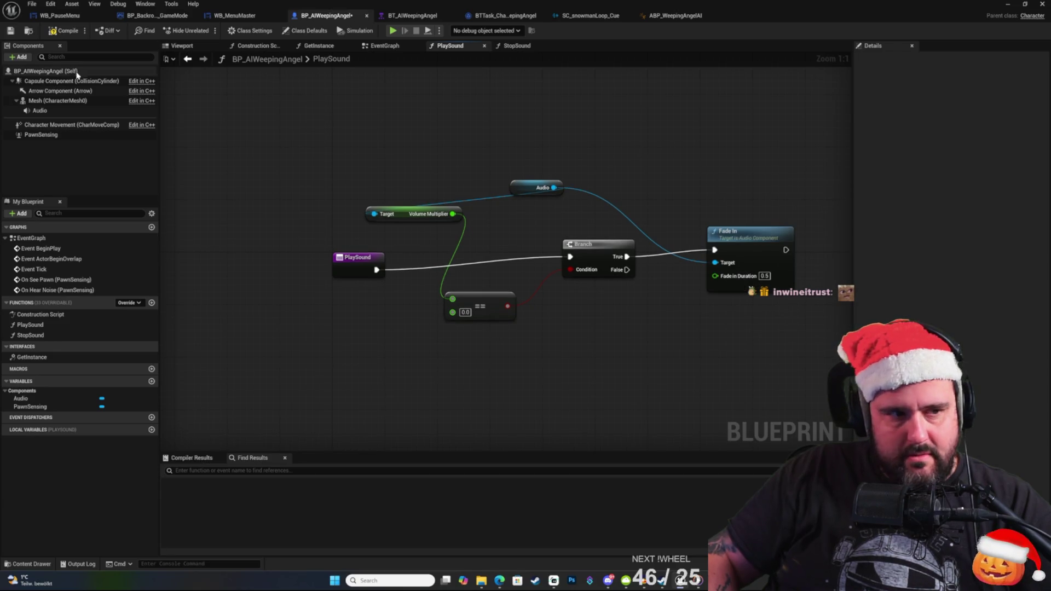
Save the blueprint and select the StopSound function.
left_click(10, 34)
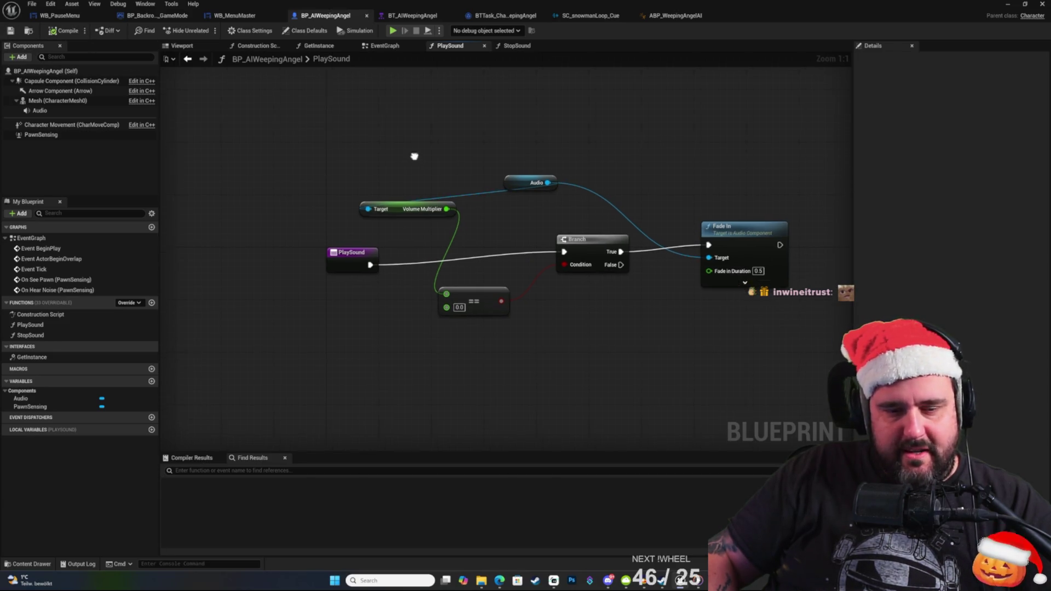
right_click(546, 138)
left_click(481, 117)
right_click(481, 118)
left_click(394, 107)
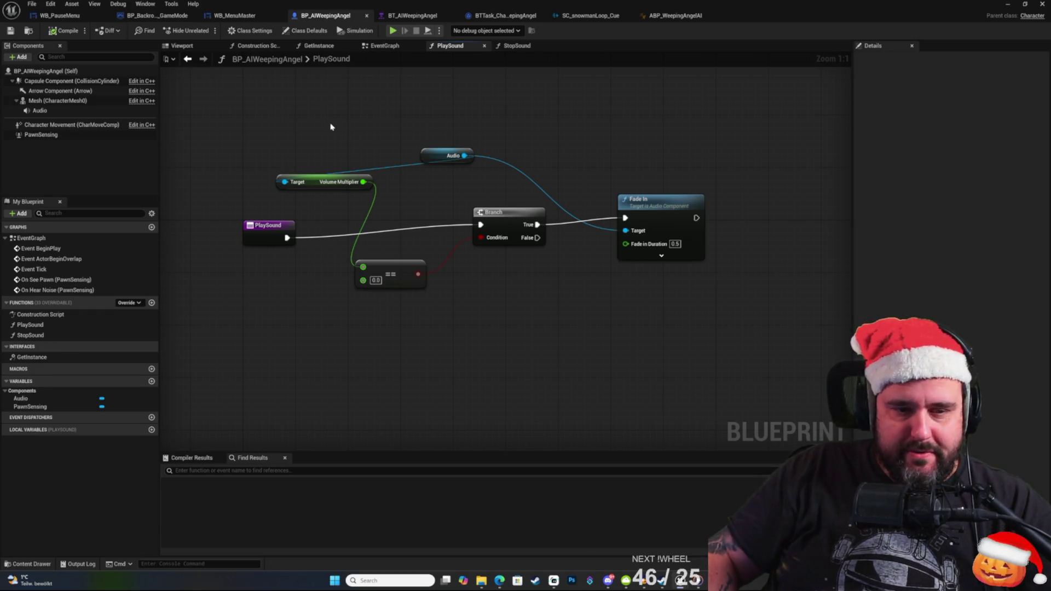
left_click_drag(361, 155, 476, 192)
mouse_move(563, 345)
left_mouse_down()
mouse_move(347, 205)
mouse_move(338, 173)
left_mouse_up()
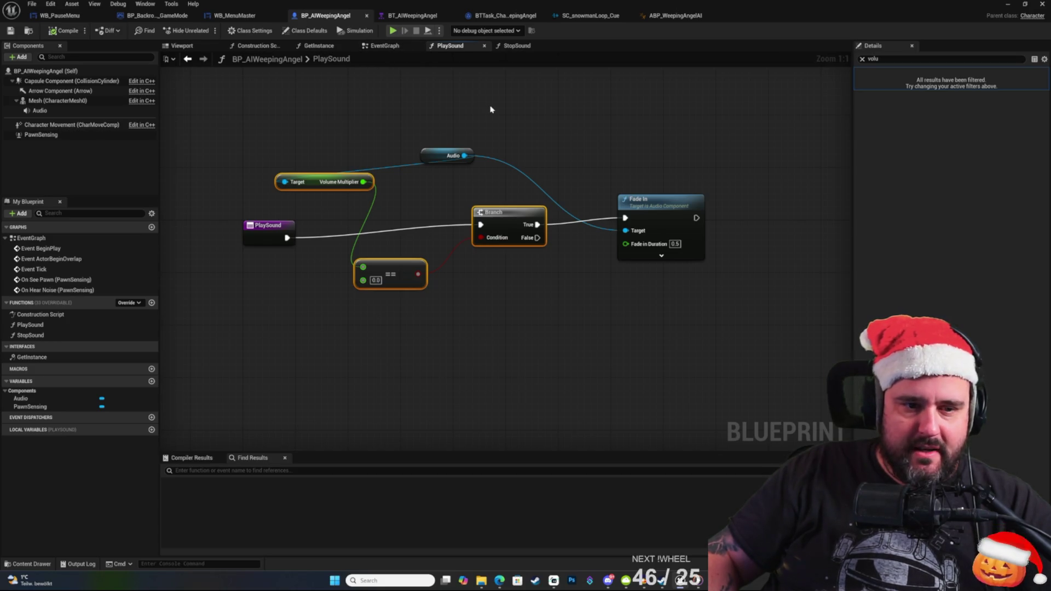
left_click(470, 120)
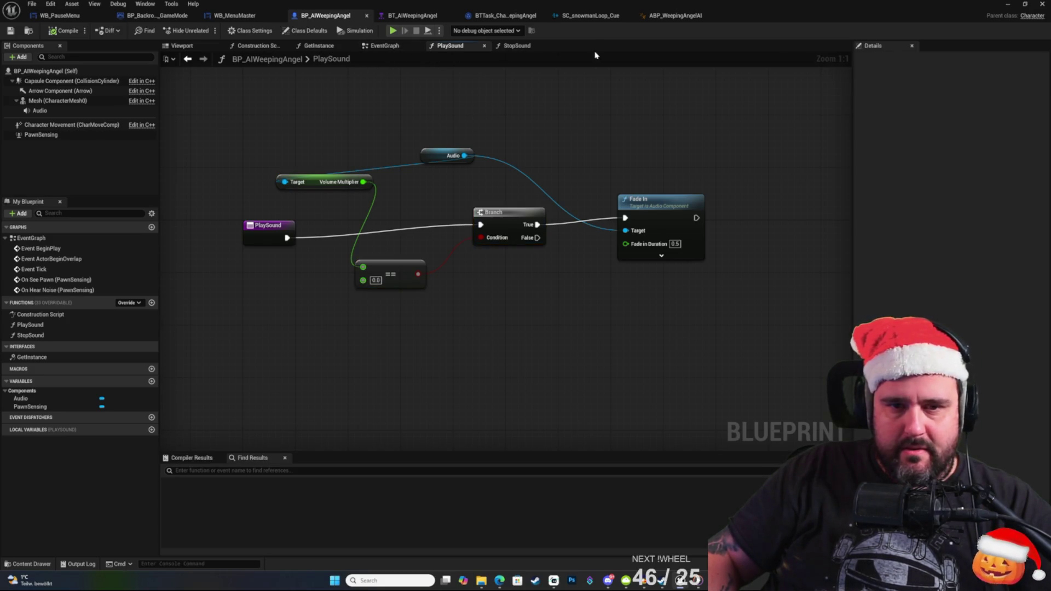
left_click(54, 336)
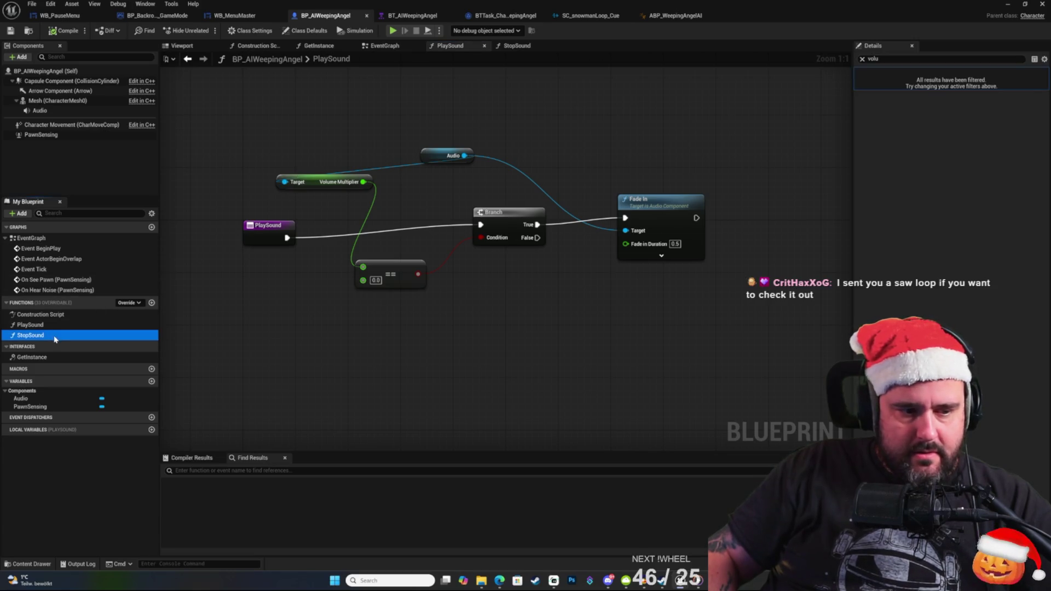
In StopSound, add a Get Volume Multiplier node from the Audio reference.
double_click(55, 336)
left_click_drag(451, 197, 460, 242)
type("vop")
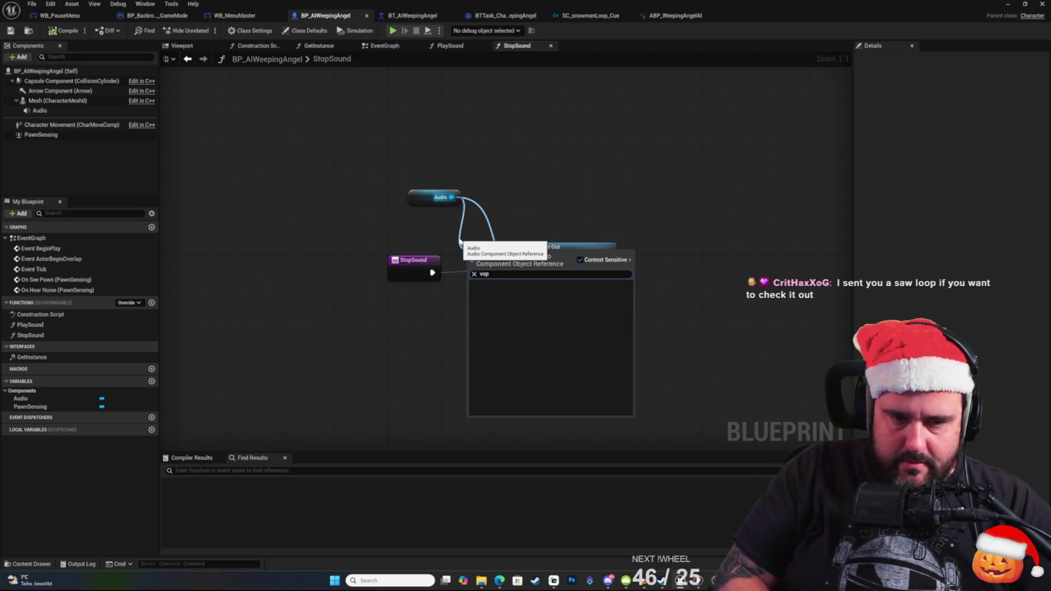
key("BackSpace")
type("lume")
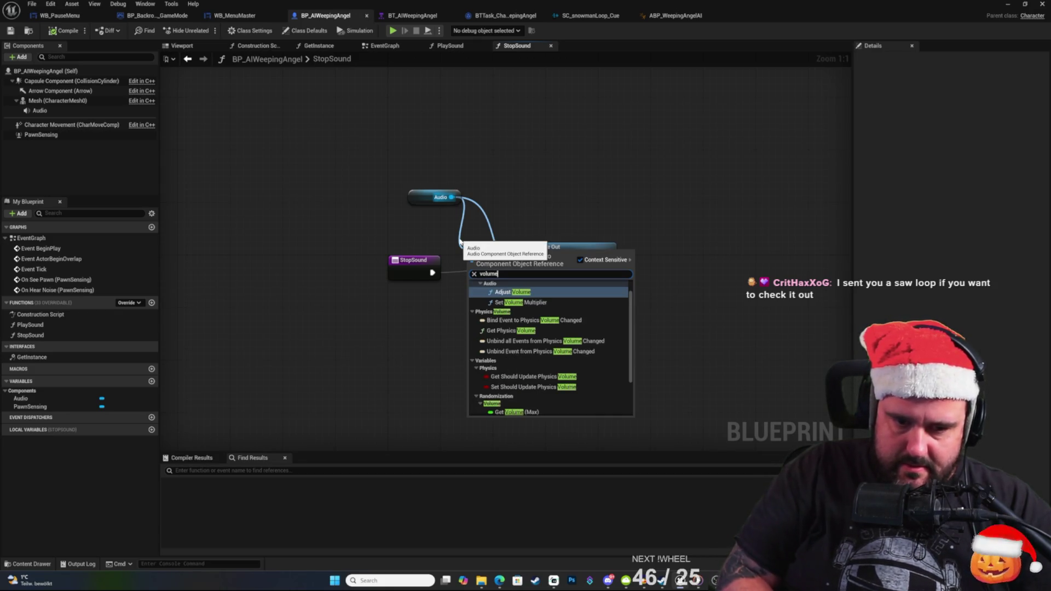
type(" mul")
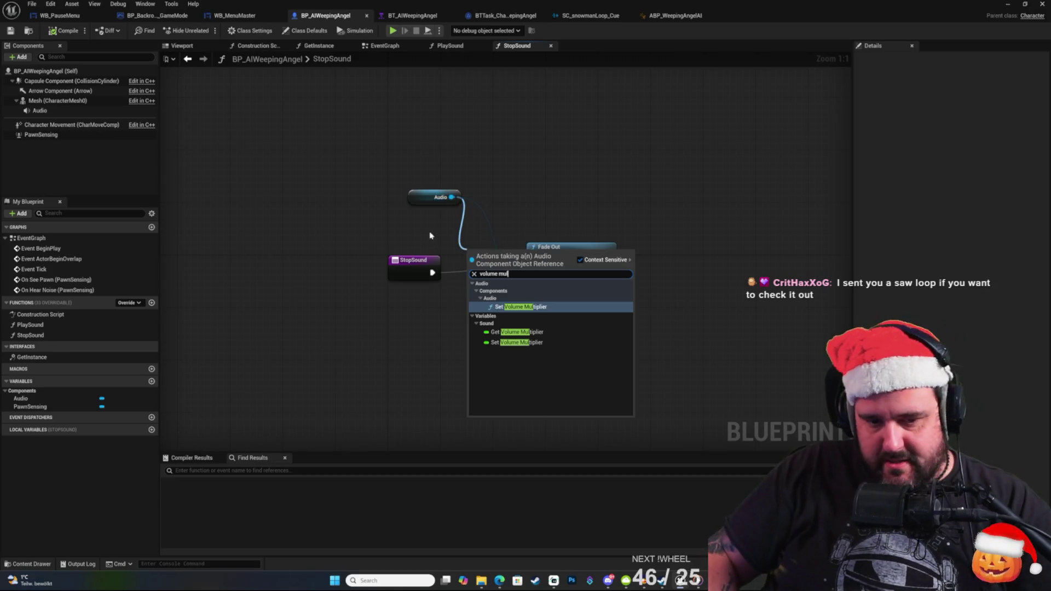
left_click(531, 334)
left_click_drag(572, 260, 729, 248)
mouse_move(531, 256)
left_mouse_down()
mouse_move(519, 312)
mouse_move(453, 229)
left_mouse_up()
Branch on Volume Multiplier == 1.0, running Fade Out only when true.
left_click_drag(467, 232, 480, 262)
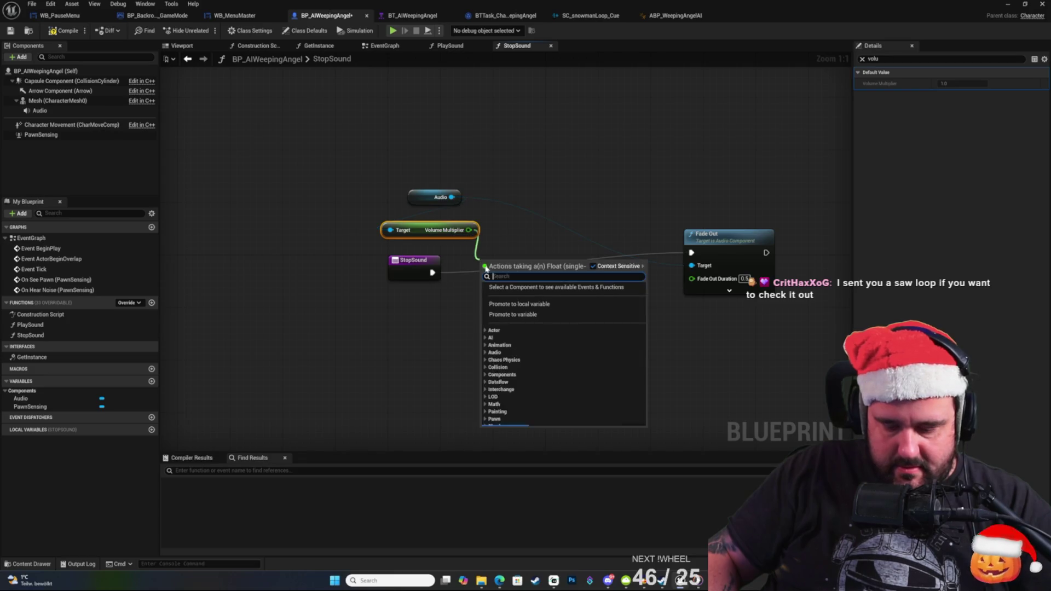
type("==")
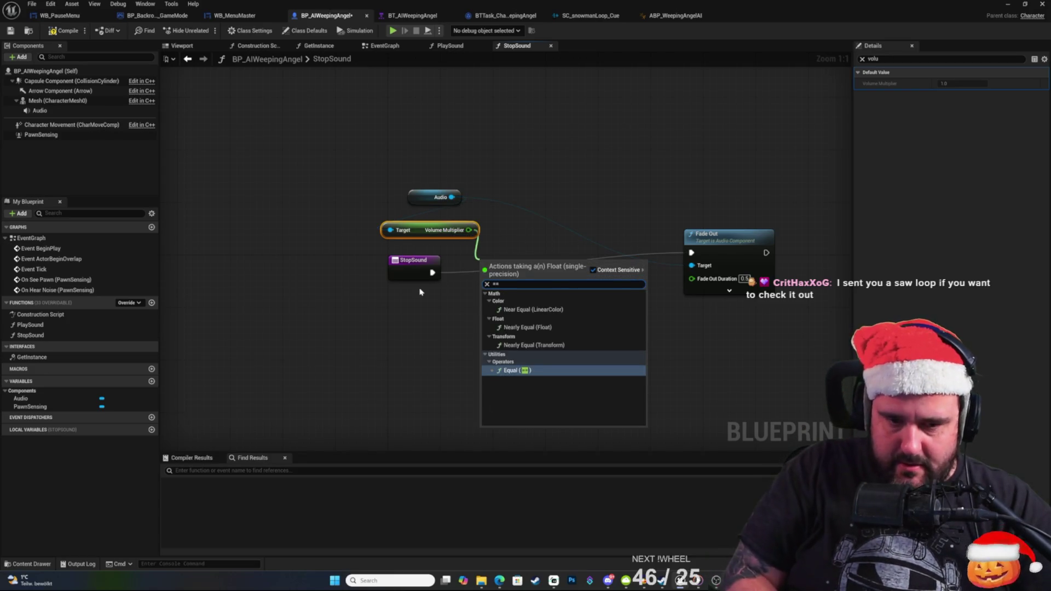
key("Return")
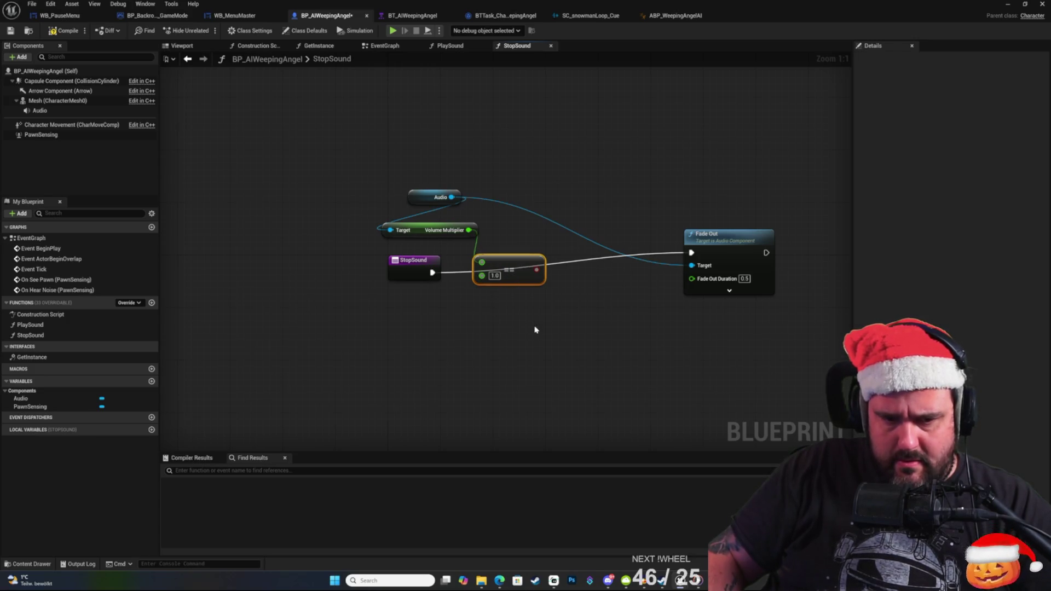
left_click_drag(537, 269, 583, 258)
type("branch")
key("Return")
mouse_move(644, 273)
left_mouse_down()
mouse_move(672, 276)
mouse_move(691, 253)
left_mouse_up()
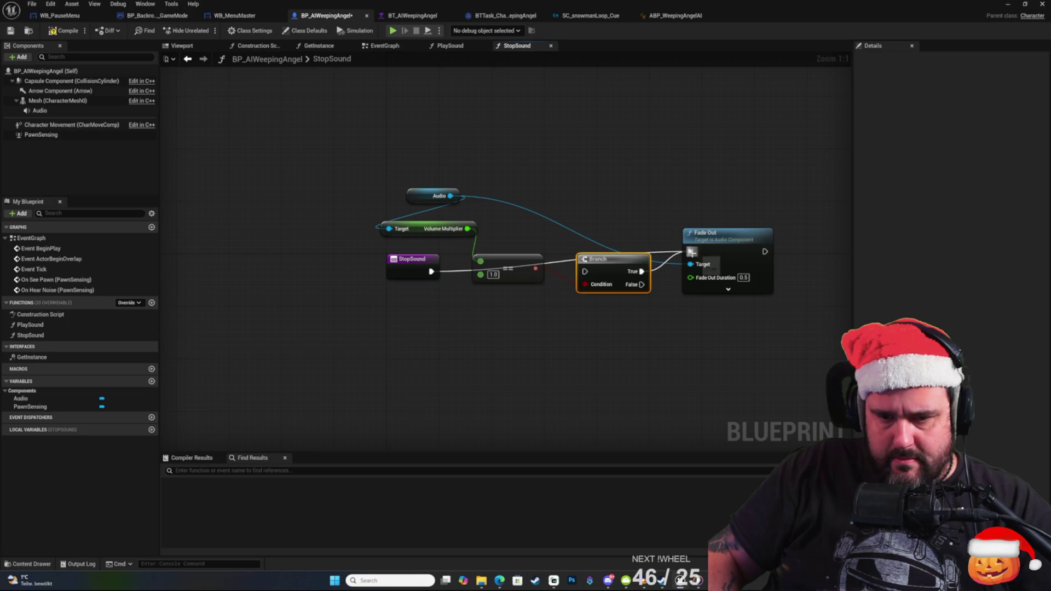
left_click_drag(432, 272, 585, 272)
left_click_drag(510, 262, 528, 235)
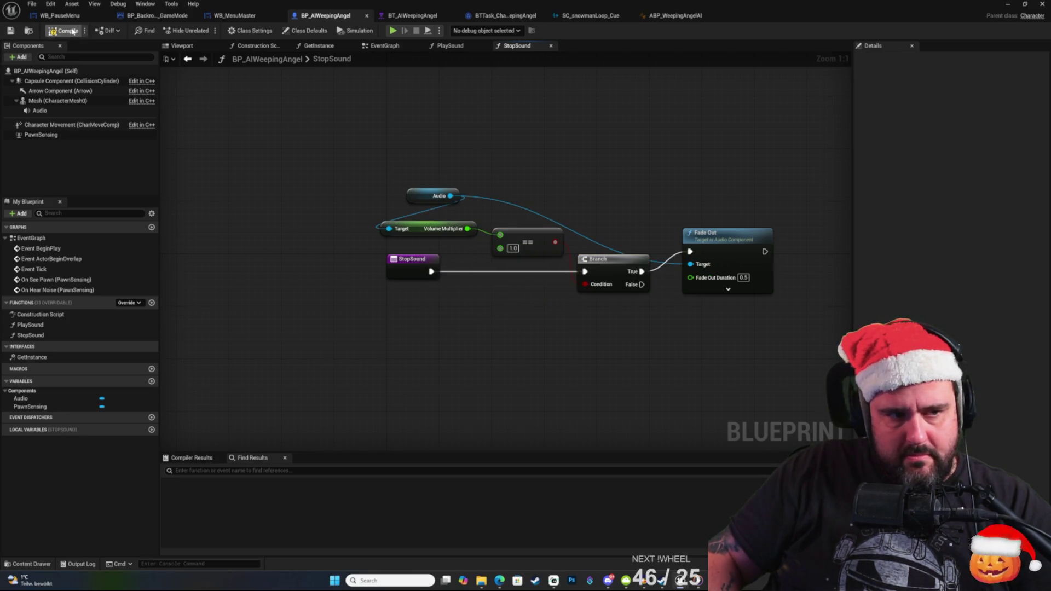
left_click(669, 16)
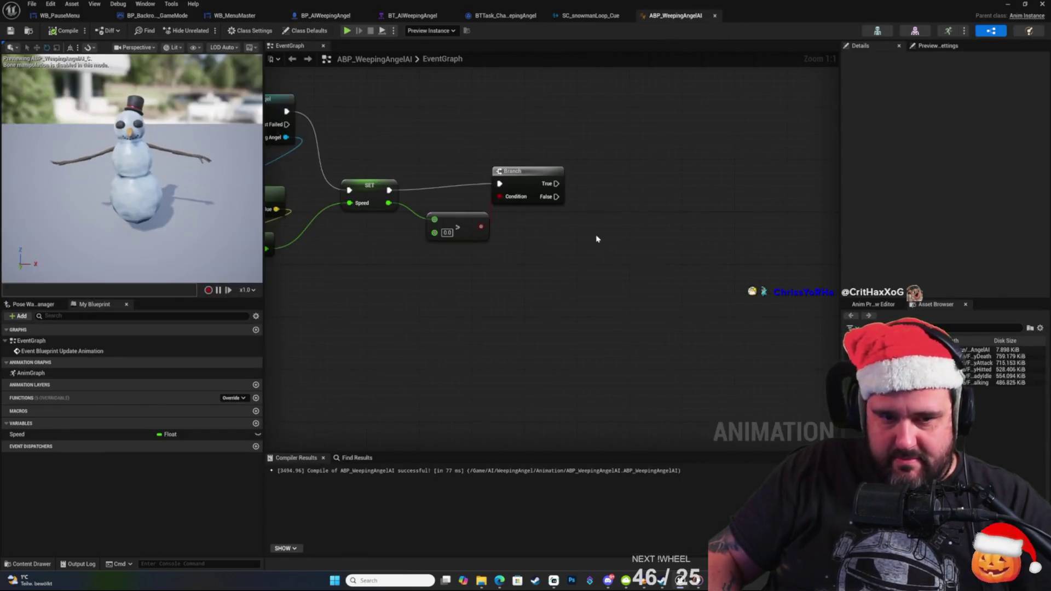
Call Play Sound on the cast weeping angel from the Branch's True output.
left_click(523, 175)
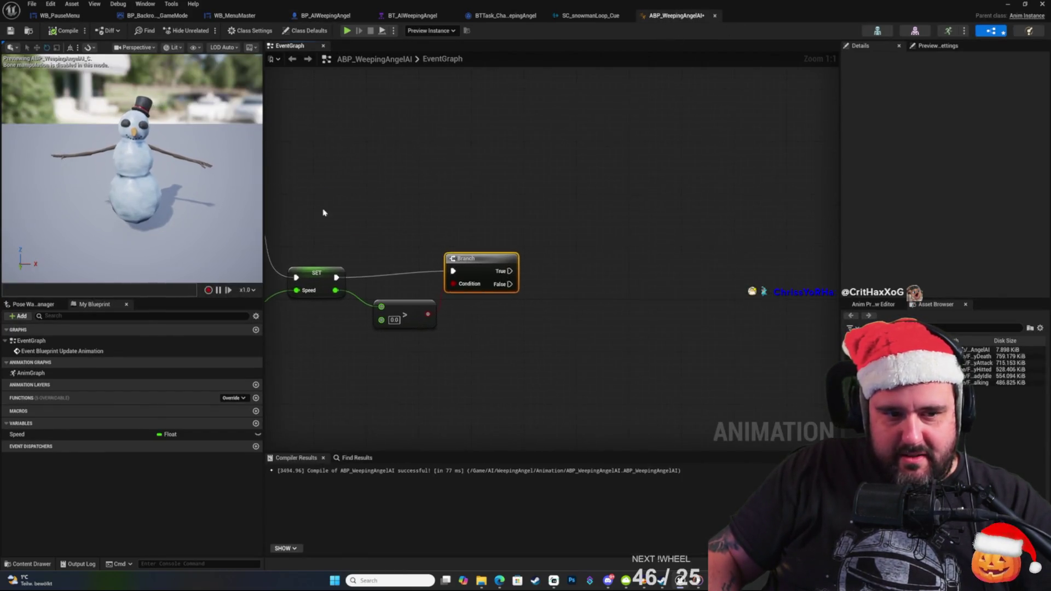
left_click_drag(441, 206, 774, 216)
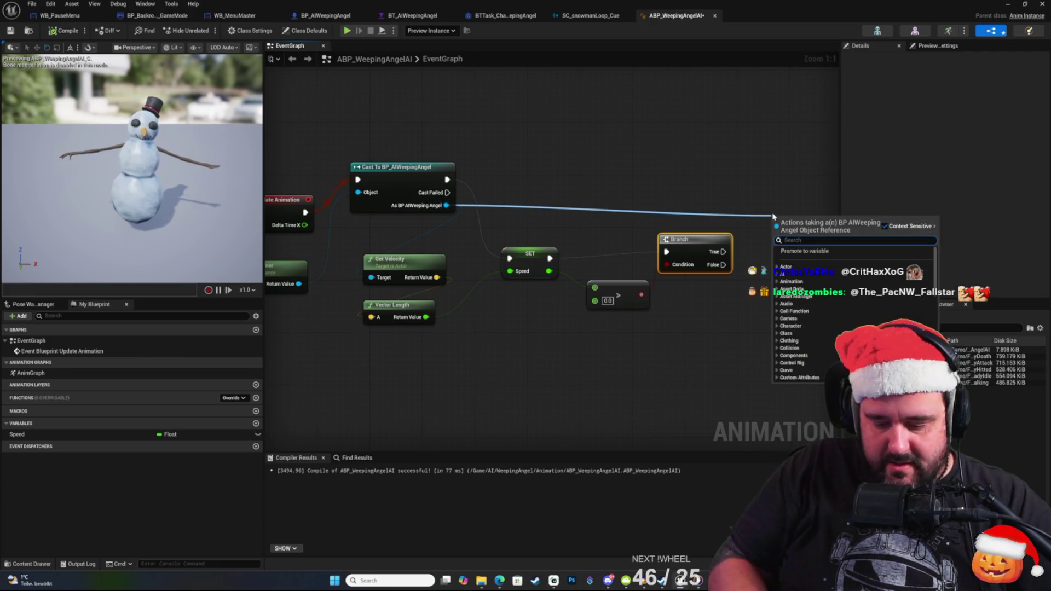
type("play sou")
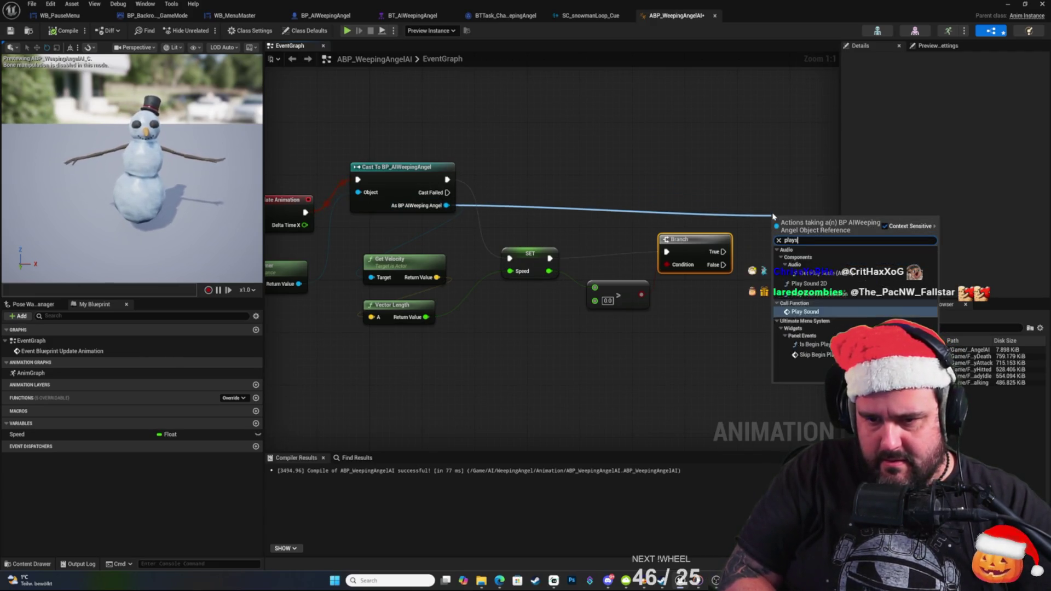
key("Return")
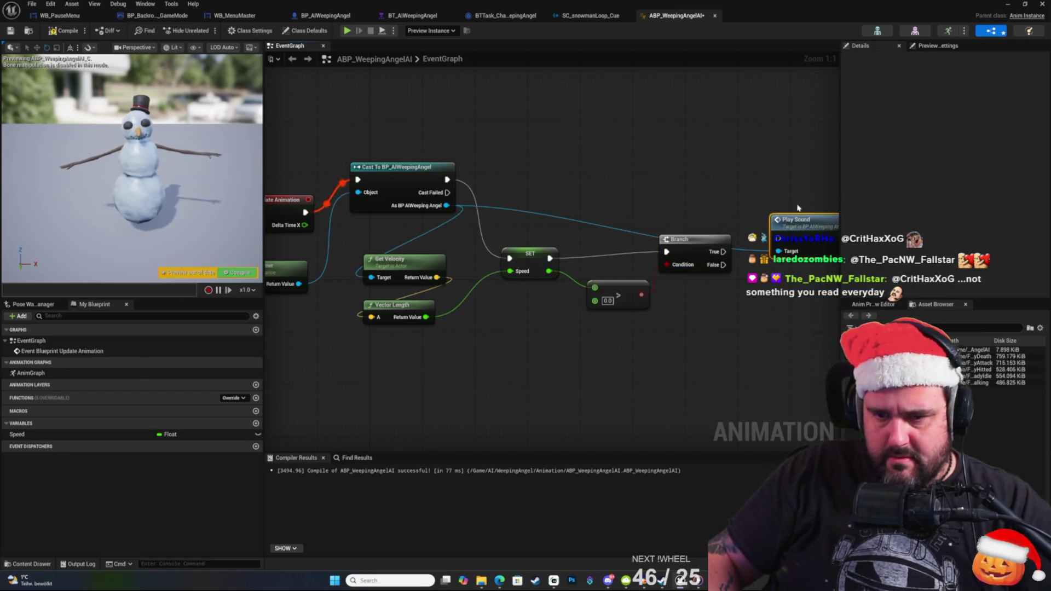
mouse_move(543, 236)
left_mouse_down()
mouse_move(613, 233)
mouse_move(598, 223)
left_mouse_up()
mouse_move(535, 254)
left_mouse_down()
mouse_move(593, 165)
mouse_move(519, 248)
mouse_move(605, 272)
mouse_move(598, 262)
left_mouse_up()
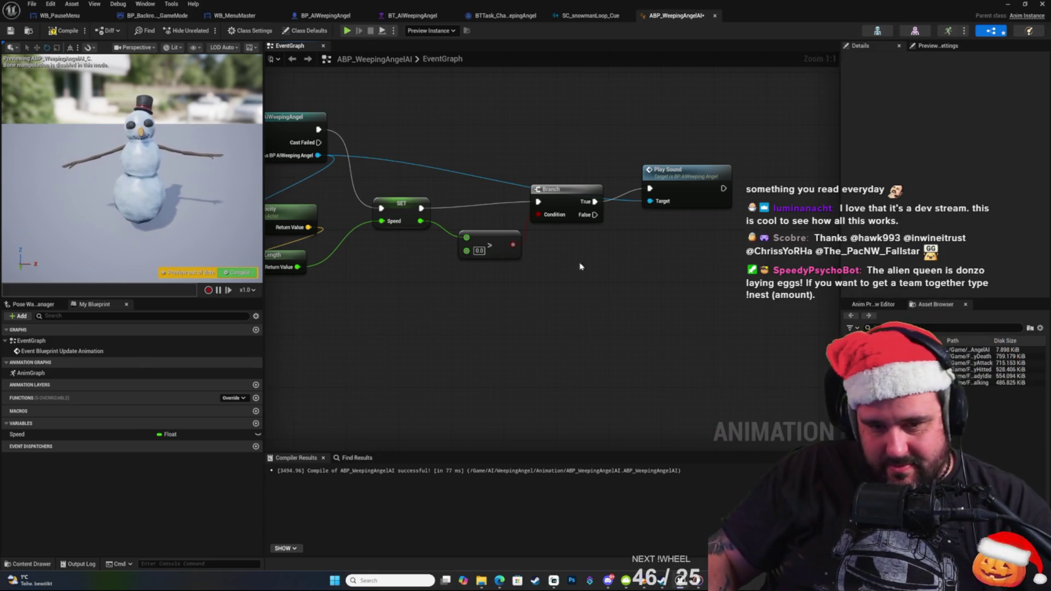
left_click_drag(593, 215, 681, 258)
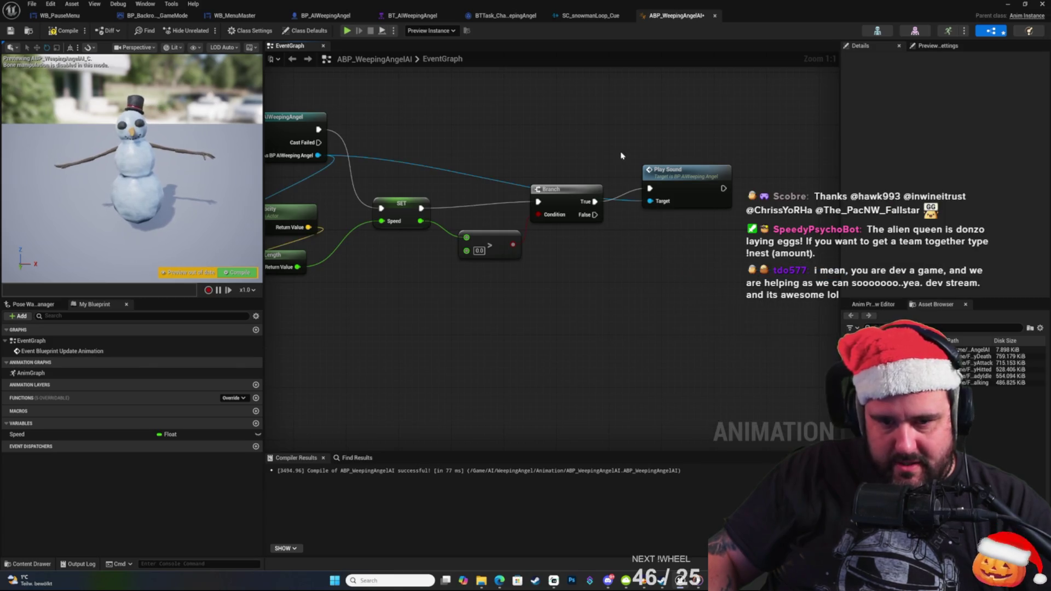
Call Stop Sound from the Branch's False output and compile the animation blueprint.
mouse_move(318, 155)
left_mouse_down()
mouse_move(656, 241)
mouse_move(684, 265)
left_mouse_up()
type("stop")
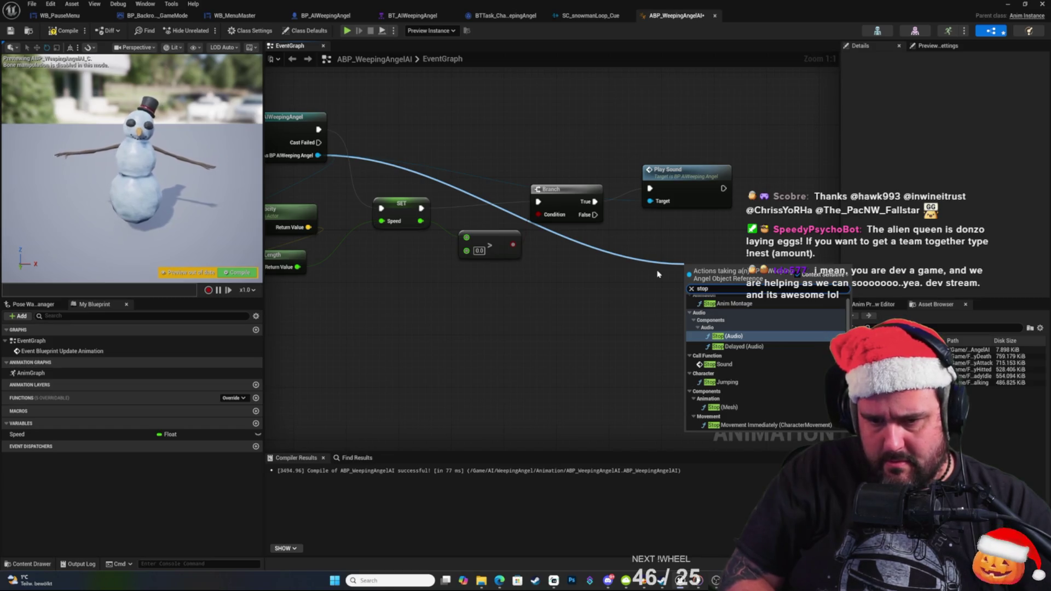
type(" sound")
key("Return")
left_click_drag(595, 214, 644, 256)
left_click_drag(690, 286, 690, 286)
left_click_drag(710, 284, 677, 258)
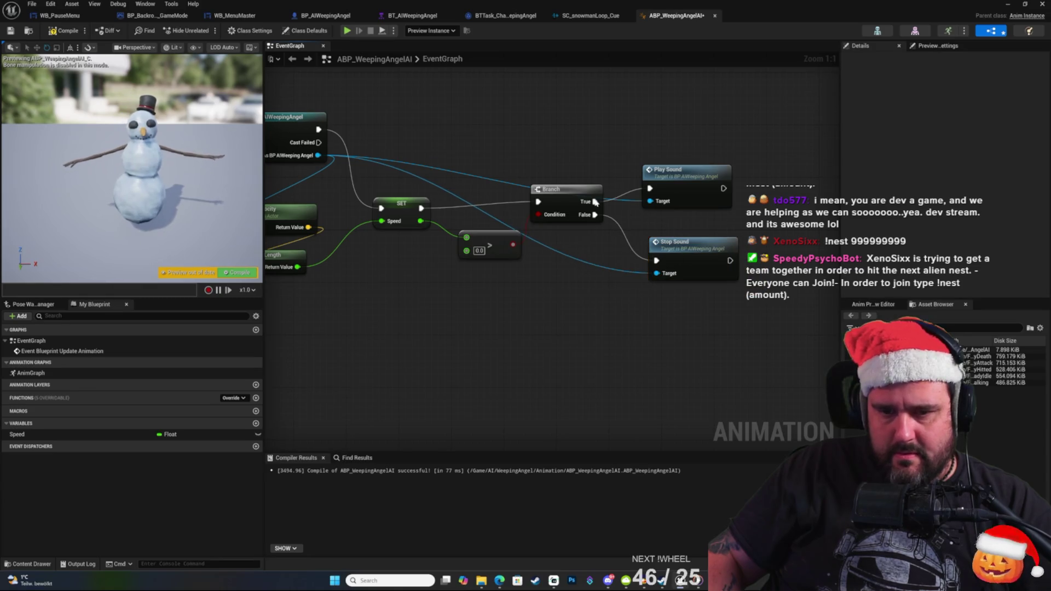
left_click(55, 32)
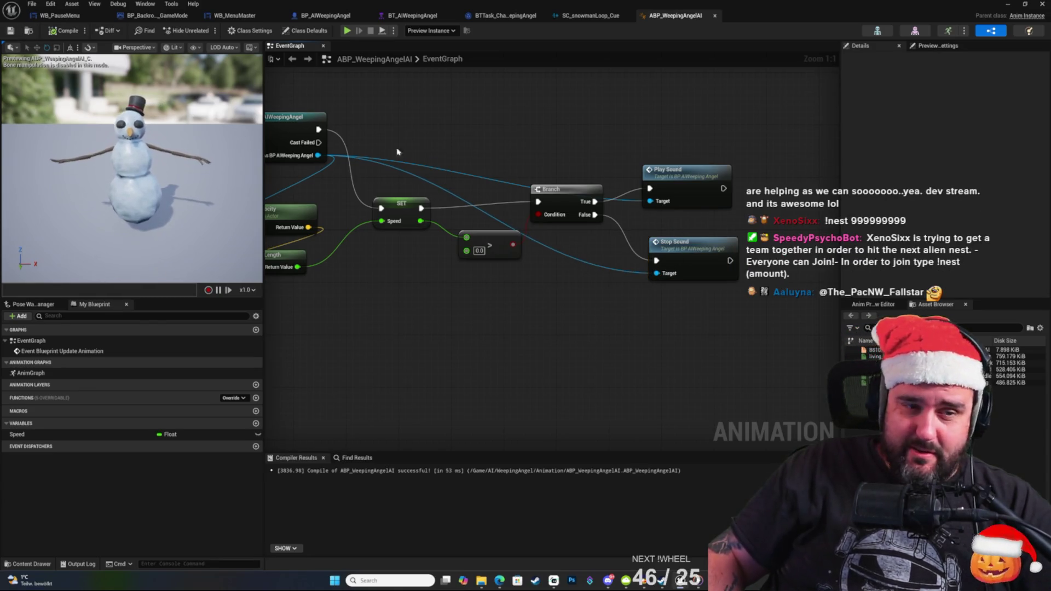
left_click(1006, 5)
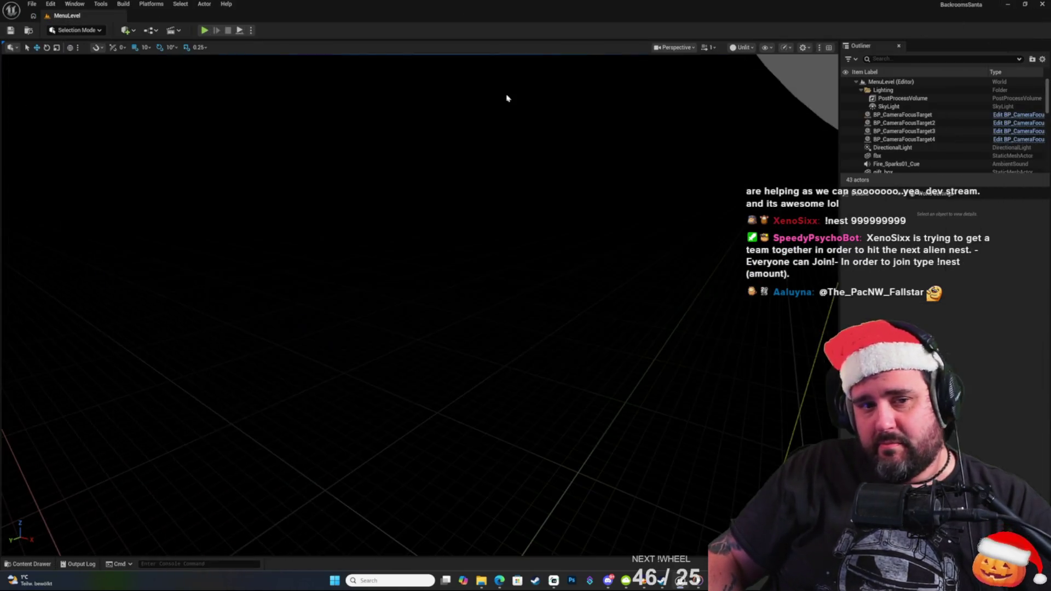
Play a New Game in the editor, watch the snowman, then stop the session.
left_click(209, 31)
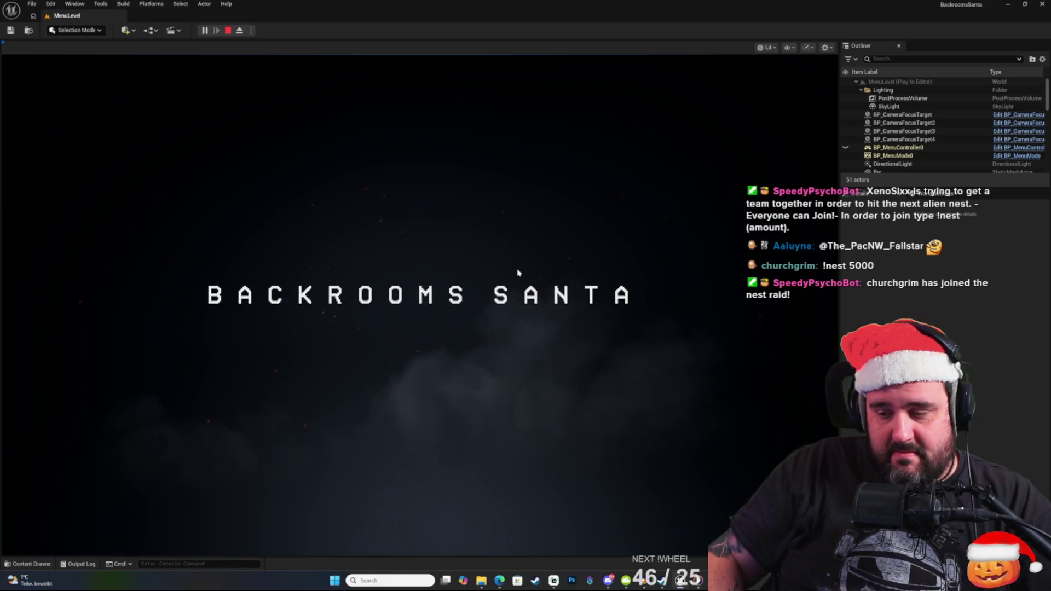
left_click(556, 304)
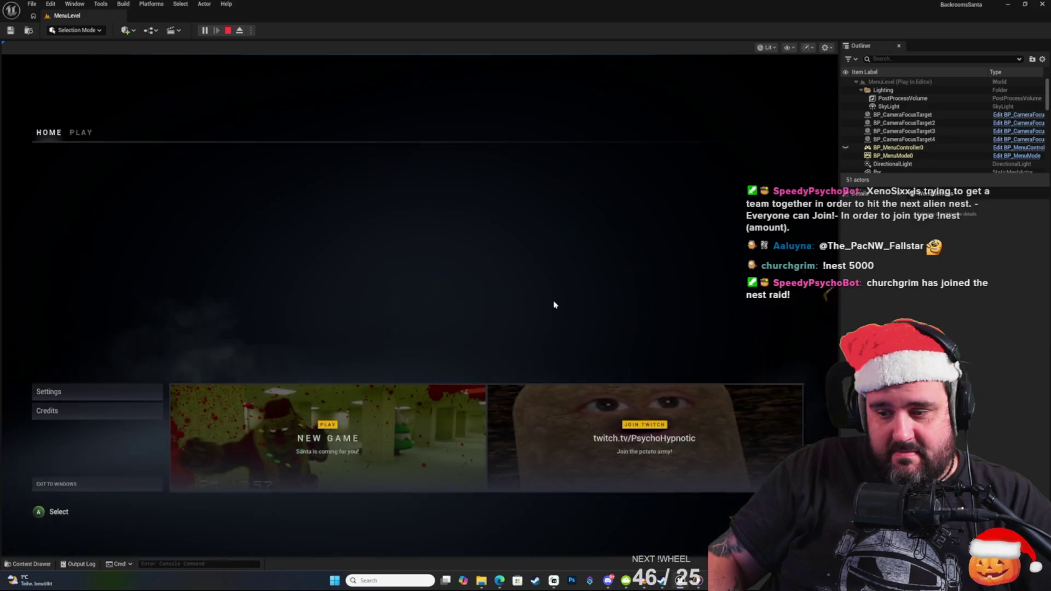
left_click(282, 426)
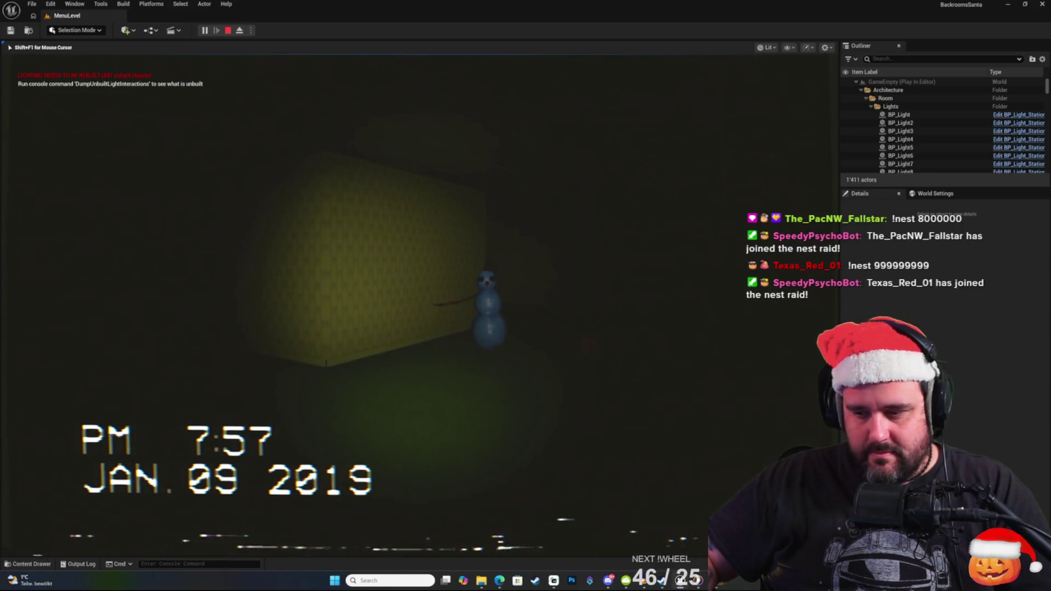
key("Escape")
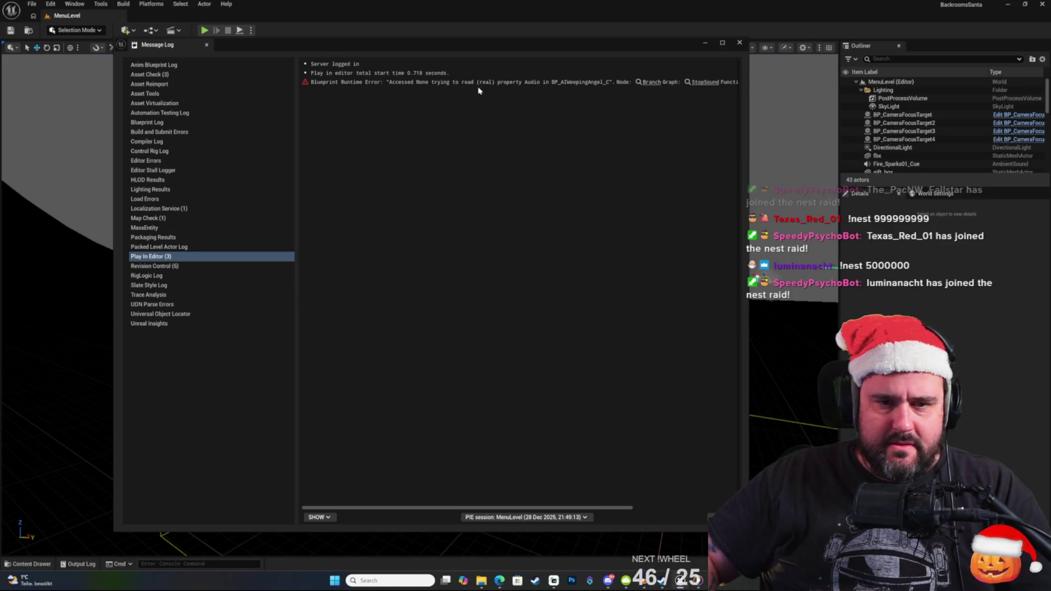
Follow the error link to StopSound's Branch and inspect the Volume Multiplier node's default value.
left_click(483, 85)
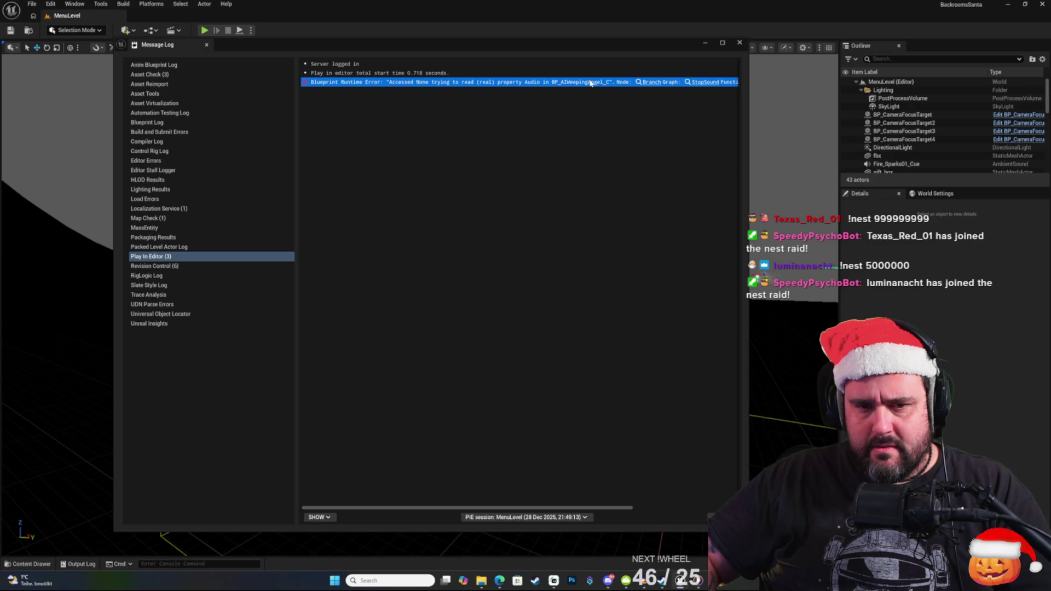
left_click(649, 88)
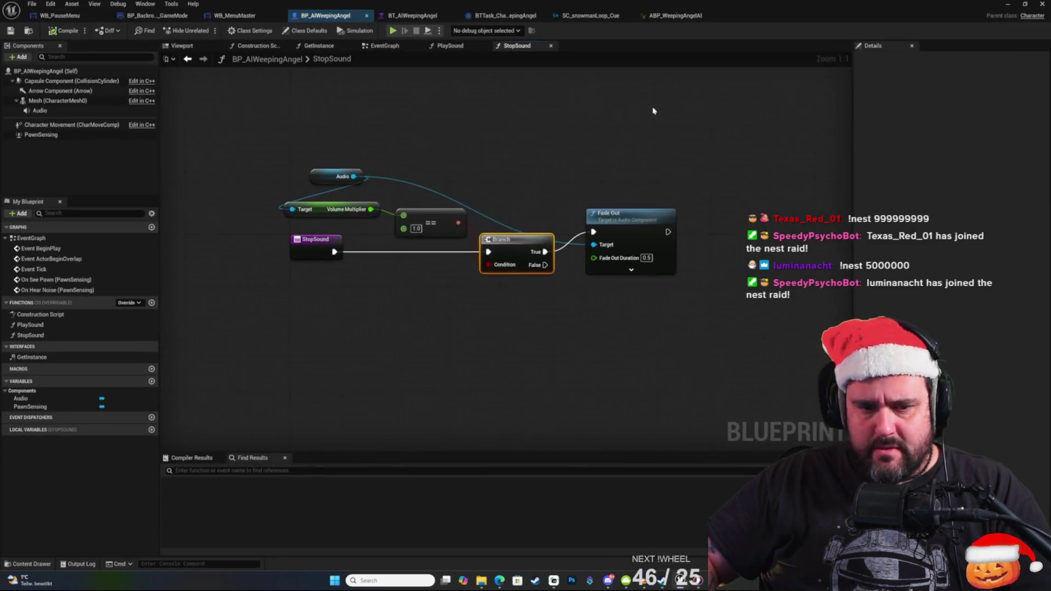
right_click(530, 353)
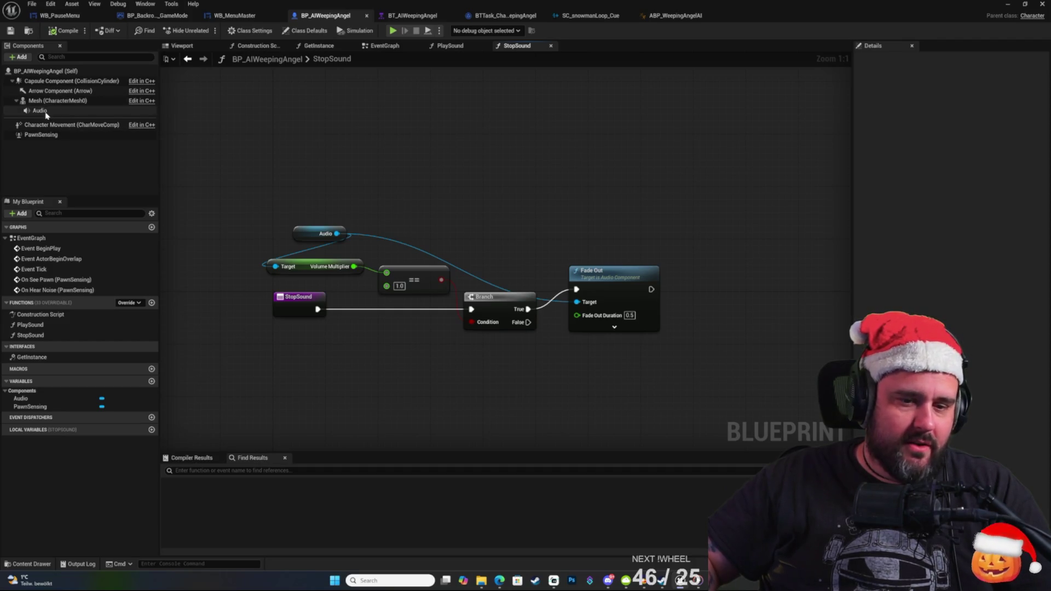
left_click(330, 260)
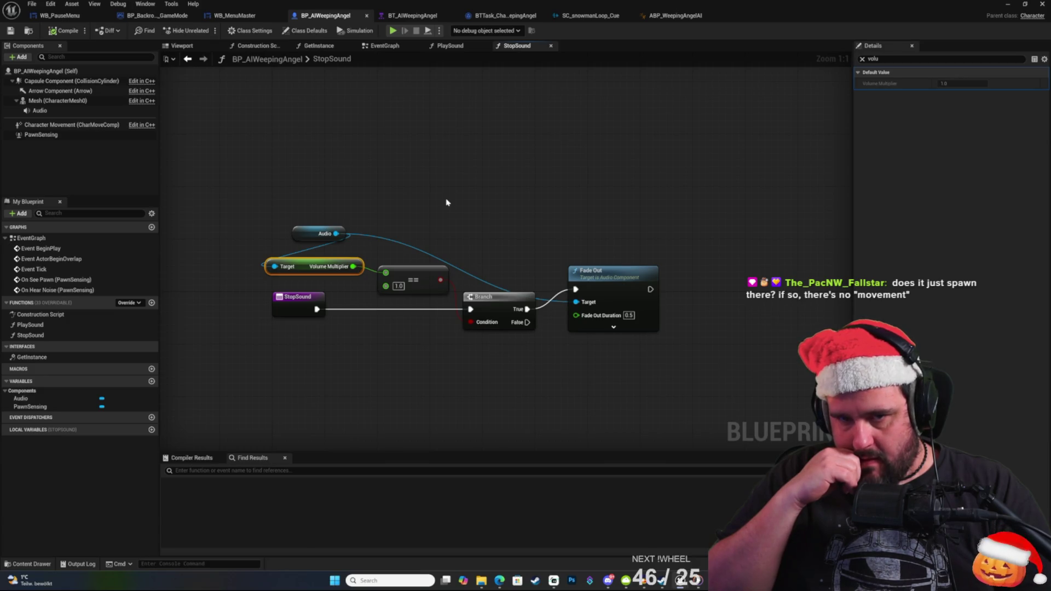
right_click(465, 176)
left_click(294, 174)
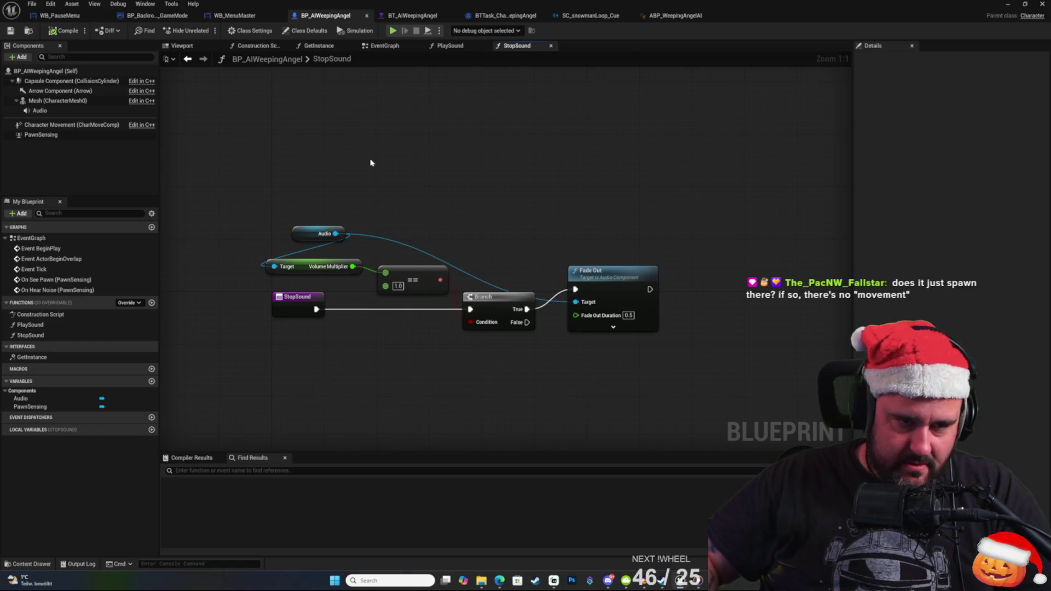
left_click(693, 21)
mouse_move(563, 108)
left_mouse_down()
mouse_move(577, 174)
mouse_move(626, 172)
left_mouse_up()
right_click(561, 128)
key("Escape")
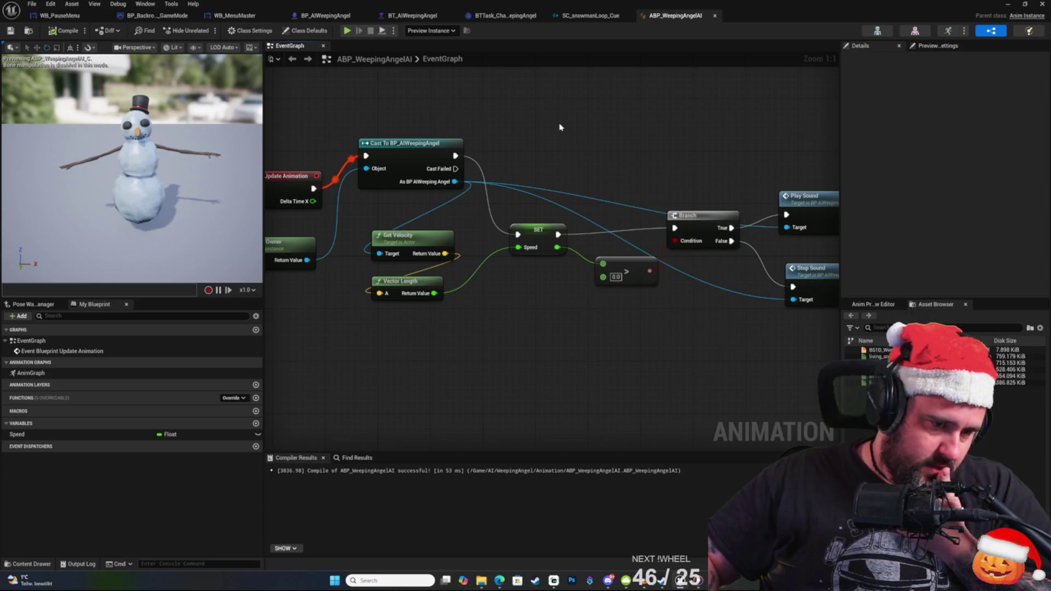
mouse_move(558, 130)
left_mouse_down()
mouse_move(495, 173)
mouse_move(526, 170)
mouse_move(590, 195)
mouse_move(638, 185)
mouse_move(555, 217)
left_mouse_up()
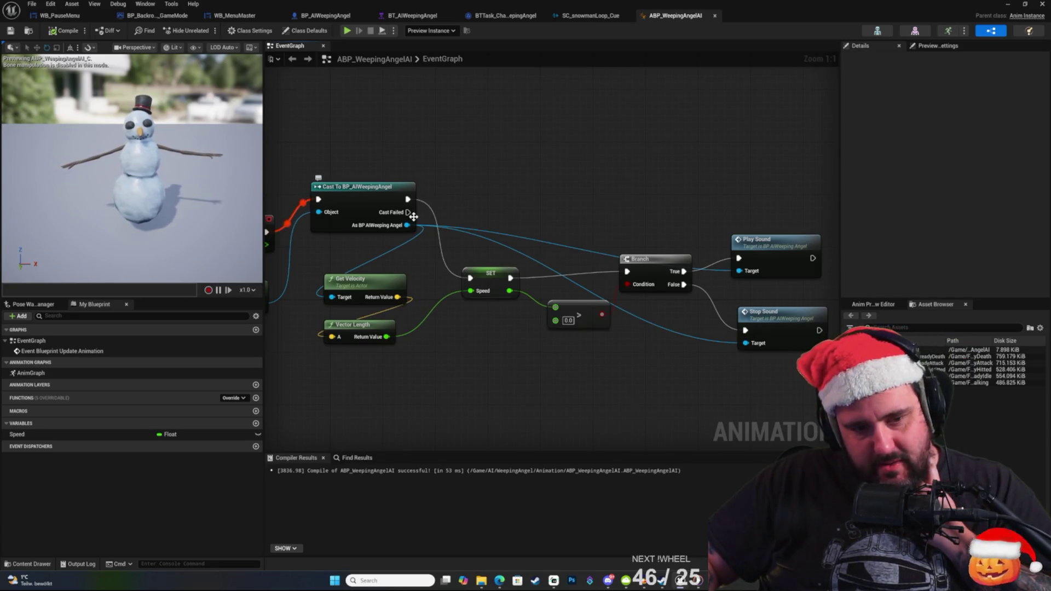
mouse_move(508, 211)
left_mouse_down()
mouse_move(475, 193)
mouse_move(606, 189)
mouse_move(602, 171)
left_mouse_up()
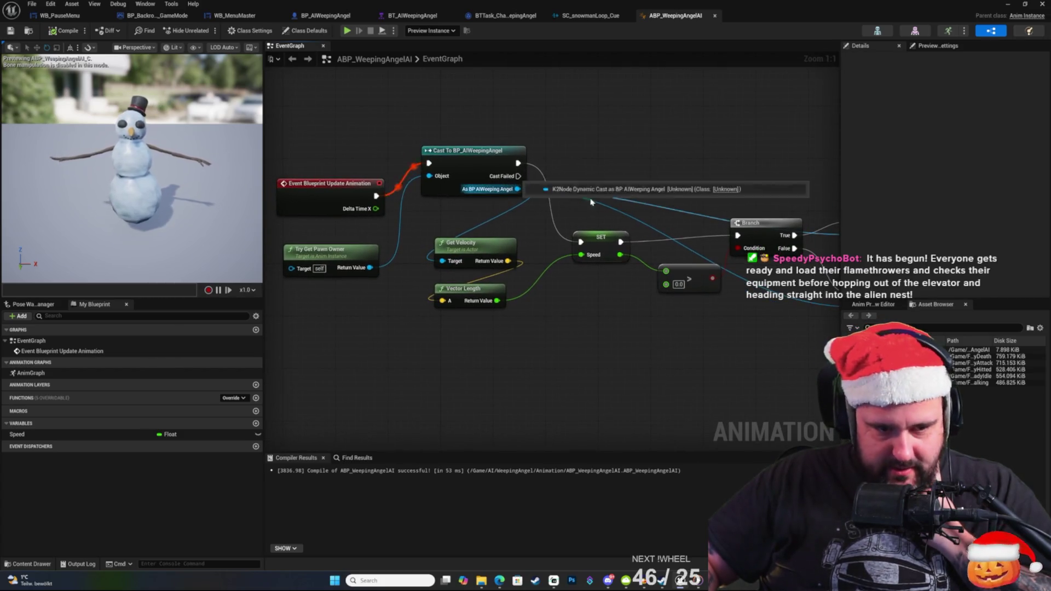
left_click_drag(608, 307, 618, 311)
mouse_move(669, 164)
left_mouse_down()
mouse_move(413, 181)
mouse_move(494, 191)
left_mouse_up()
right_click(499, 173)
left_click(452, 159)
mouse_move(580, 211)
left_mouse_down()
mouse_move(539, 157)
mouse_move(703, 320)
left_mouse_up()
left_click(607, 346)
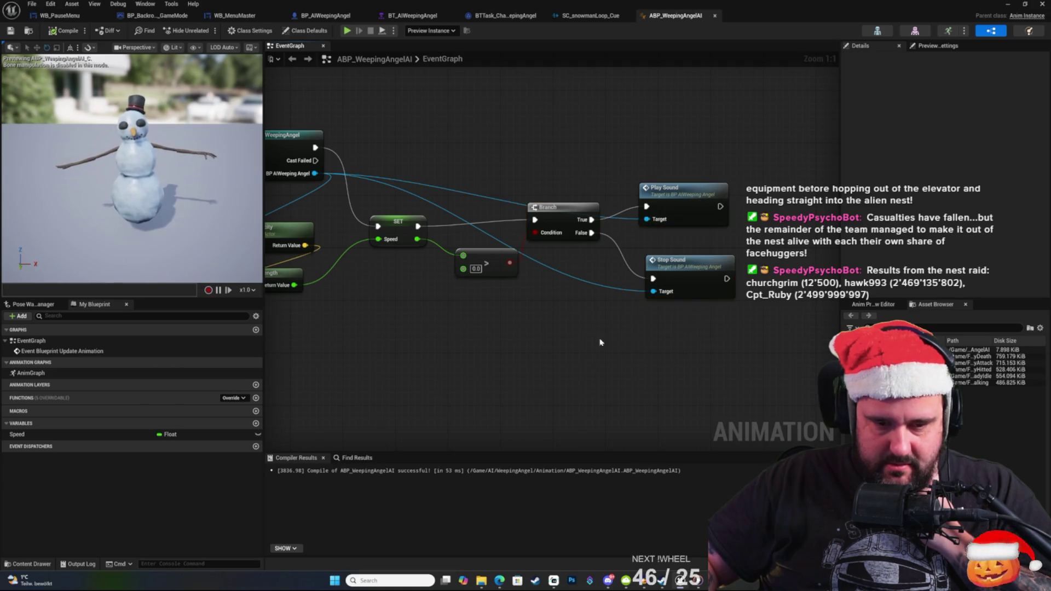
mouse_move(416, 240)
left_mouse_down()
mouse_move(548, 232)
mouse_move(542, 222)
left_mouse_up()
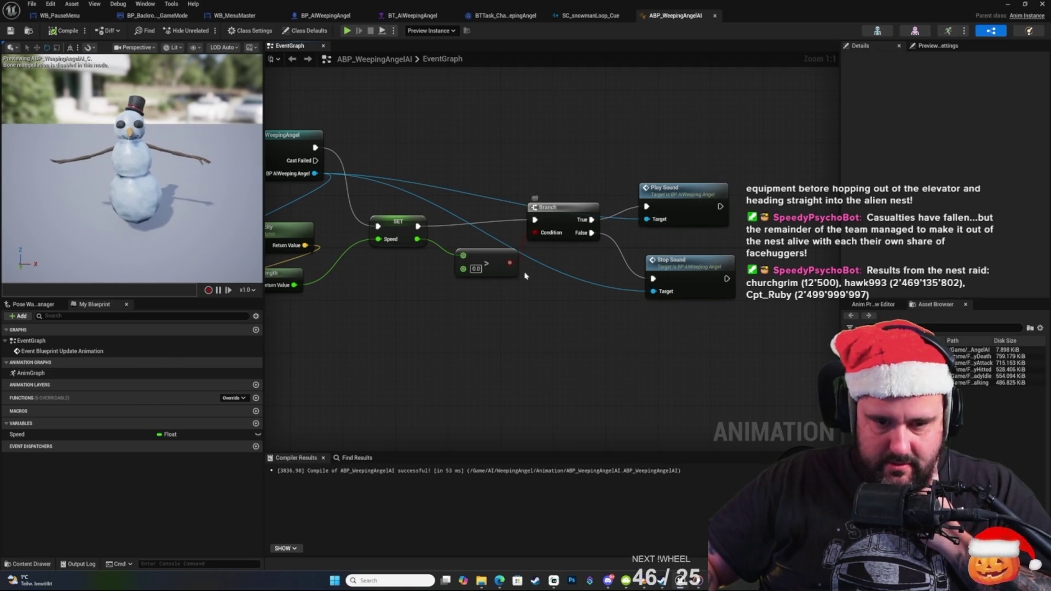
left_click(500, 257)
right_click(580, 322)
left_click(516, 335)
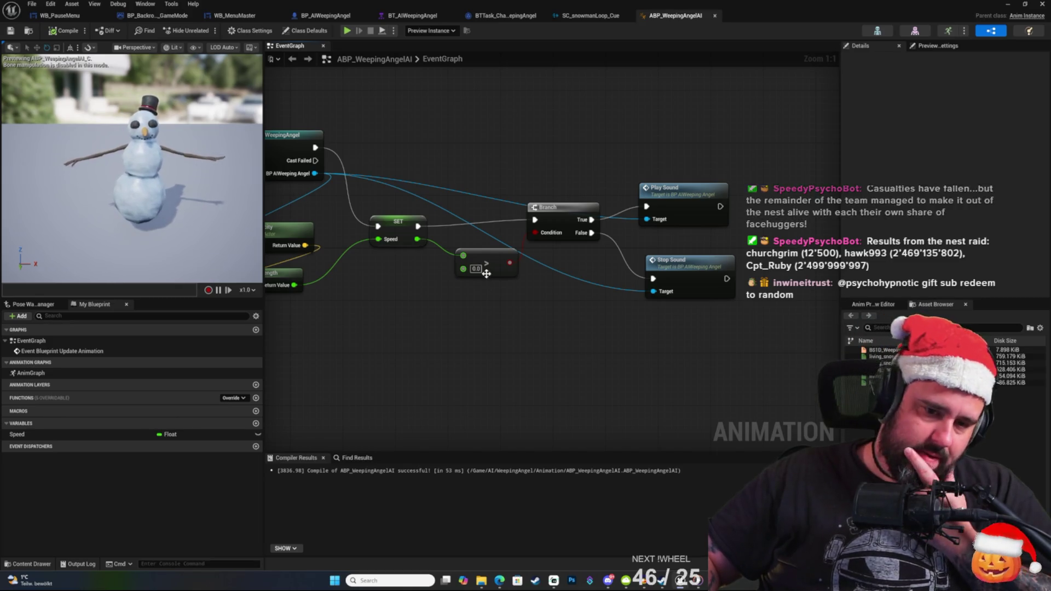
left_click_drag(548, 306, 649, 339)
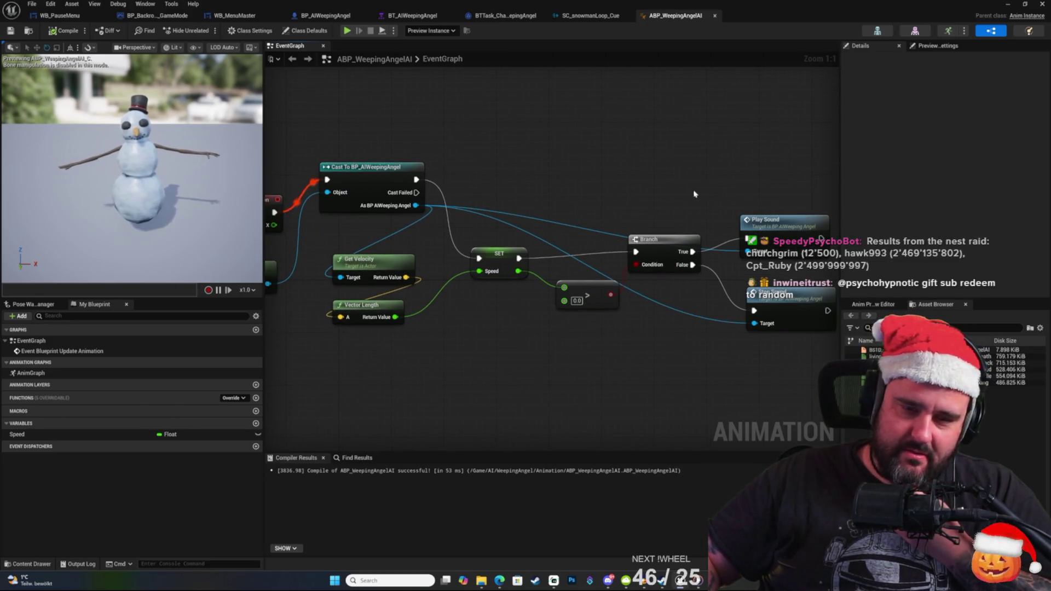
left_click_drag(694, 194, 658, 185)
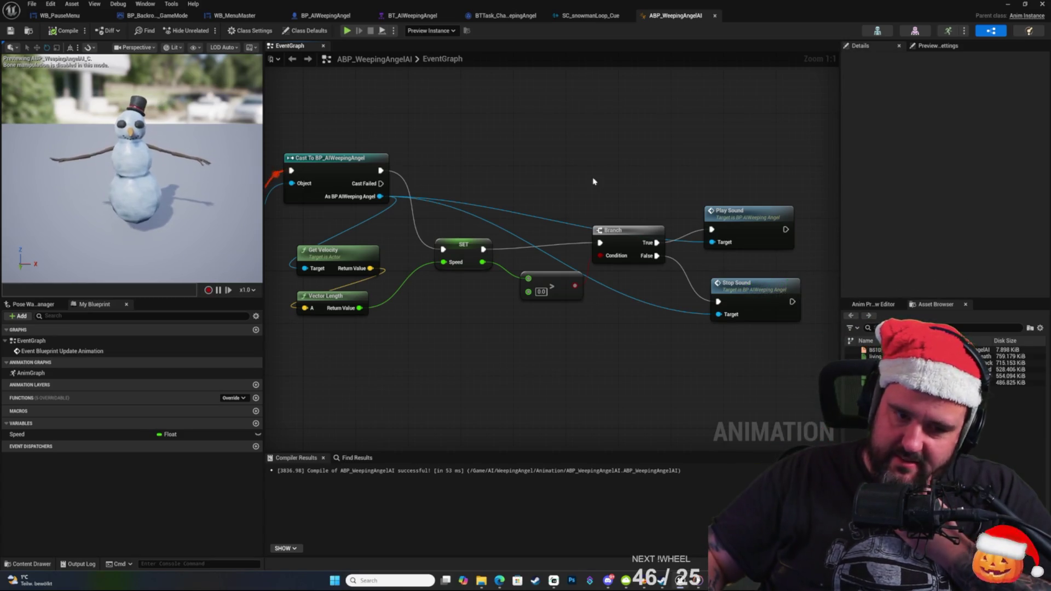
left_click_drag(601, 179, 698, 166)
left_click_drag(580, 234, 490, 208)
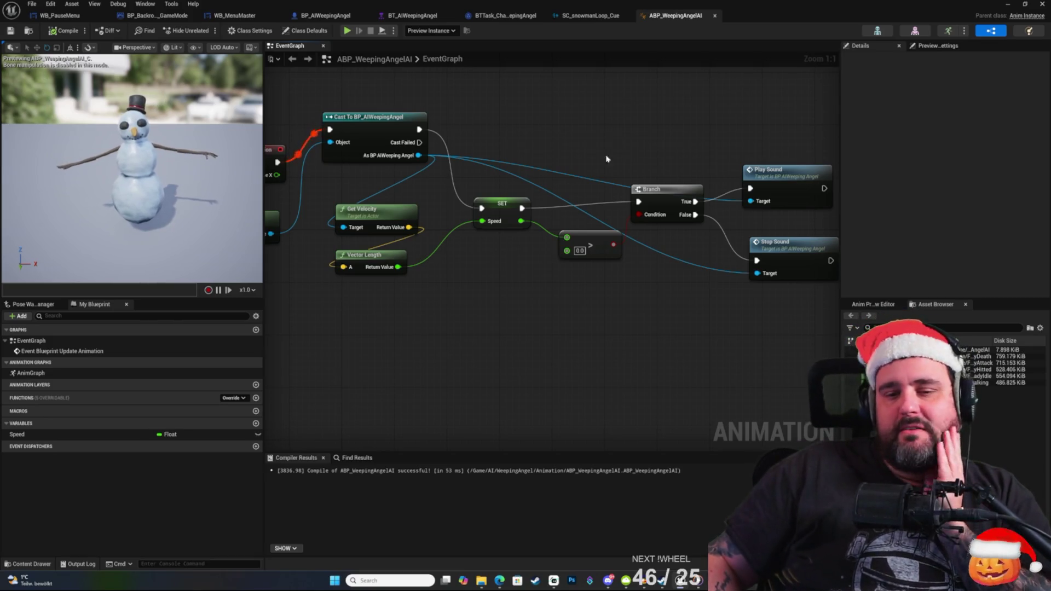
Jump from the event graph's Play Sound node into BP_AIWeepingAngel's PlaySound function.
right_click(637, 316)
right_click(562, 305)
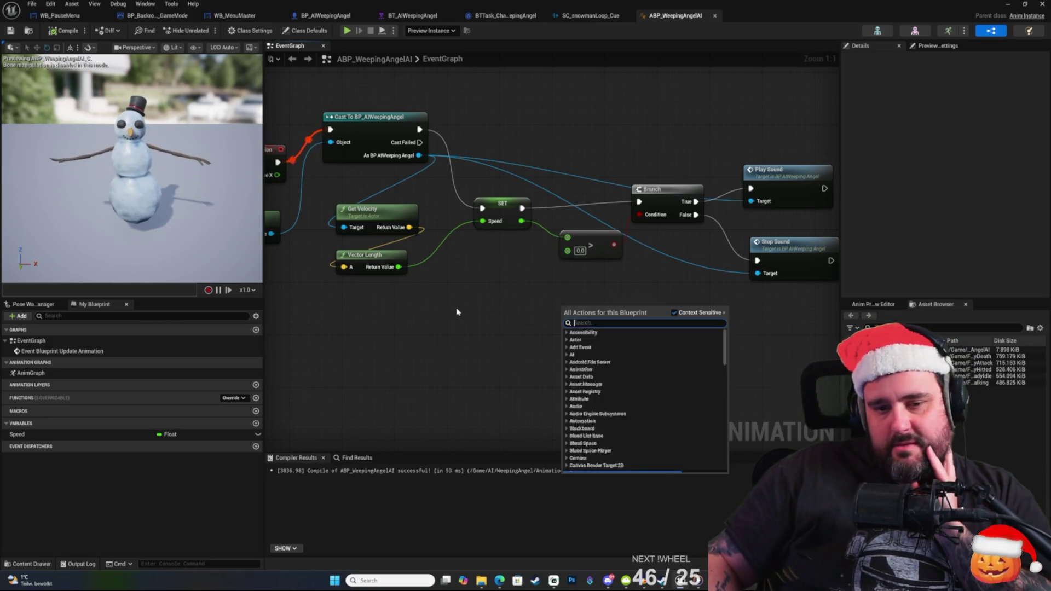
left_click(587, 234)
left_click_drag(559, 300, 502, 322)
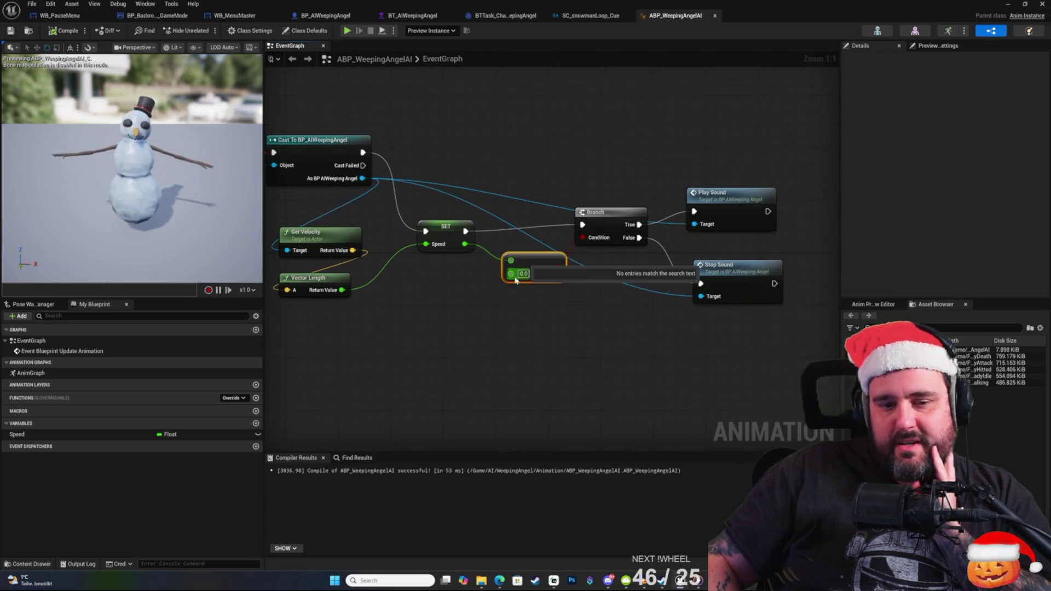
left_click(453, 315)
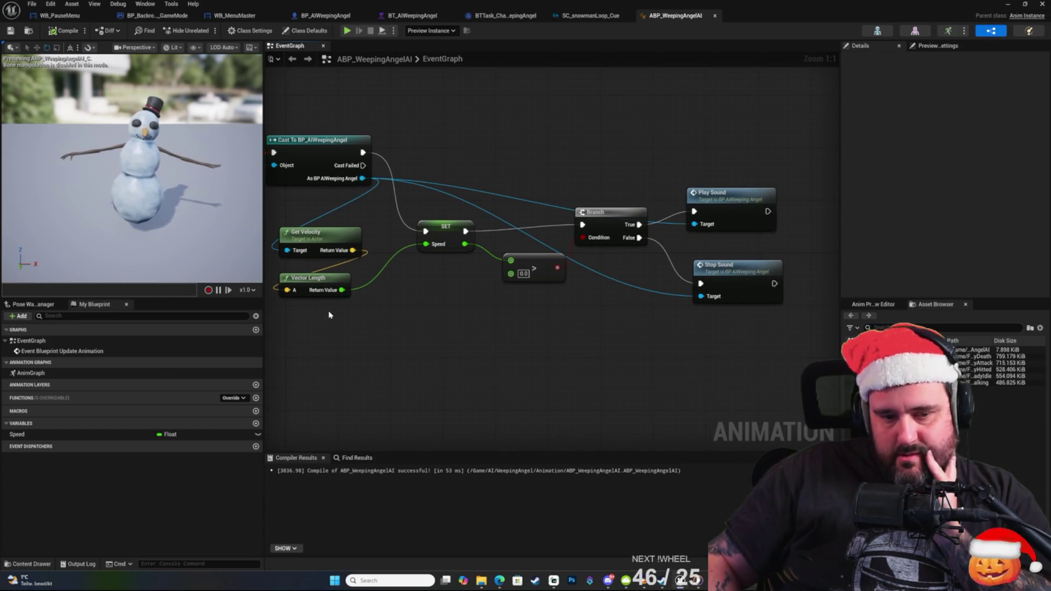
right_click(595, 301)
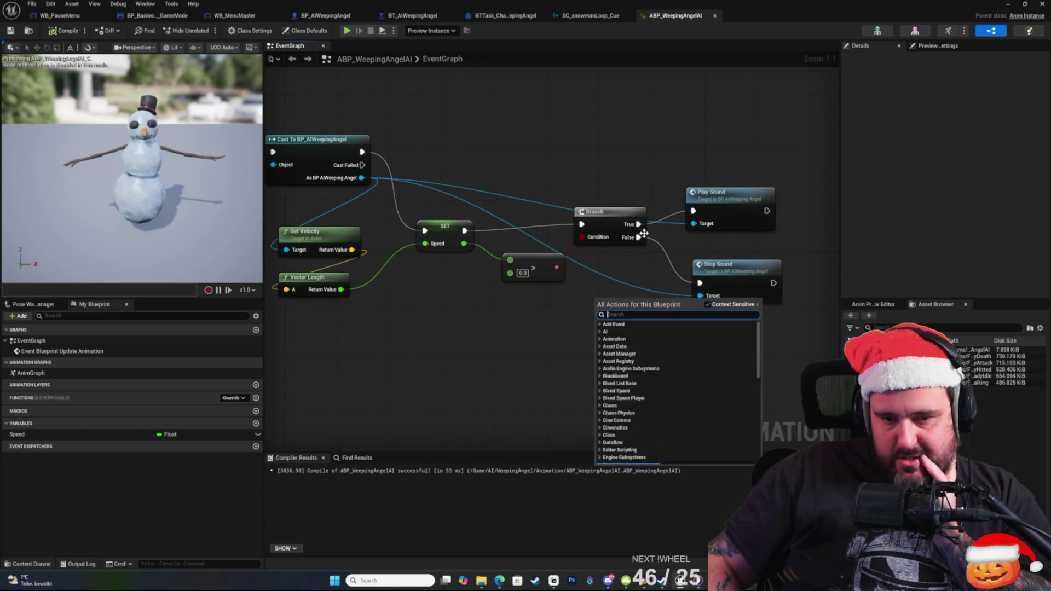
left_click(741, 148)
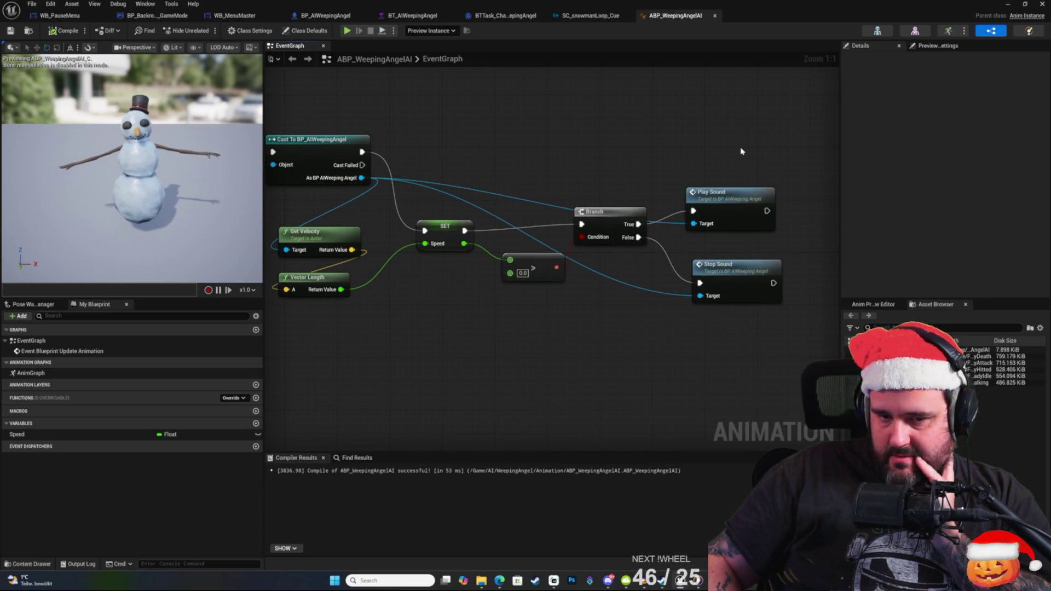
left_click_drag(741, 148, 678, 122)
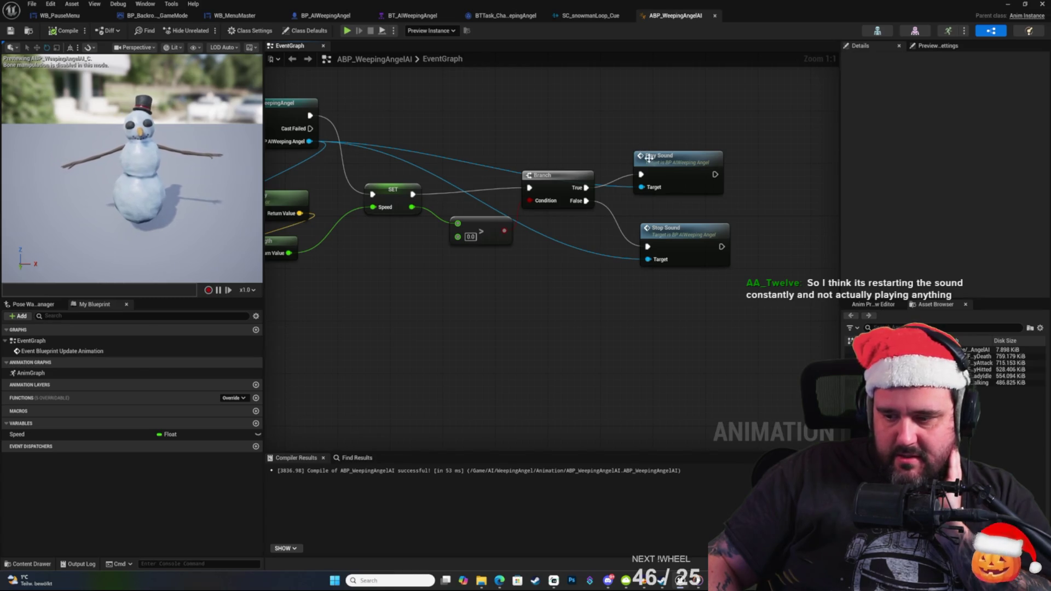
double_click(667, 164)
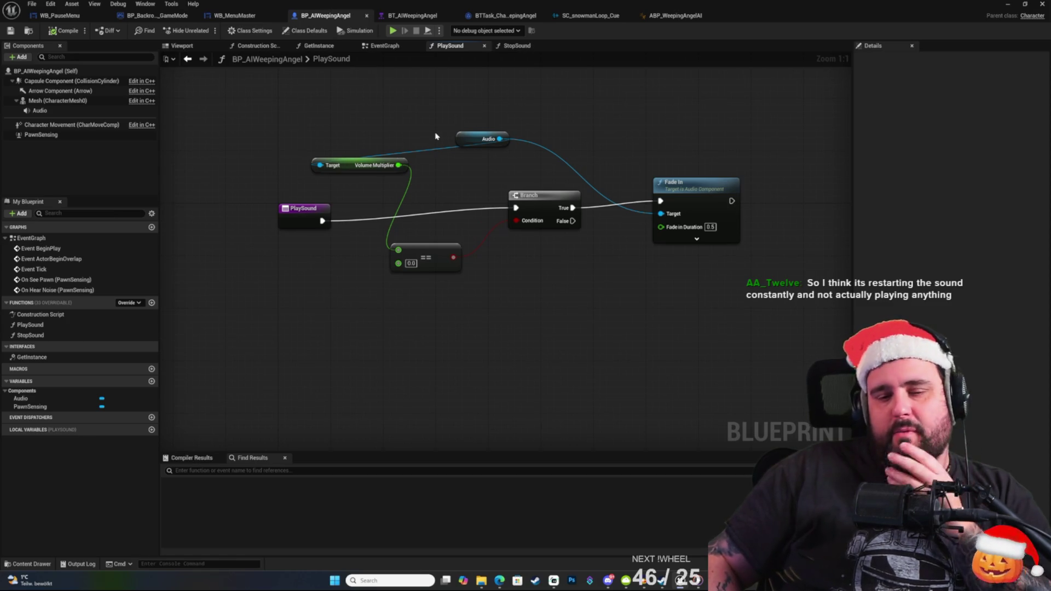
Inspect and tidy PlaySound's == comparison, Branch and Fade In nodes.
left_click_drag(477, 184, 493, 180)
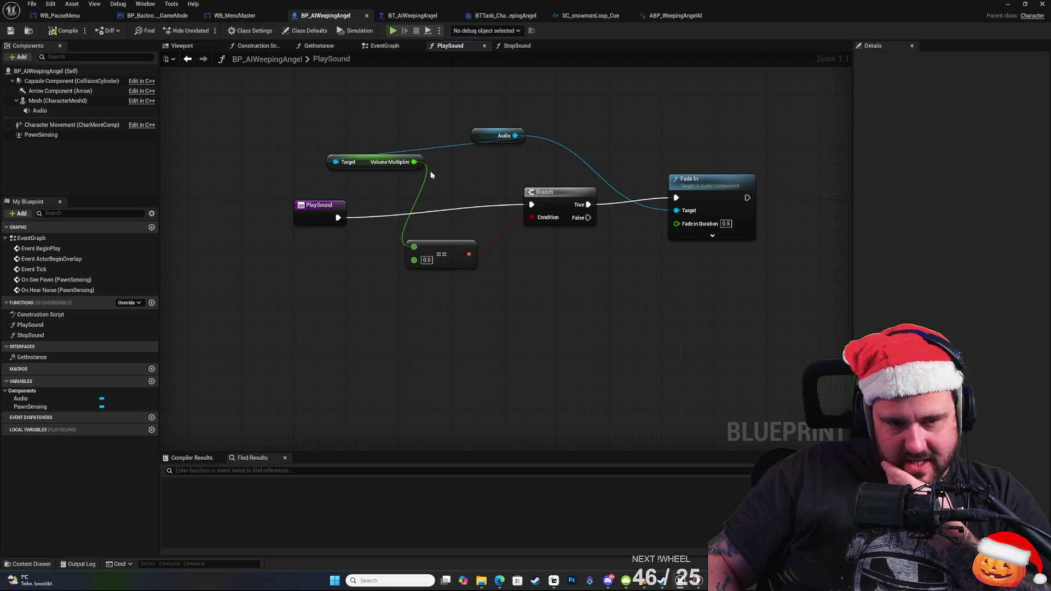
left_click(447, 246)
left_click(703, 182)
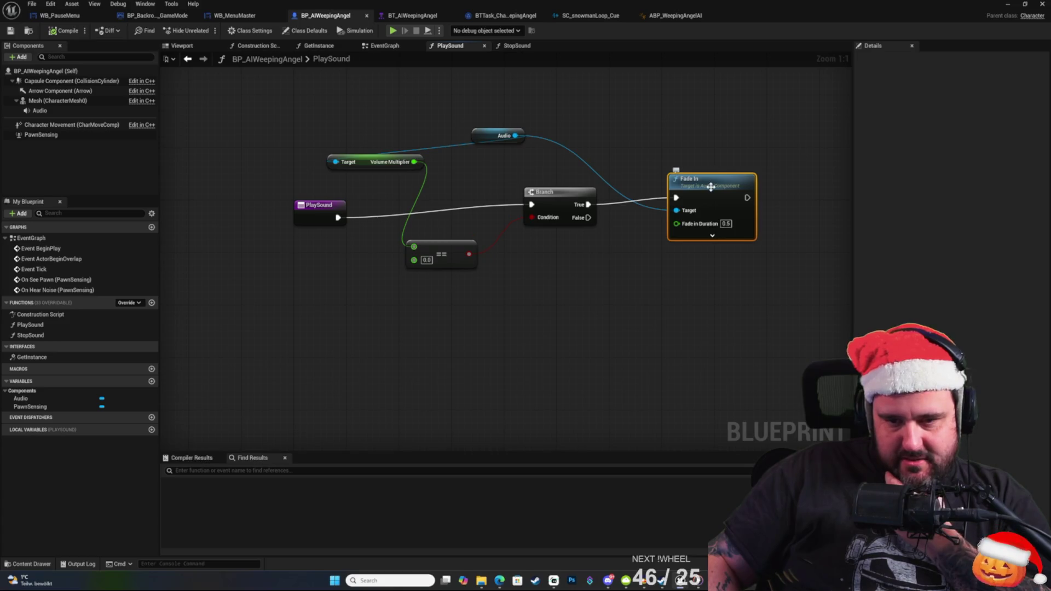
left_click(569, 145)
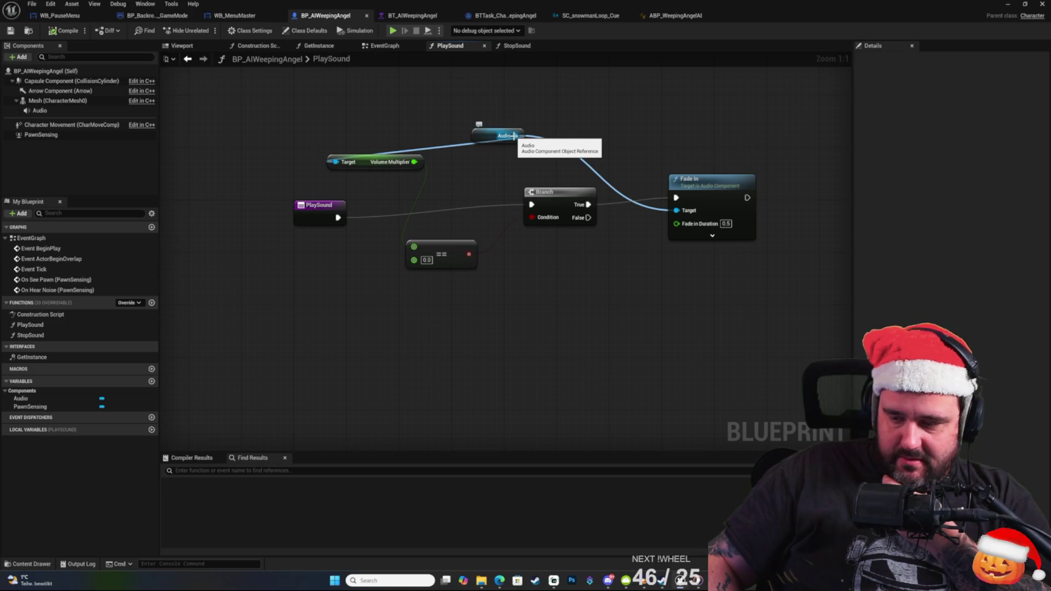
left_click_drag(514, 136, 584, 133)
left_click(629, 105)
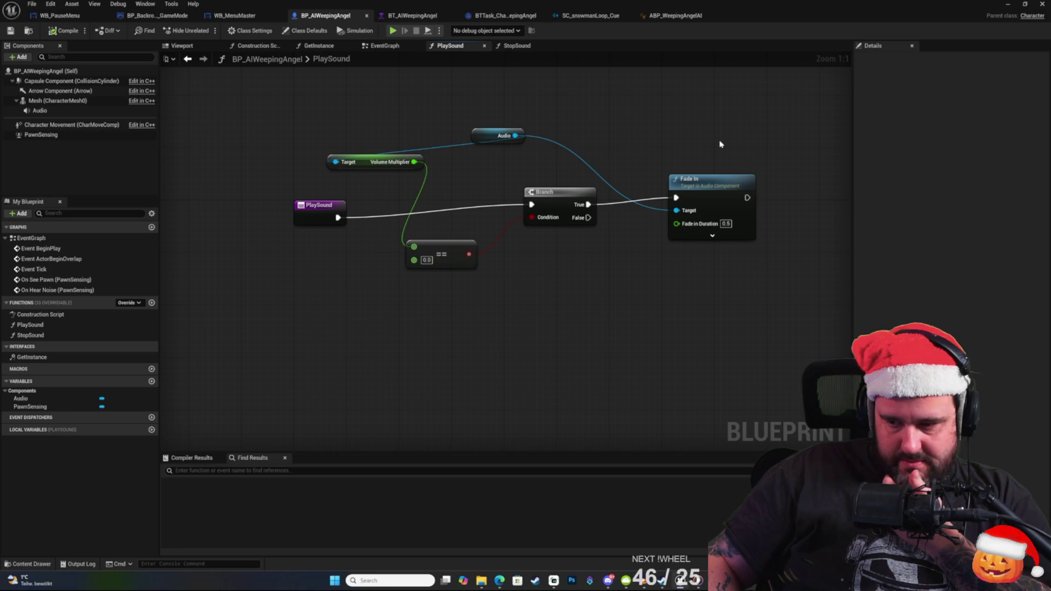
key("Home")
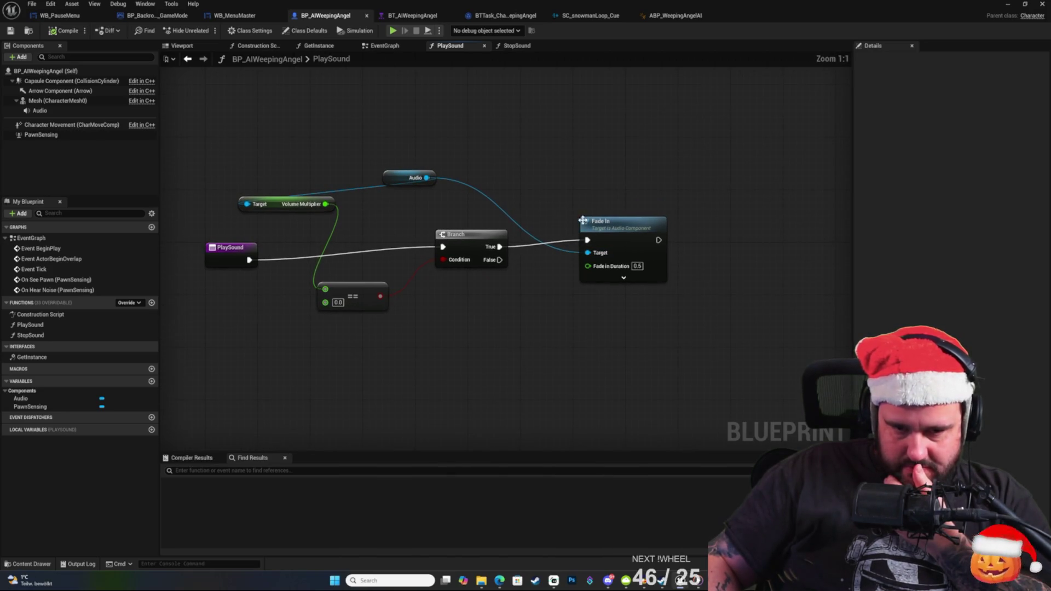
left_click_drag(454, 234, 443, 239)
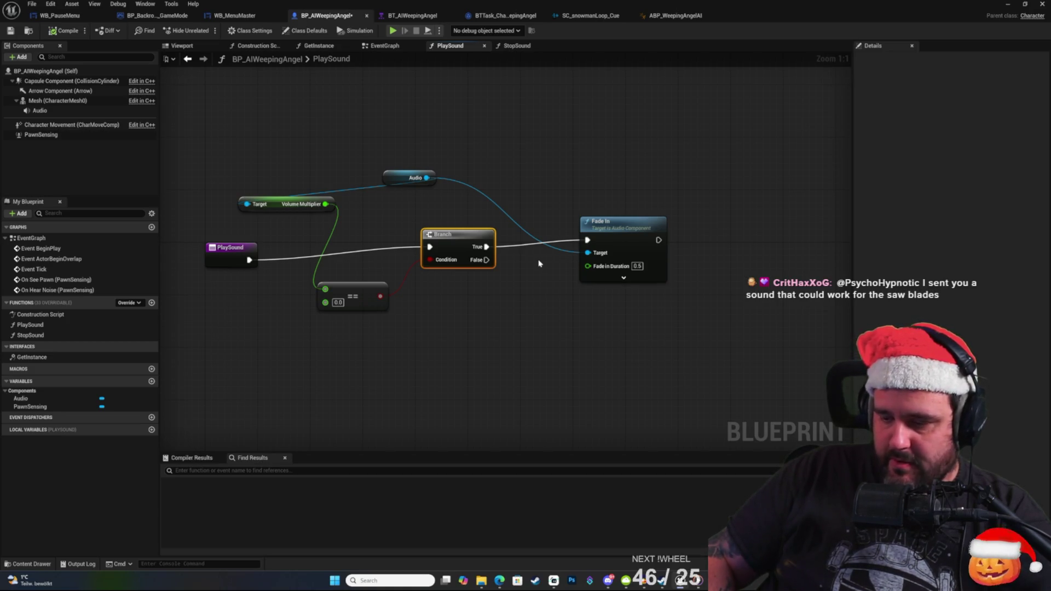
left_click(578, 189)
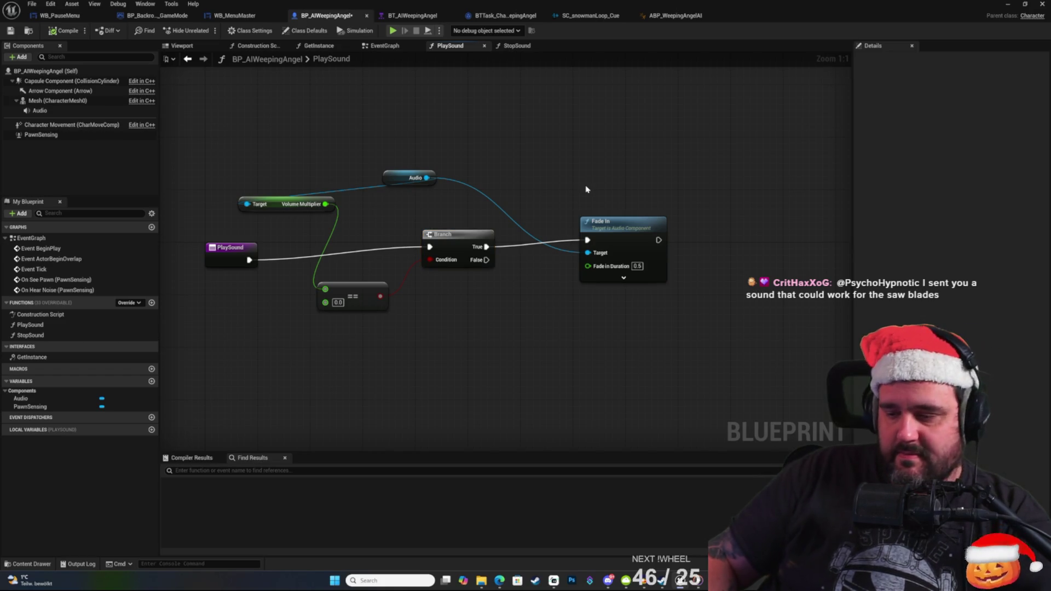
left_click_drag(622, 188, 590, 172)
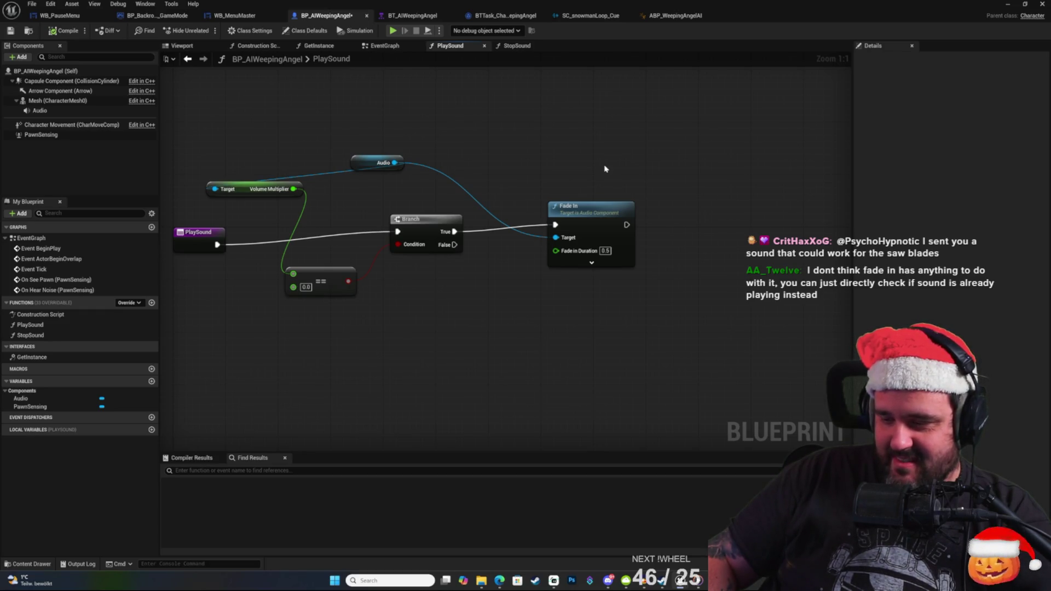
left_click_drag(585, 165, 624, 159)
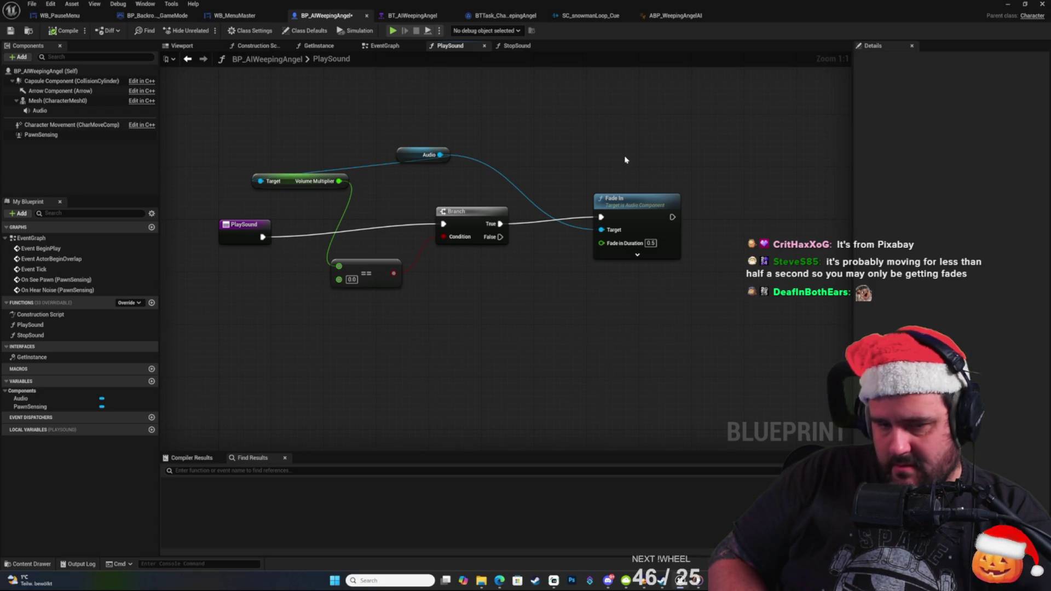
Replace the Volume Multiplier == check with Audio's Is Playing as the Branch condition.
left_click_drag(441, 154, 493, 133)
type("is pla")
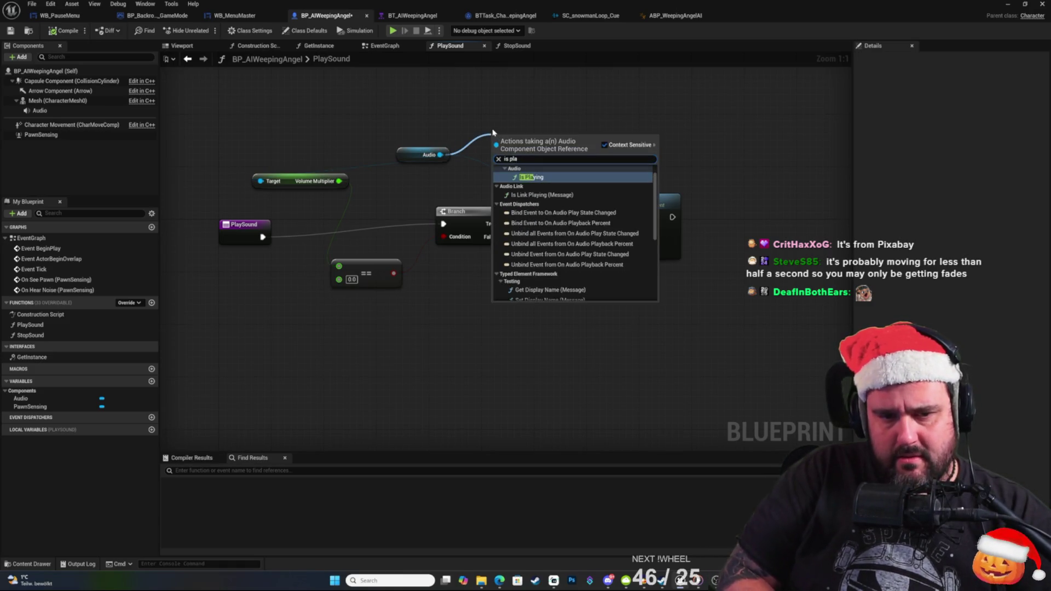
key("Return")
left_click_drag(506, 147, 376, 188)
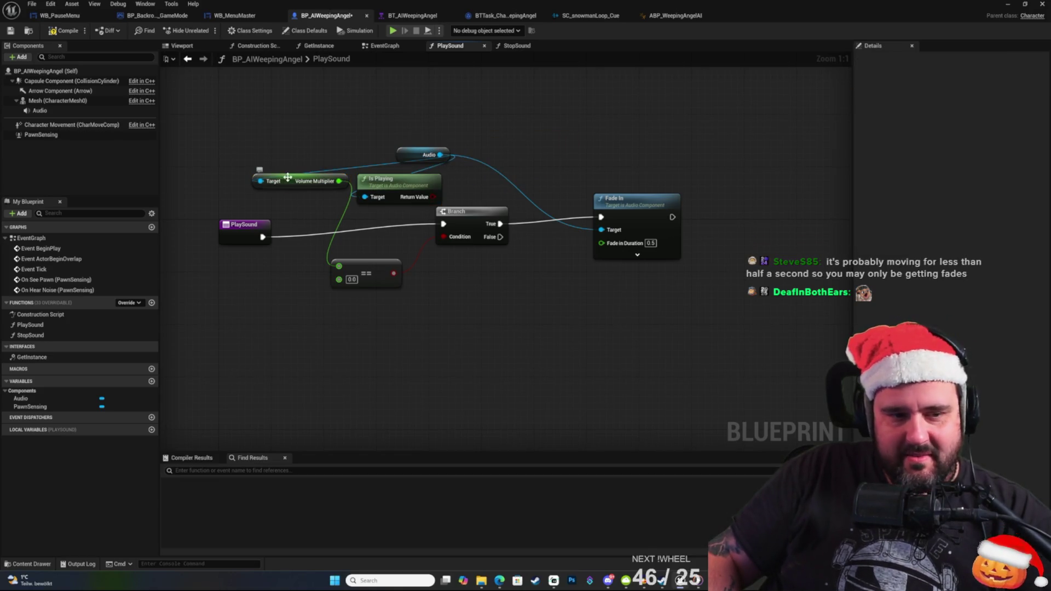
left_click(287, 177)
key("Delete")
left_click_drag(398, 186, 312, 192)
left_click(388, 274)
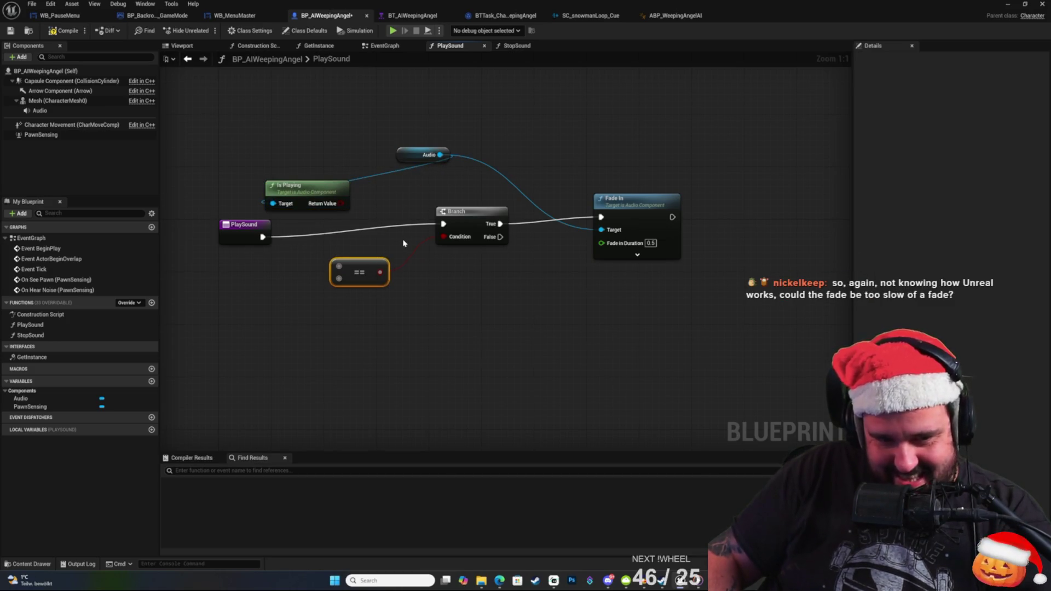
key("Delete")
left_click_drag(341, 204, 443, 236)
left_click(471, 214)
left_click_drag(307, 188, 353, 268)
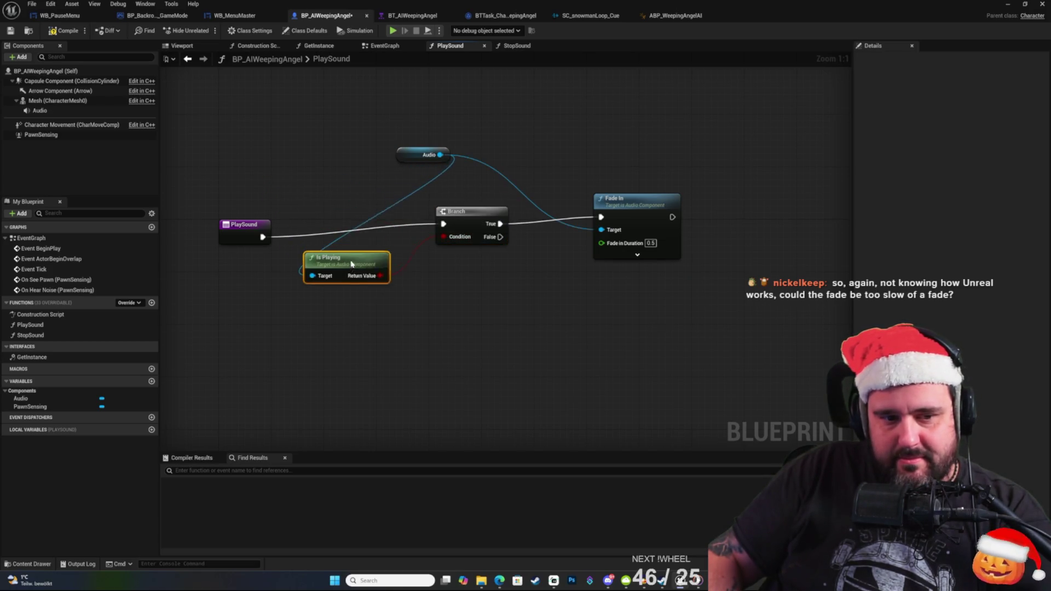
left_click(547, 191)
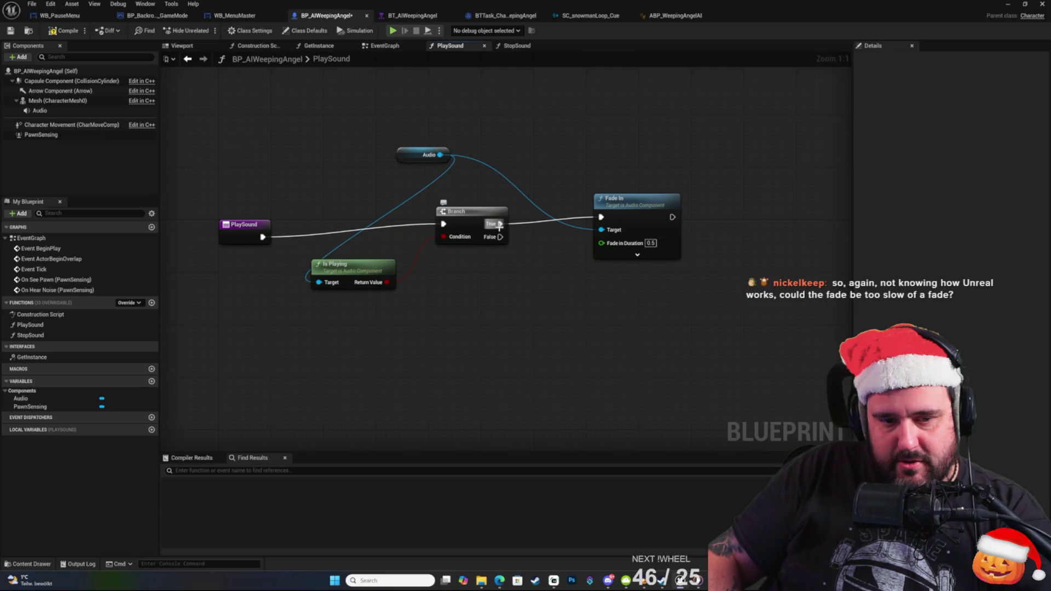
Run Fade In from the Branch's False output and save the blueprint.
left_click(499, 225, "alt")
left_click_drag(500, 236, 602, 217)
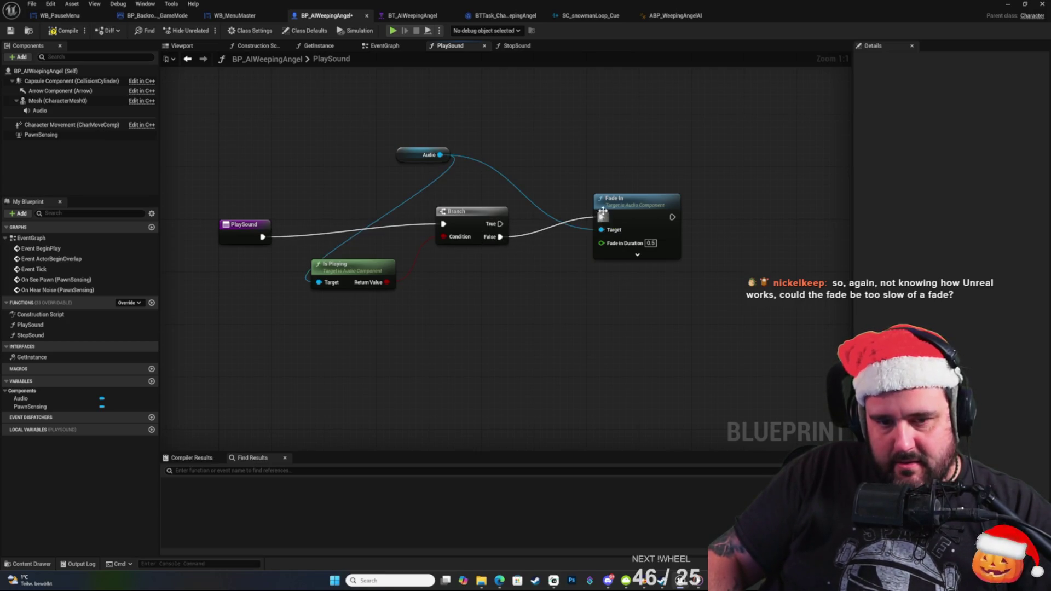
left_click(11, 30)
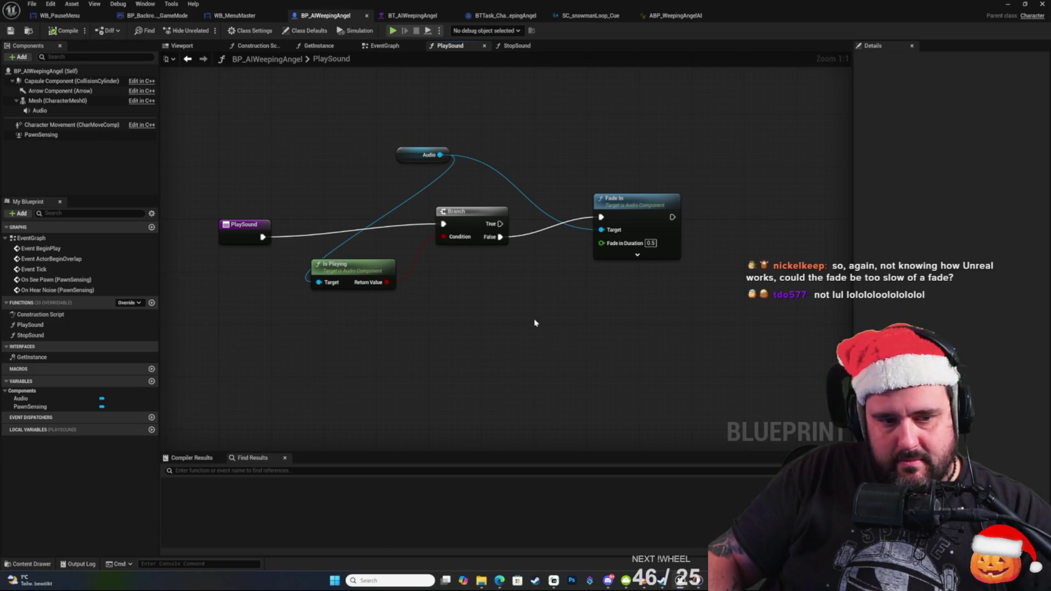
left_click_drag(534, 320, 537, 352)
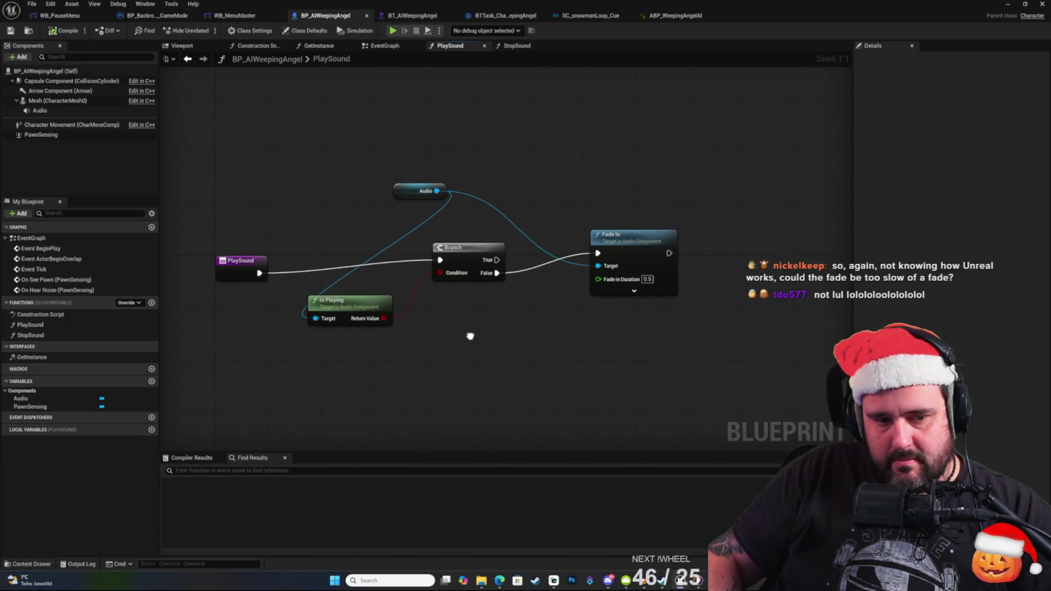
In StopSound, delete the Volume Multiplier comparison nodes.
double_click(38, 334)
right_click(432, 368)
left_click(376, 343)
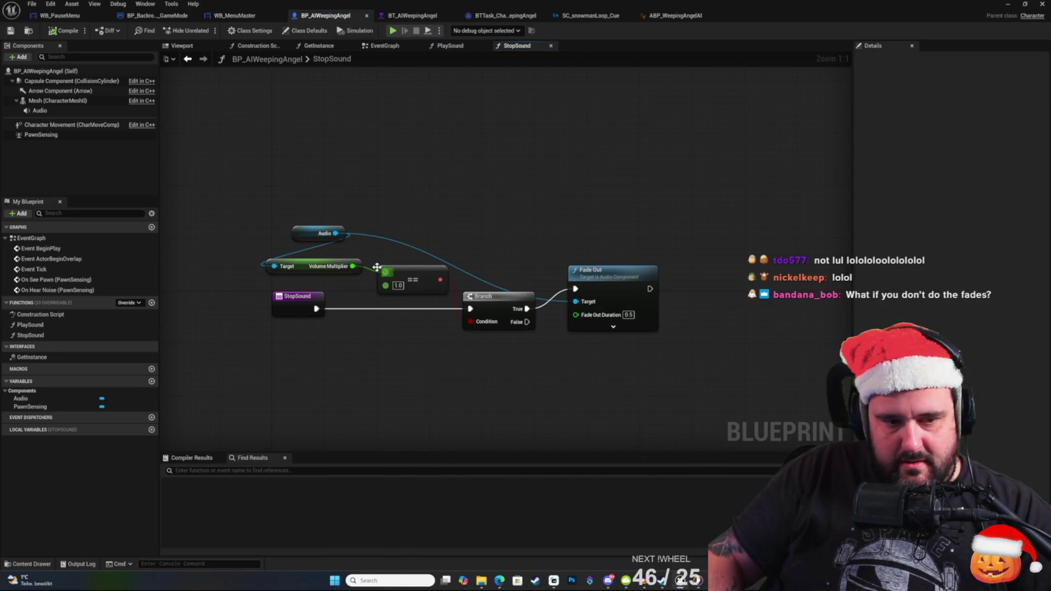
left_click(397, 269)
key("Delete")
Use Audio's Is Playing as the Branch condition and save the blueprint.
left_click_drag(336, 233, 356, 310)
type("is pla")
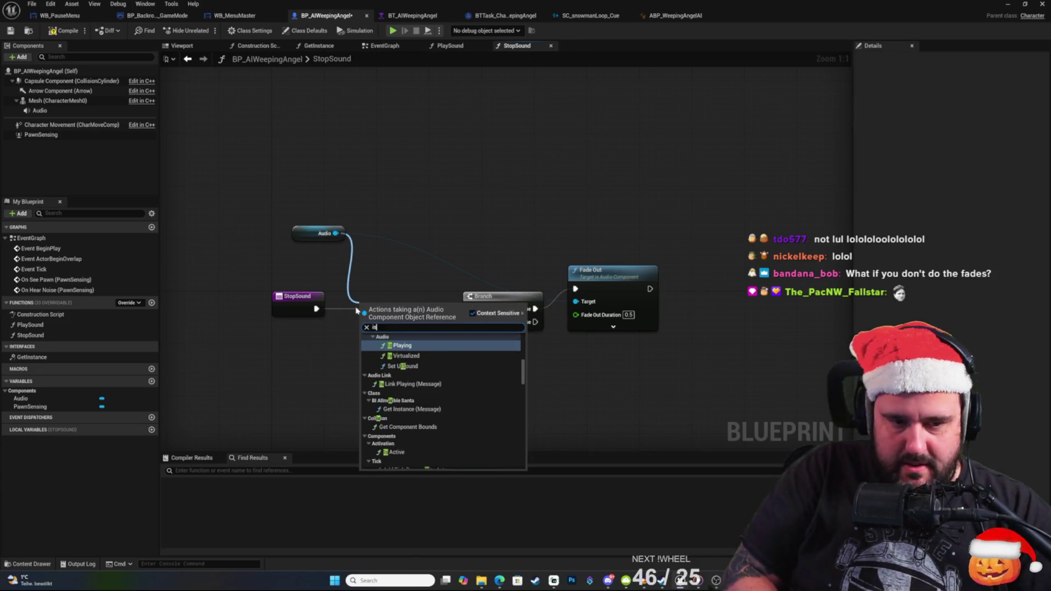
key("Return")
mouse_move(429, 323)
left_mouse_down()
mouse_move(474, 336)
mouse_move(472, 322)
mouse_move(414, 341)
left_mouse_up()
left_click(503, 230)
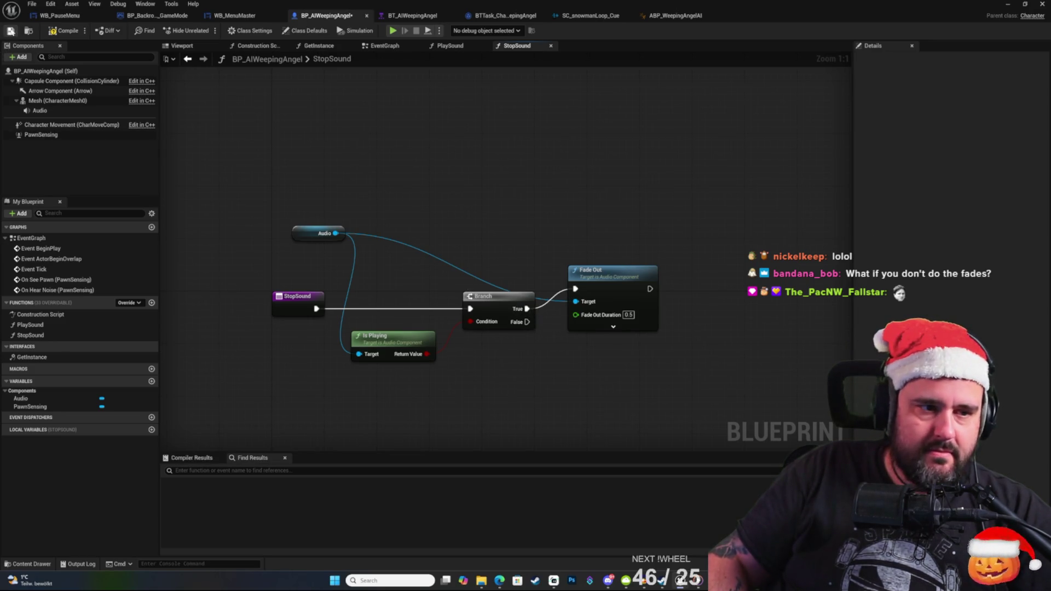
left_click(11, 31)
left_click(1008, 5)
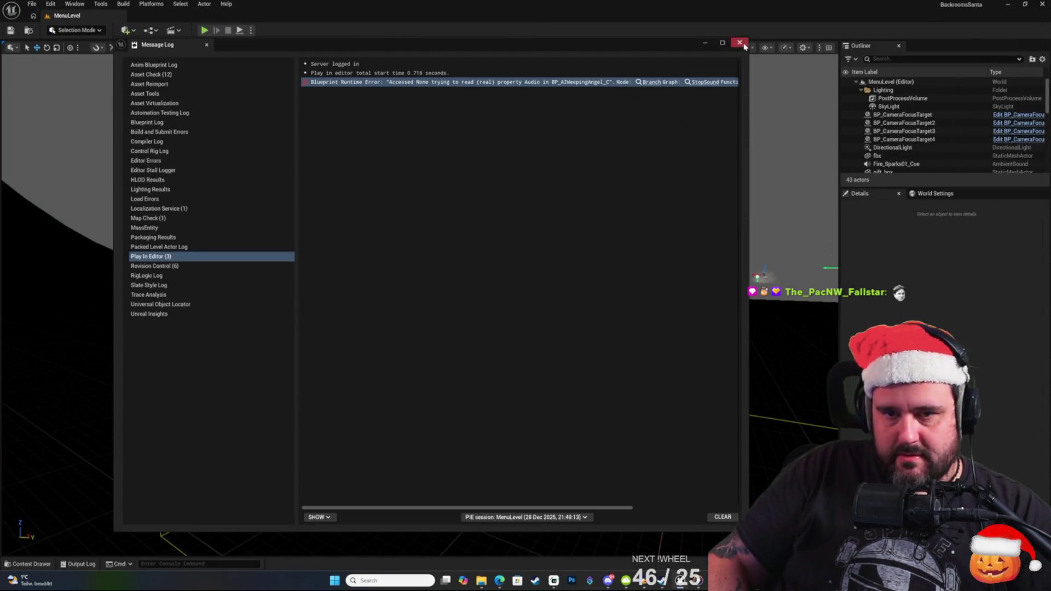
Playtest a New Game with the flashlight on until the snowman jumpscare ends the session.
left_click(740, 44)
key("alt+p")
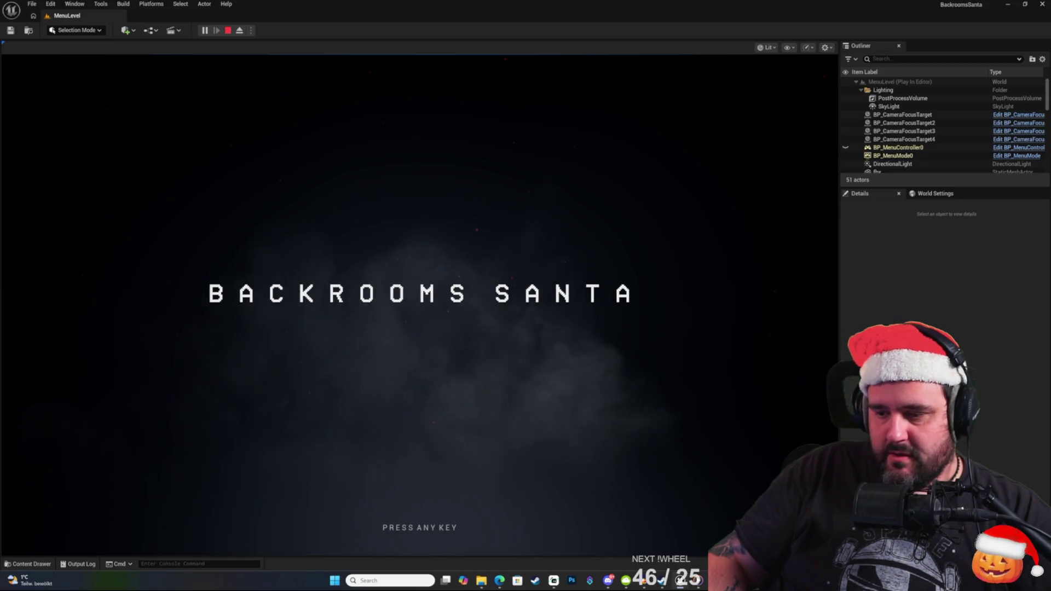
key("Return")
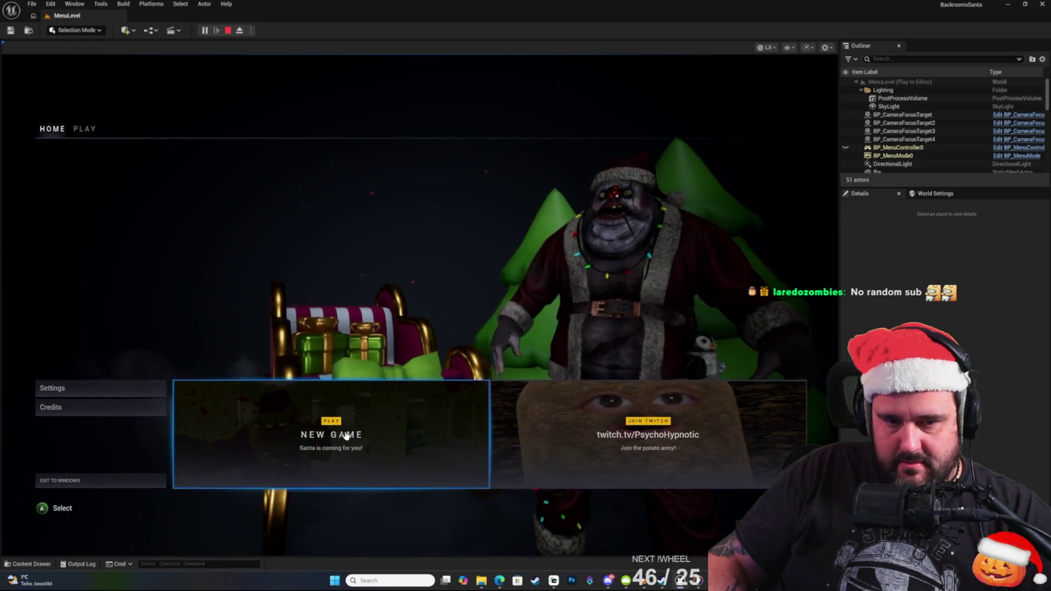
left_click(346, 435)
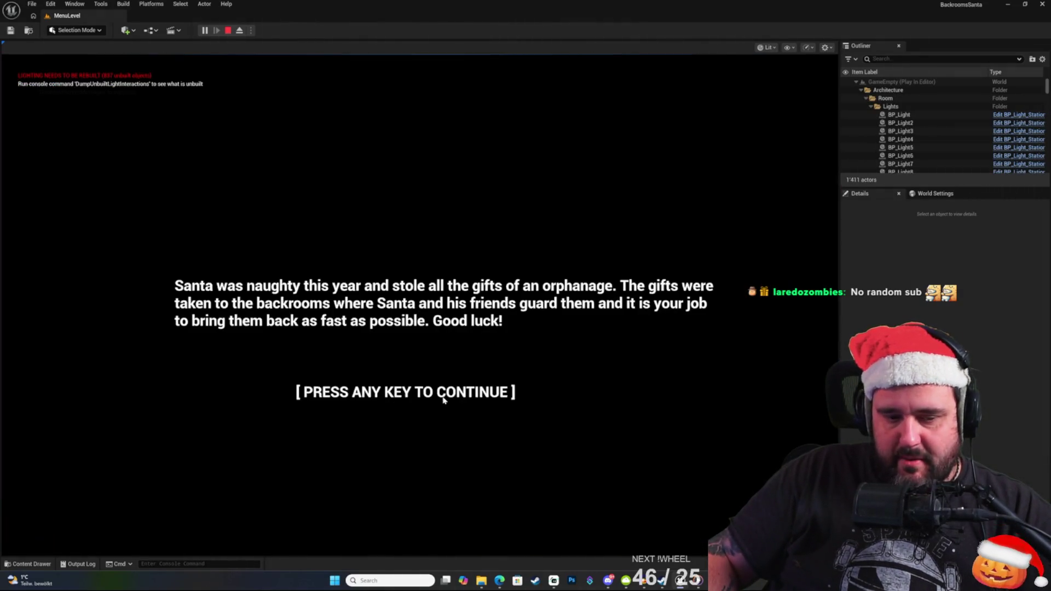
left_click(468, 365)
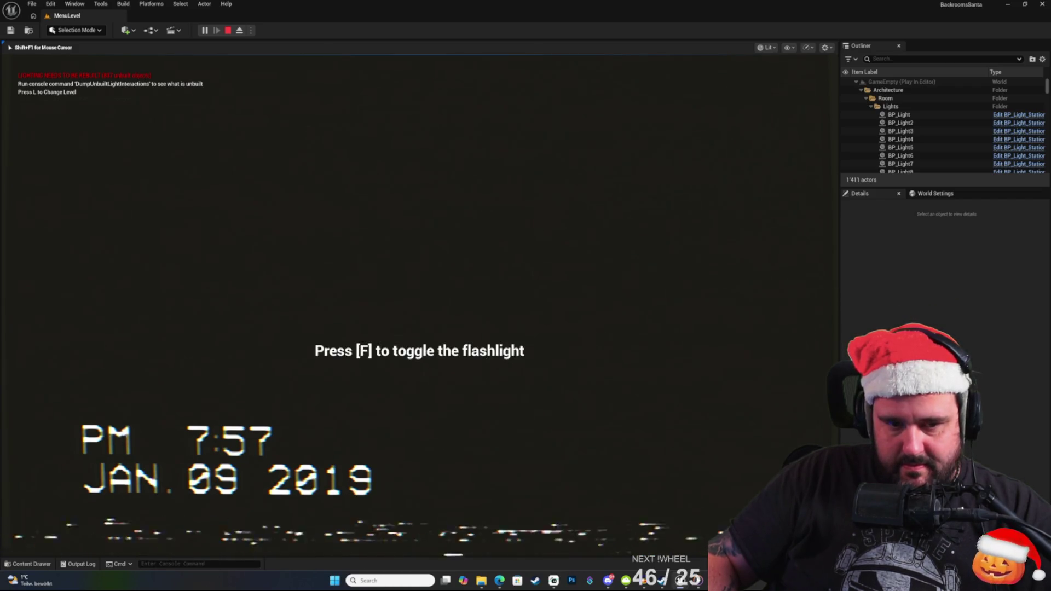
key("f")
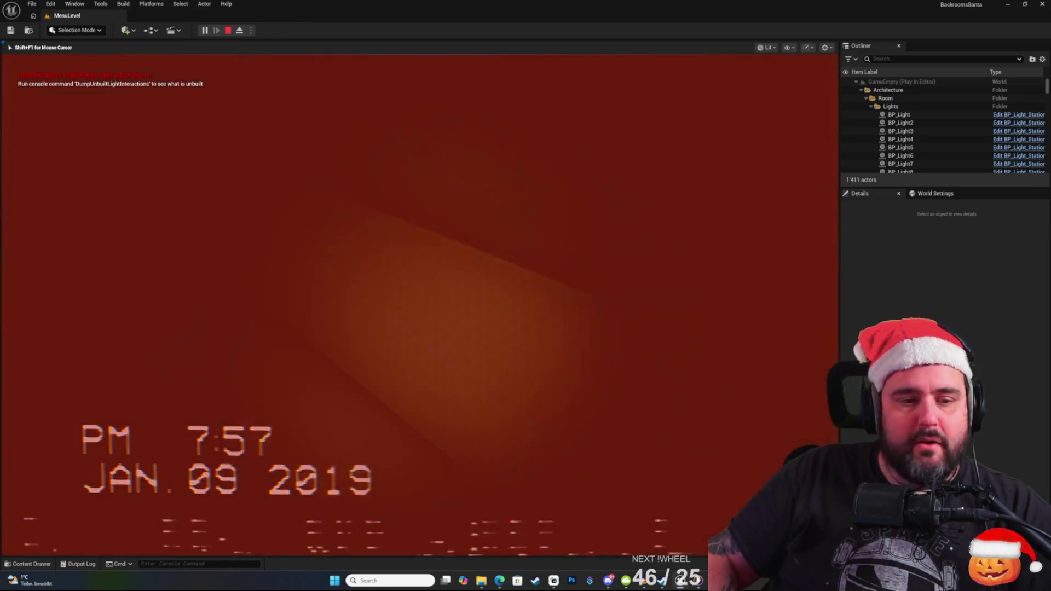
key("Escape")
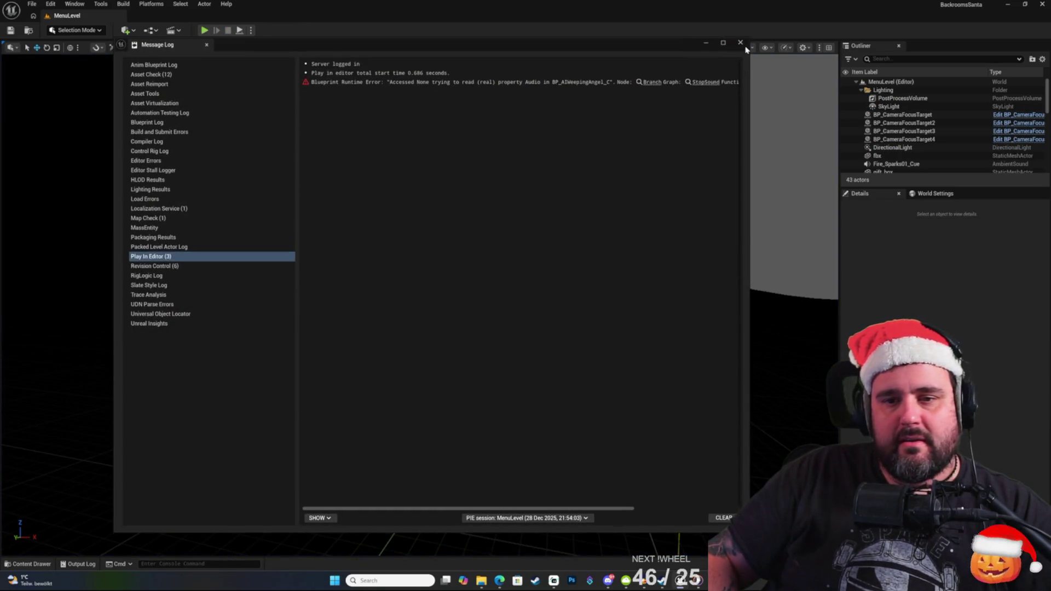
left_click(740, 43)
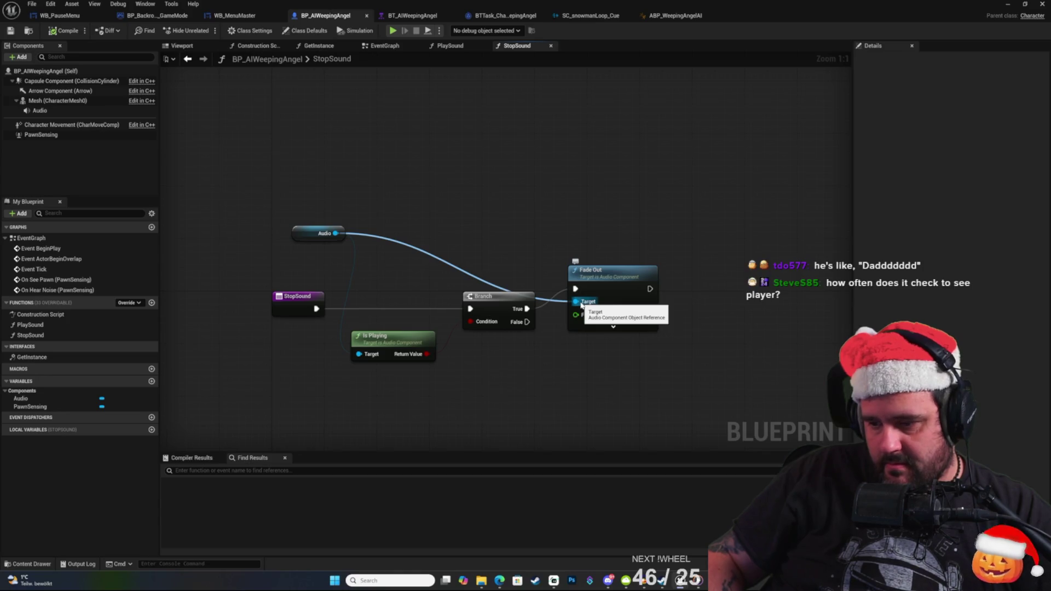
Bring the ABP_WeepingAngelAI Cast, Branch, Play Sound and Stop Sound nodes into view.
mouse_move(576, 304)
left_mouse_down()
mouse_move(545, 235)
mouse_move(564, 219)
mouse_move(542, 199)
left_mouse_up()
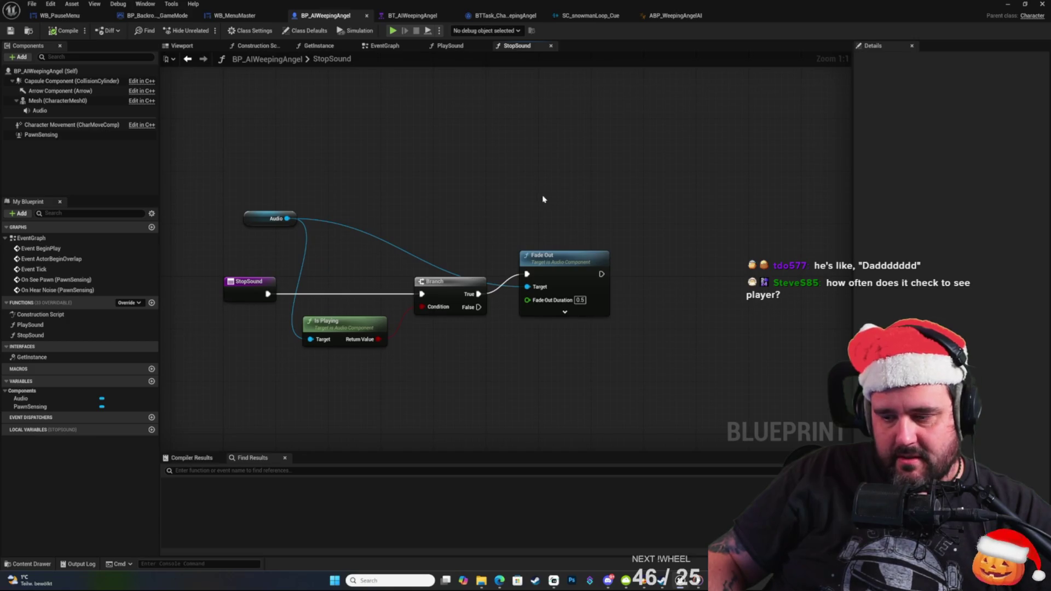
right_click(542, 199)
left_click(487, 155)
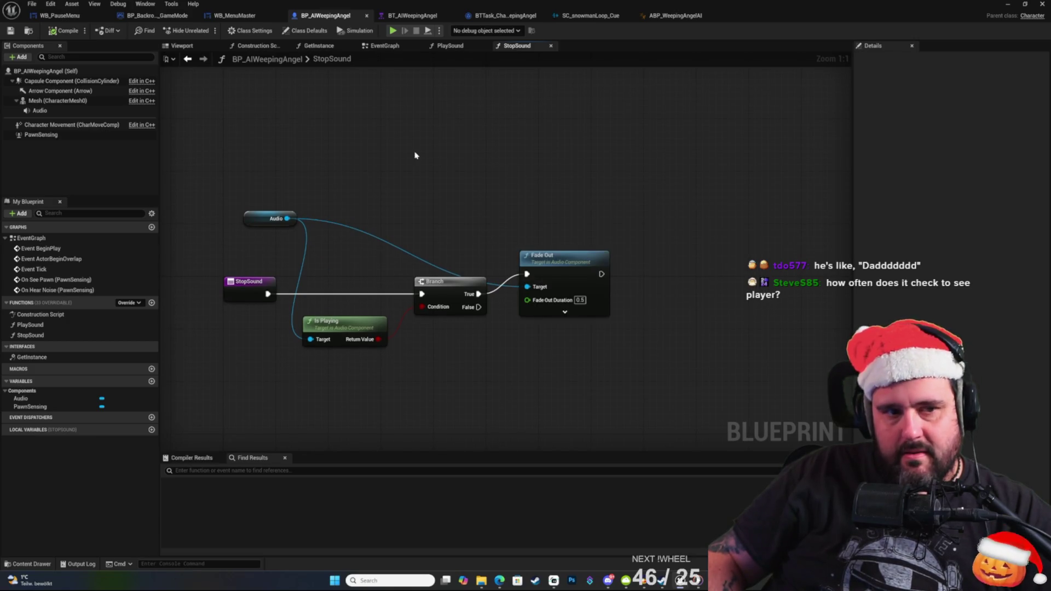
left_click(673, 18)
mouse_move(528, 343)
left_mouse_down()
mouse_move(548, 333)
mouse_move(621, 364)
mouse_move(635, 328)
mouse_move(605, 182)
mouse_move(538, 144)
left_mouse_up()
mouse_move(609, 187)
left_mouse_down()
mouse_move(624, 191)
mouse_move(575, 167)
left_mouse_up()
left_click(545, 131)
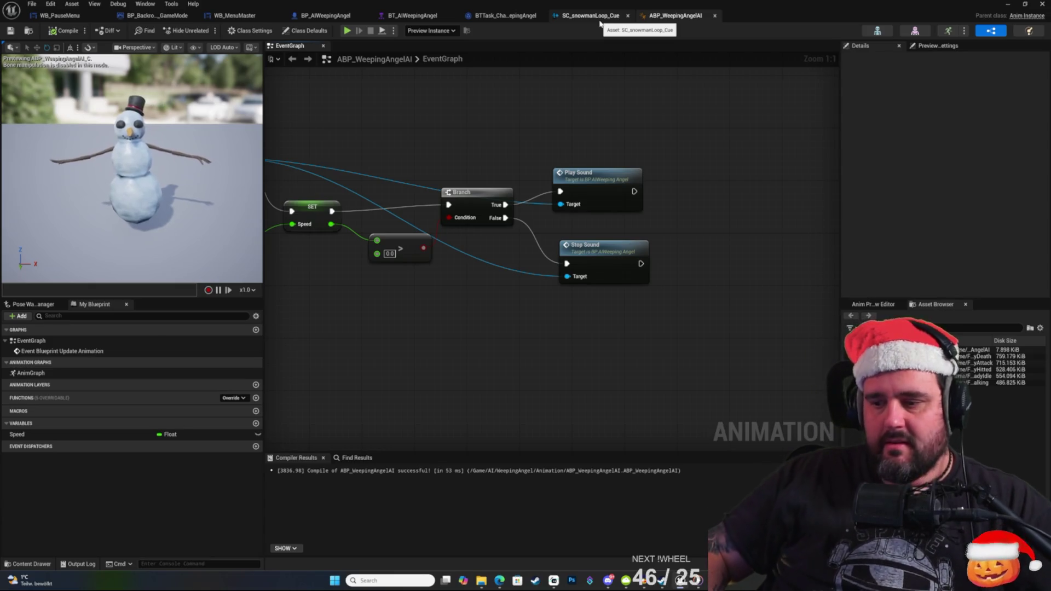
Reopen BP_AIWeepingAngel's PlaySound function from the Play Sound node in ABP_WeepingAngelAI.
key("alt+Tab")
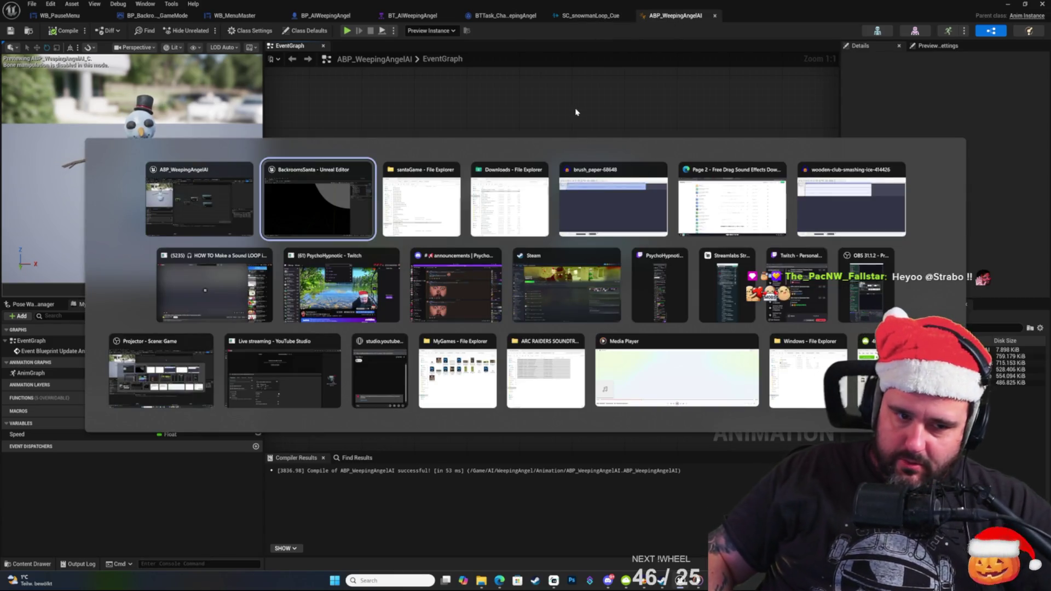
key("Escape")
right_click(559, 313)
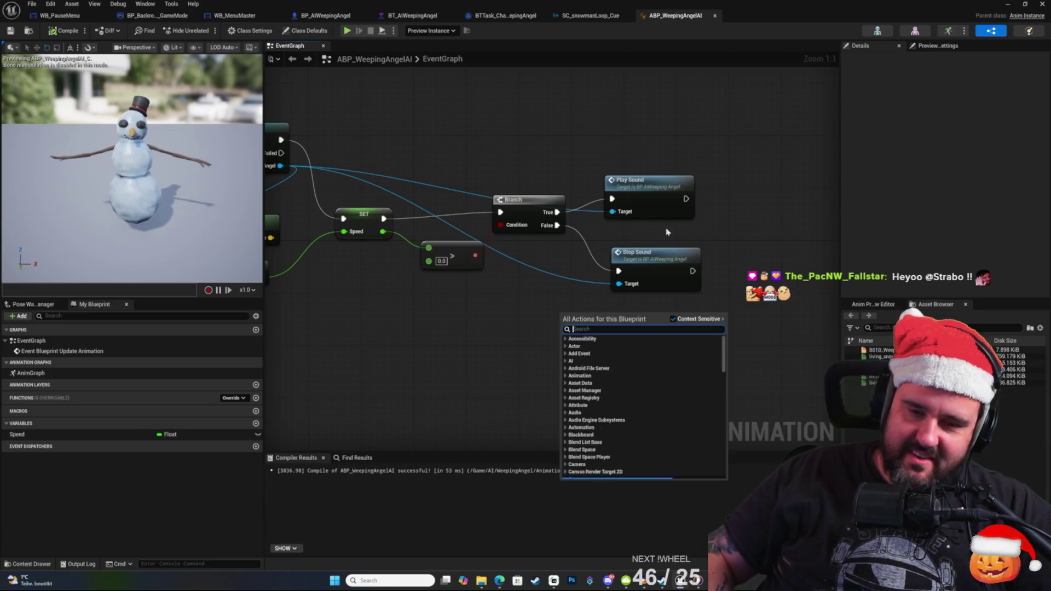
key("Escape")
left_click_drag(671, 155, 717, 386)
left_click(604, 139)
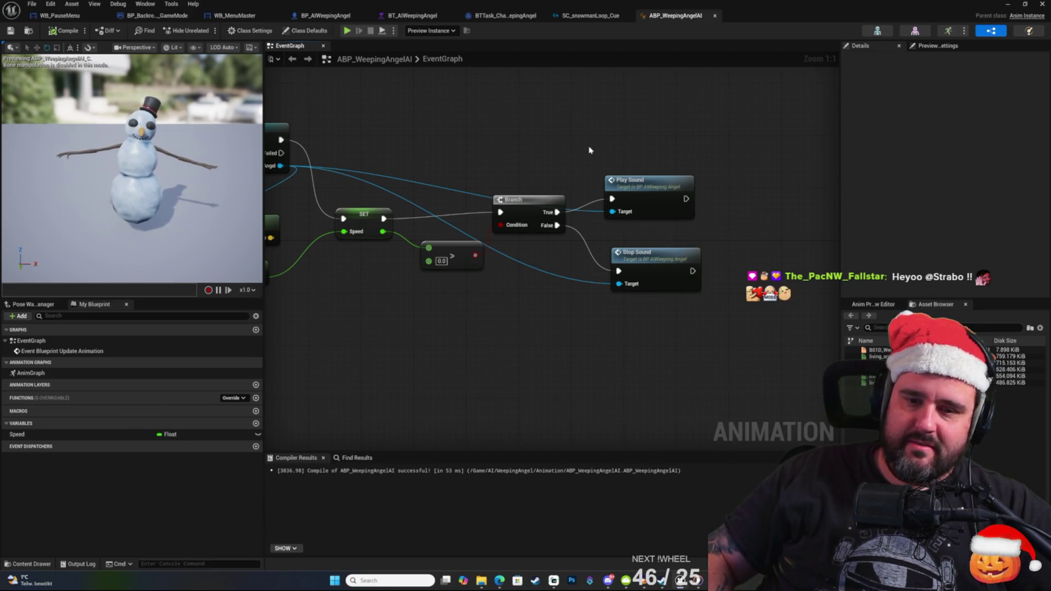
double_click(629, 180)
right_click(629, 188)
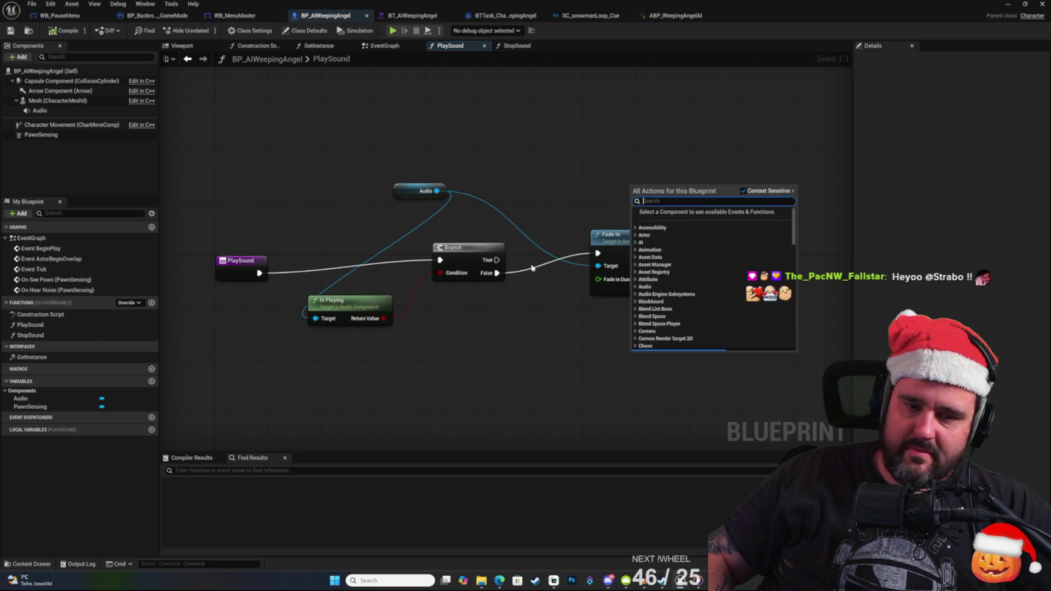
Add a Play node on the Audio component, start time 0.0, beside the Fade In node.
key("Escape")
left_click_drag(437, 191, 584, 162)
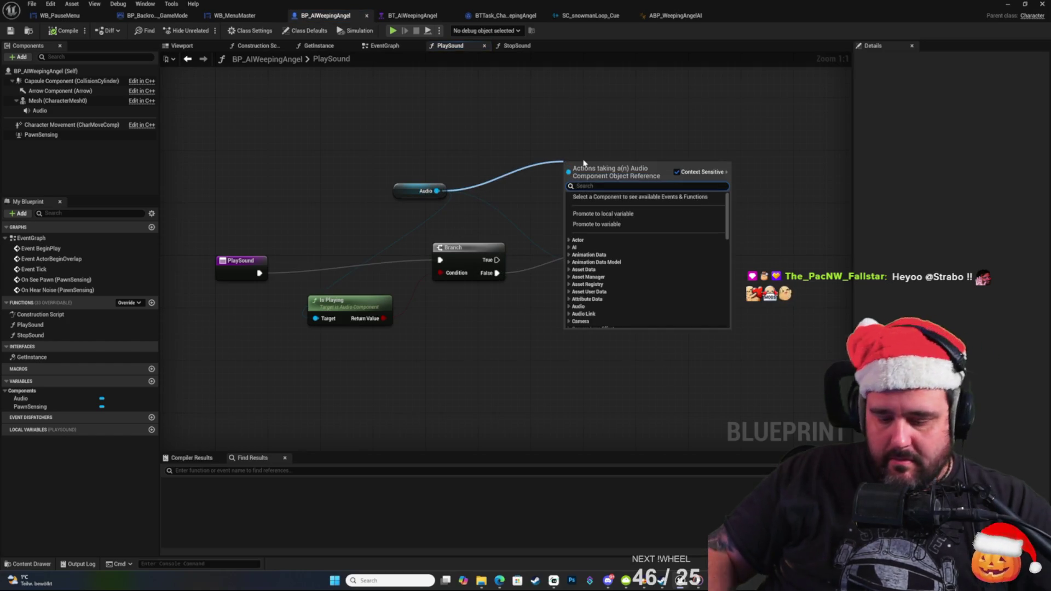
type("play")
key("Return")
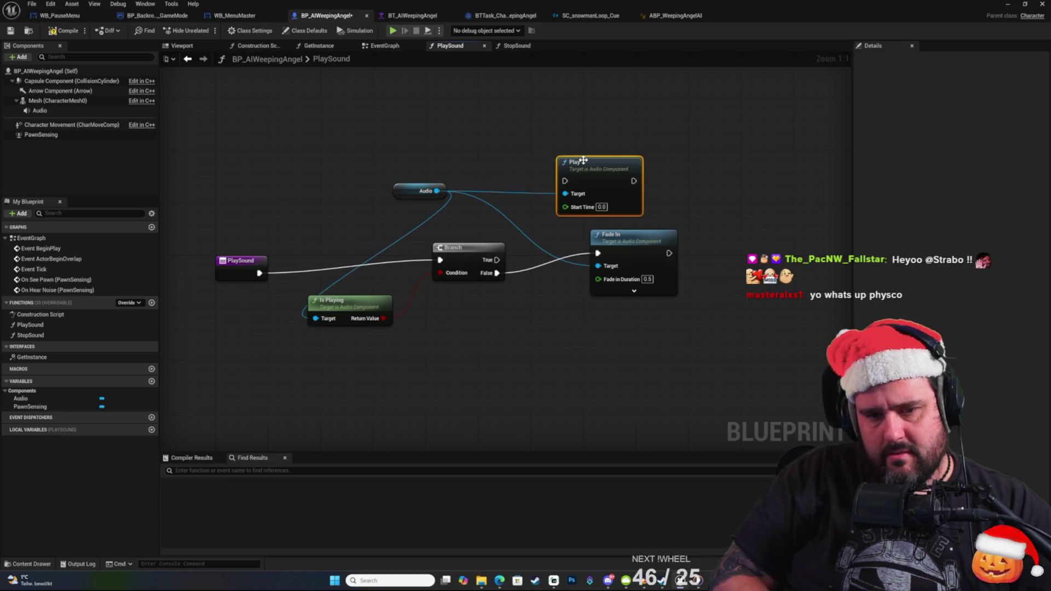
left_click(645, 222)
left_click(582, 162)
key("Delete")
left_click_drag(437, 190, 512, 167)
type("play")
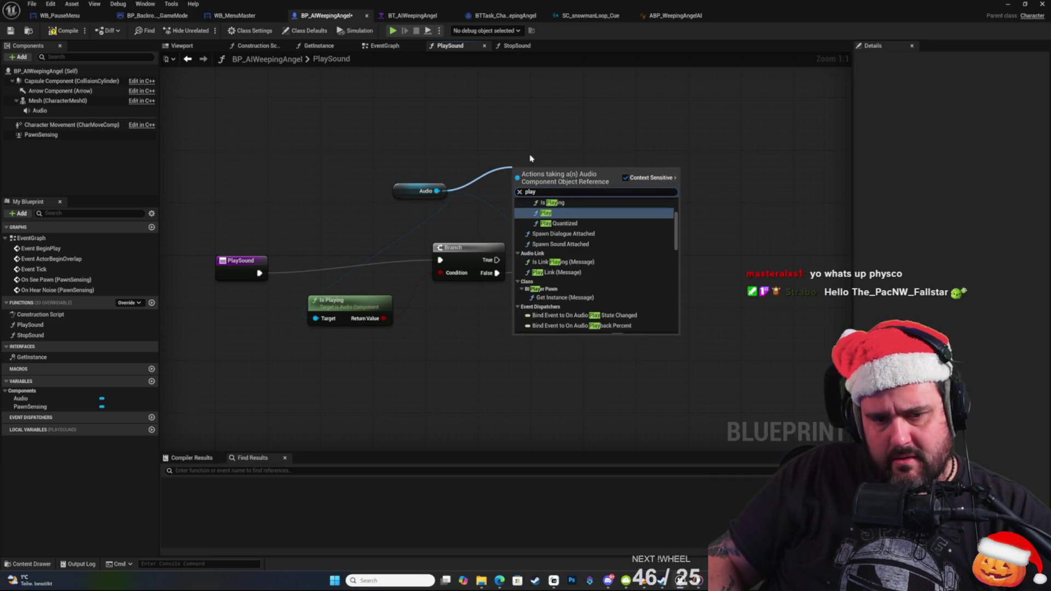
left_click(562, 215)
left_click_drag(562, 217, 661, 231)
Remove Fade In, run Play from the Branch's False output, and save the blueprint.
left_click_drag(647, 269, 647, 308)
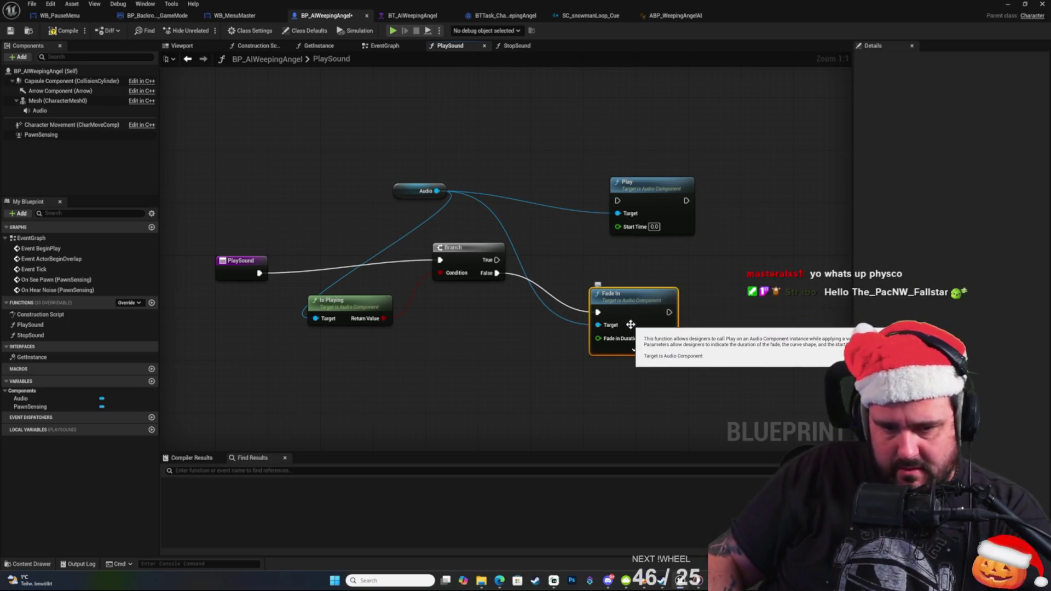
key("Delete")
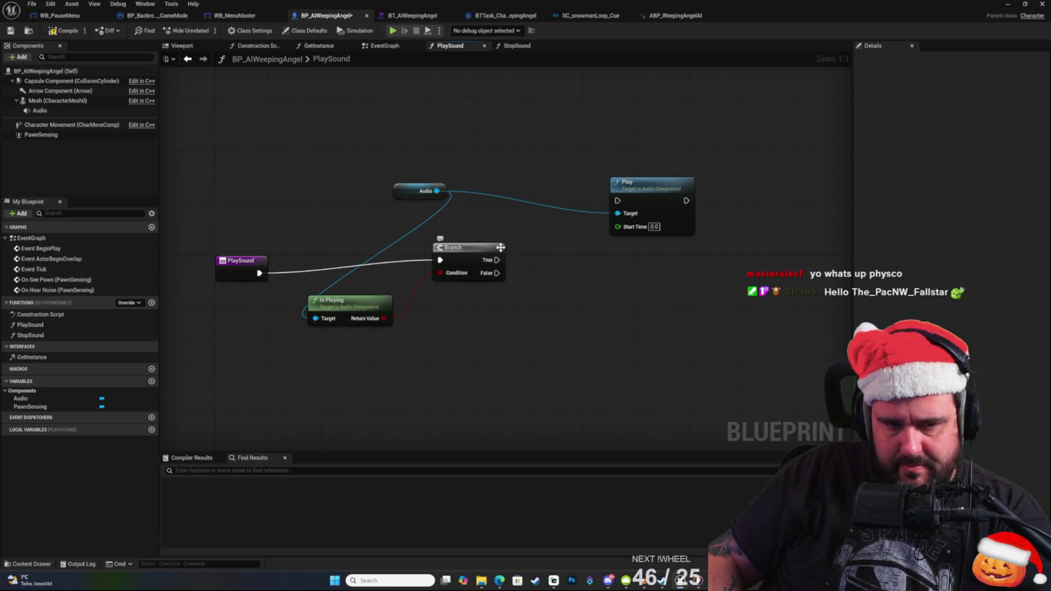
key("ctrl+z")
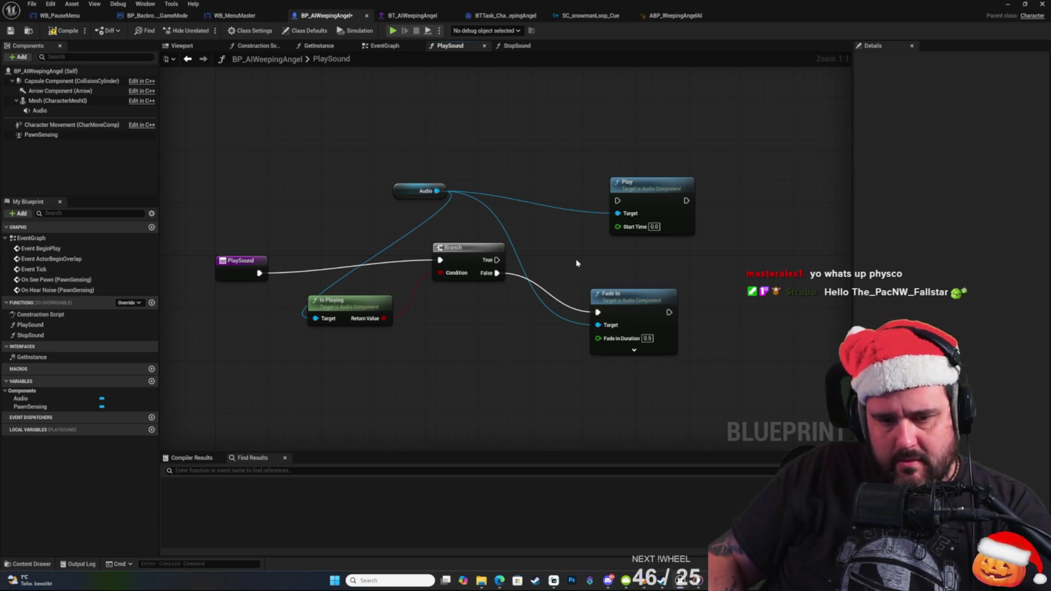
left_click(647, 301)
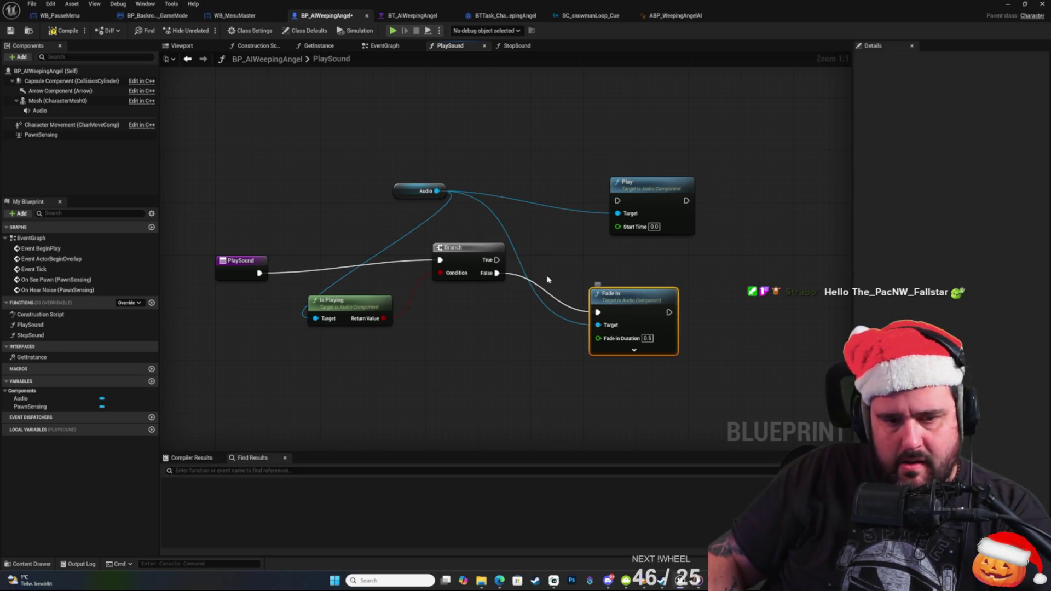
key("Delete")
mouse_move(497, 273)
left_mouse_down()
mouse_move(618, 201)
mouse_move(604, 248)
left_mouse_up()
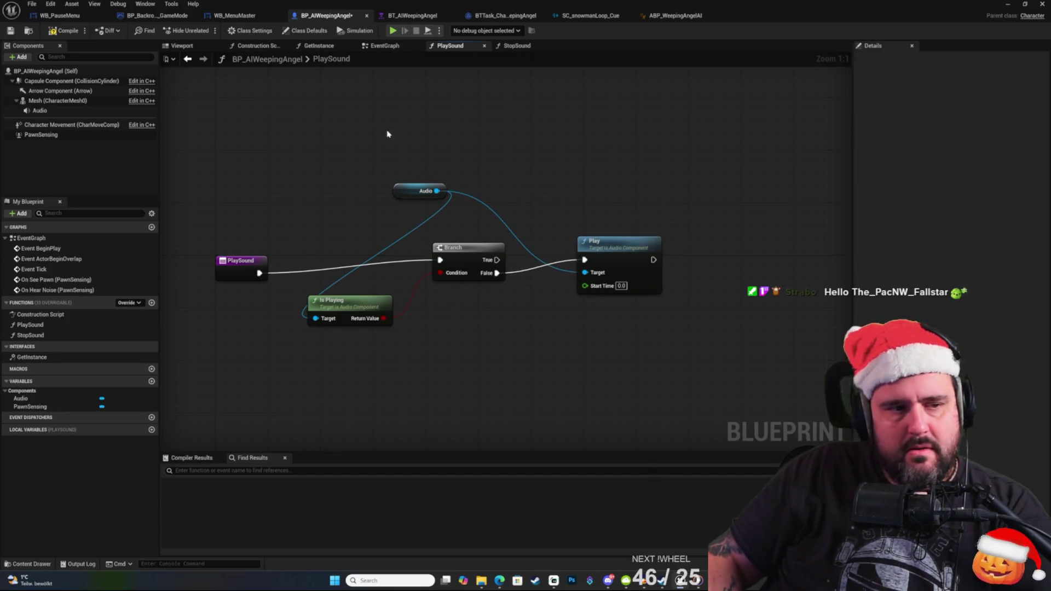
left_click(10, 30)
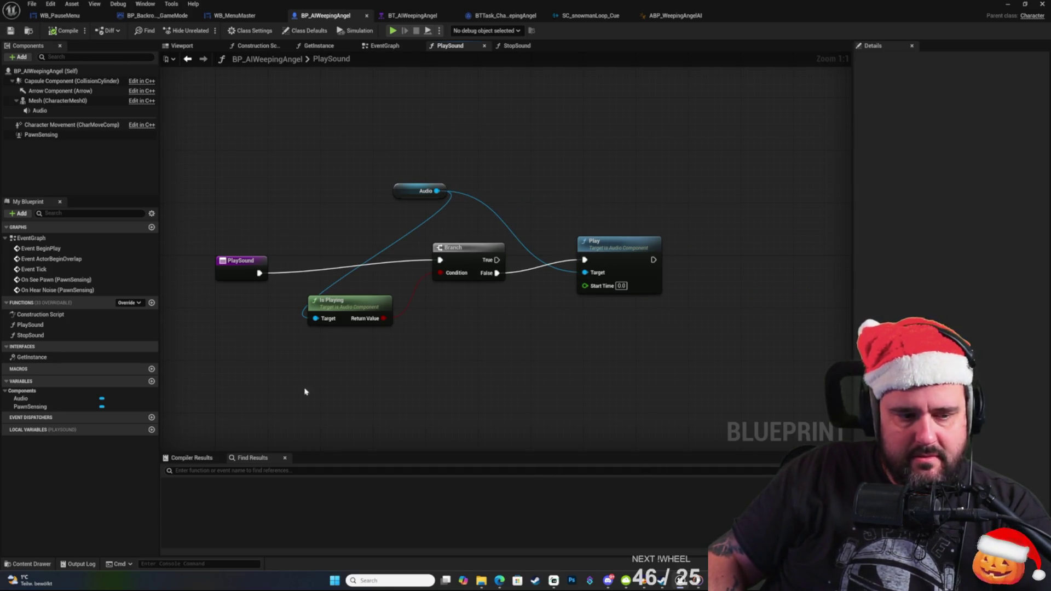
Switch to the StopSound function graph.
right_click(263, 181)
key("Escape")
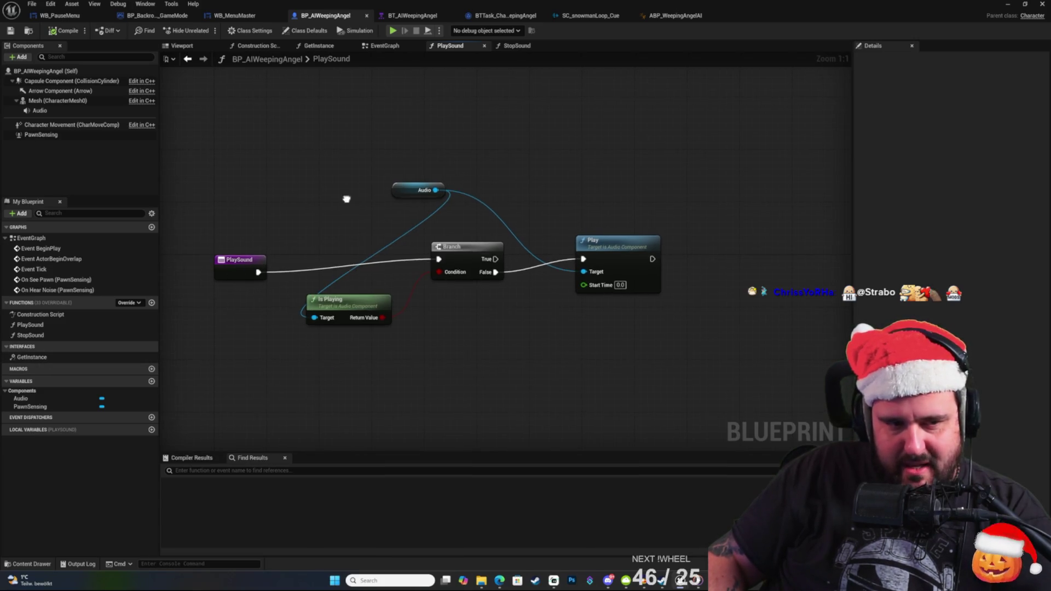
double_click(49, 335)
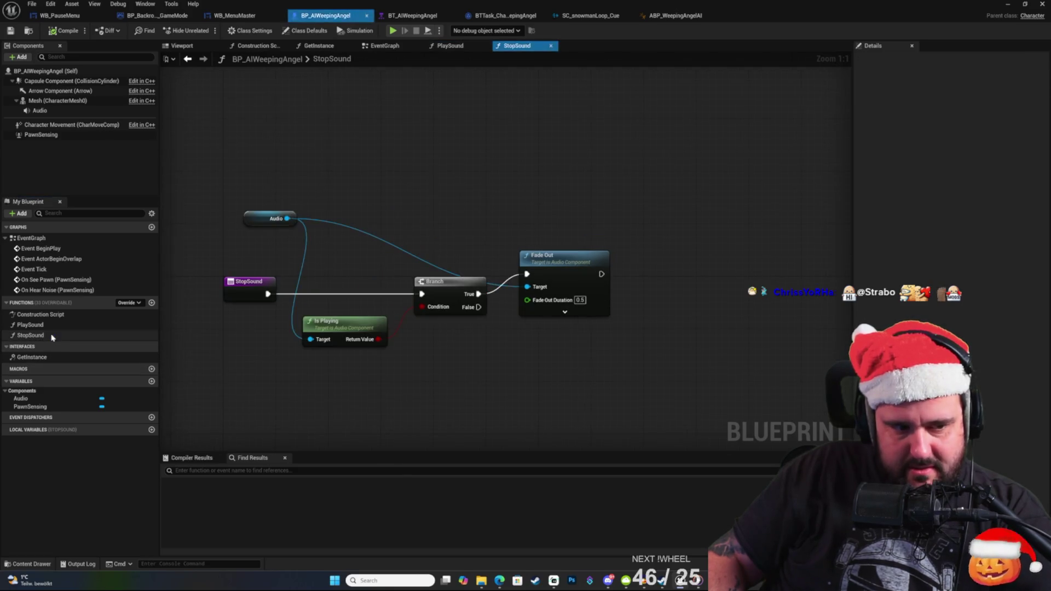
Delete the Fade Out node from the StopSound graph.
left_click_drag(366, 252, 440, 250)
mouse_move(575, 236)
left_mouse_down()
mouse_move(580, 204)
mouse_move(564, 206)
left_mouse_up()
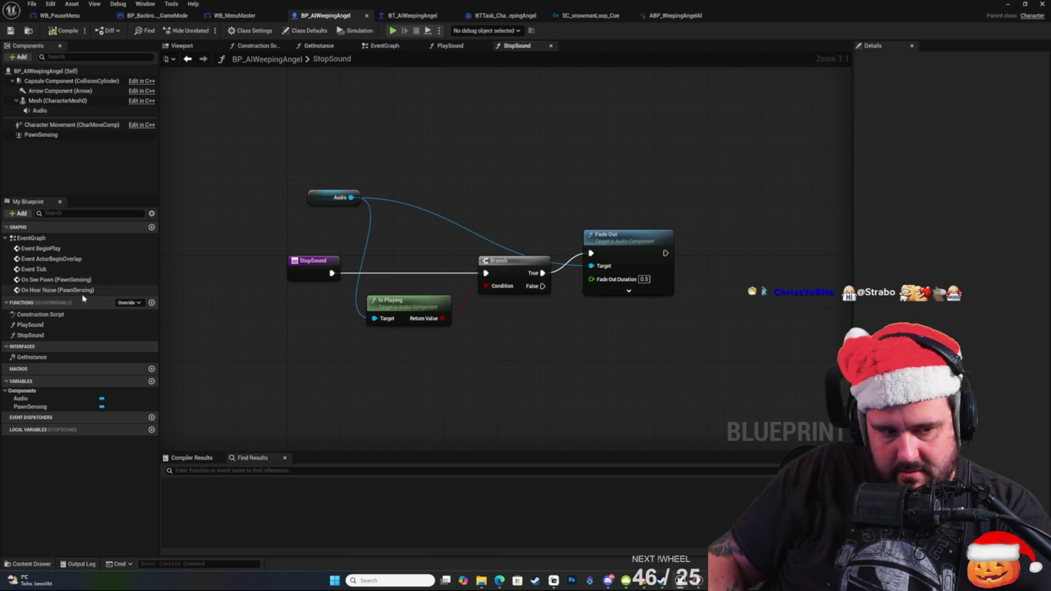
left_click(612, 238)
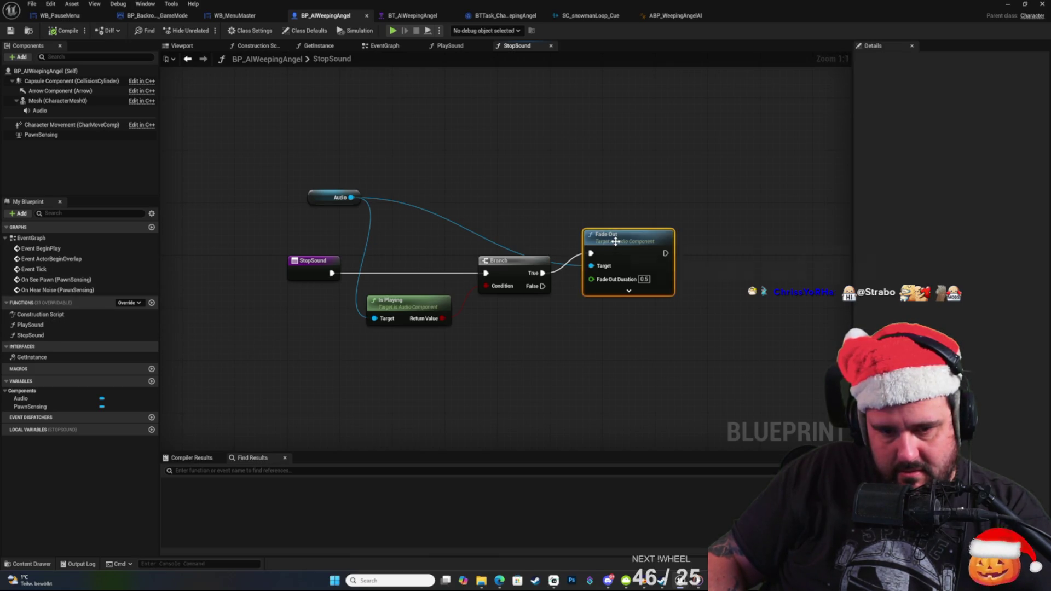
key("Delete")
Add a Stop node on Audio, fired from the Branch's True output, save, and minimize the editor.
left_click_drag(351, 197, 675, 230)
type("play")
key("Return")
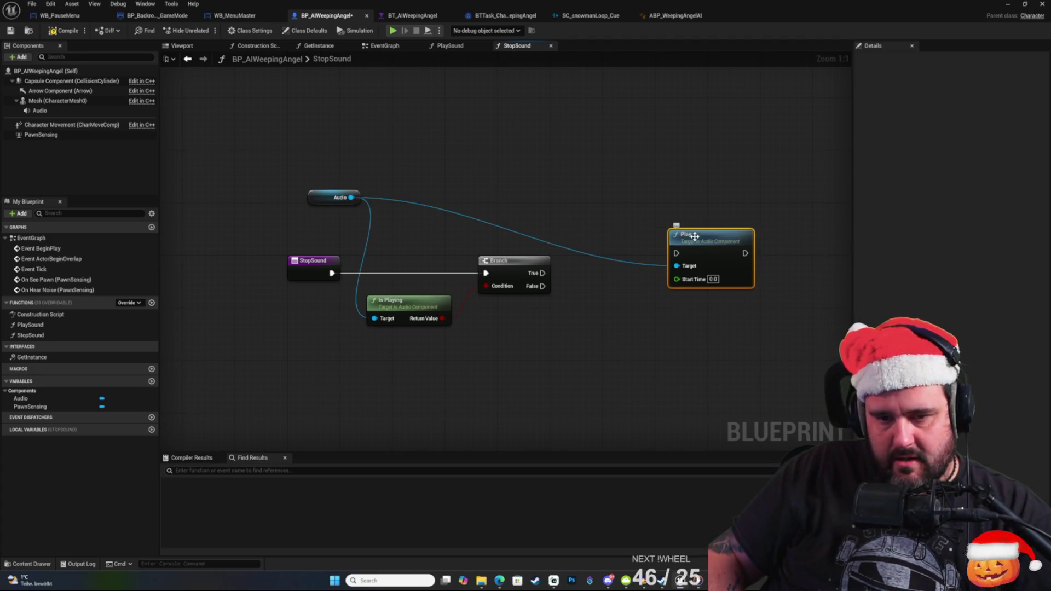
key("Delete")
mouse_move(352, 198)
left_mouse_down()
mouse_move(597, 238)
mouse_move(635, 235)
left_mouse_up()
type("stop")
key("Return")
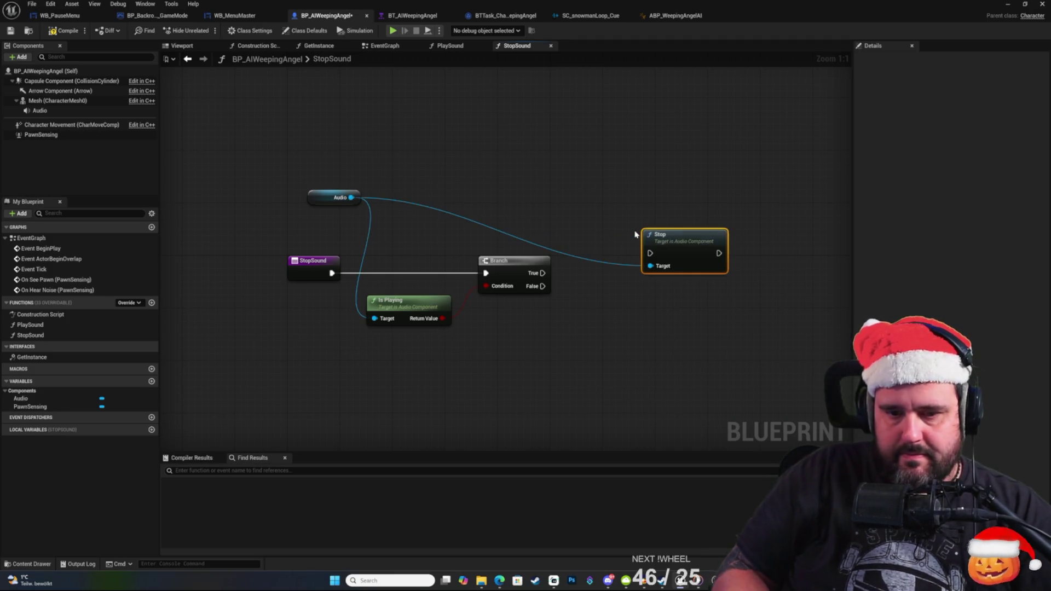
mouse_move(541, 274)
left_mouse_down()
mouse_move(650, 252)
mouse_move(666, 261)
left_mouse_up()
left_click(10, 31)
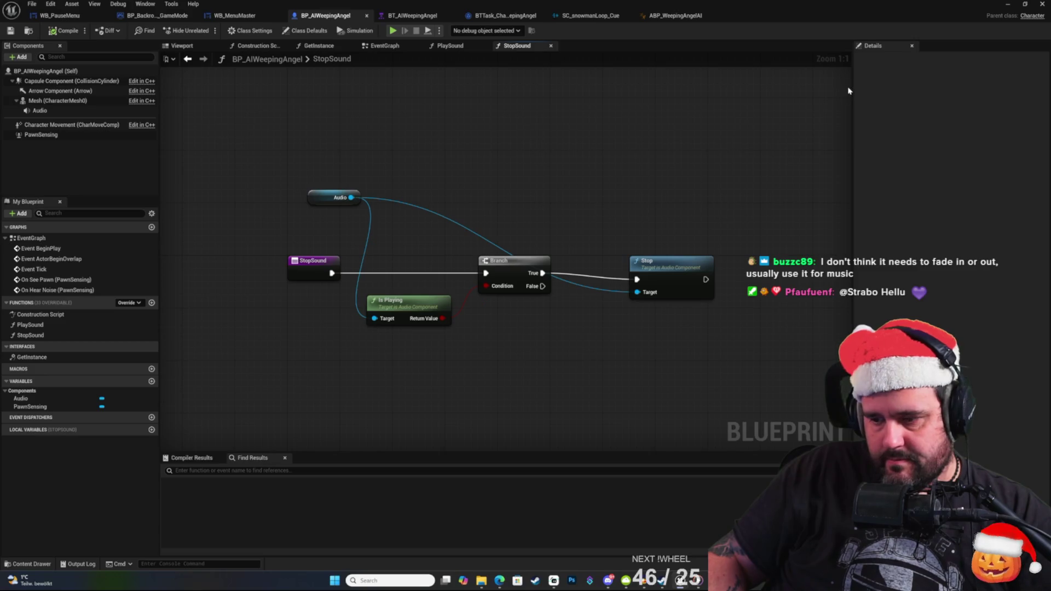
left_click(1007, 5)
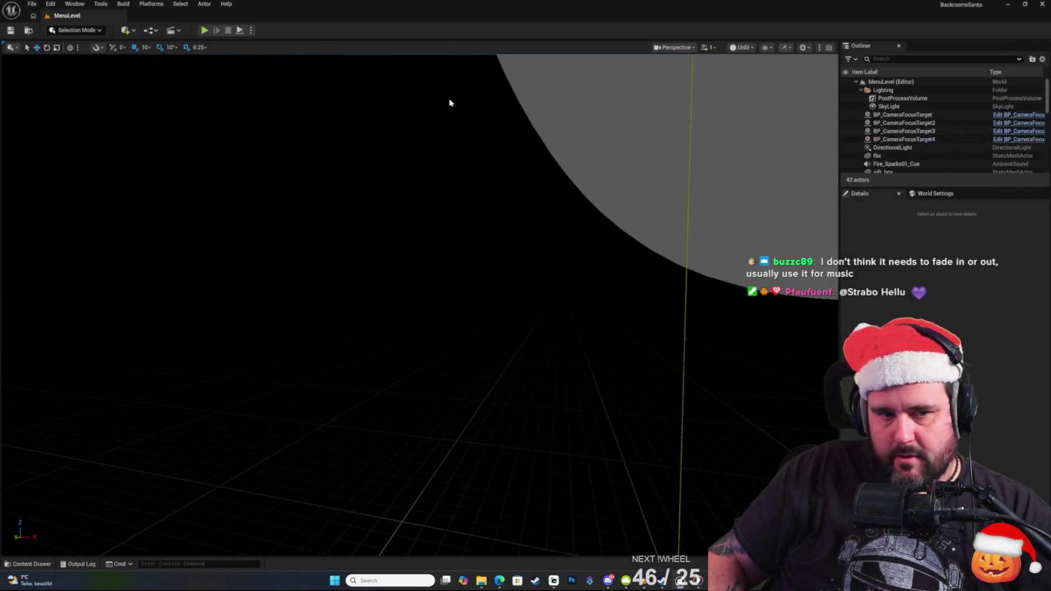
Playtest via New Game into the level, pick up the flashlight, then stop with Esc.
left_click(206, 30)
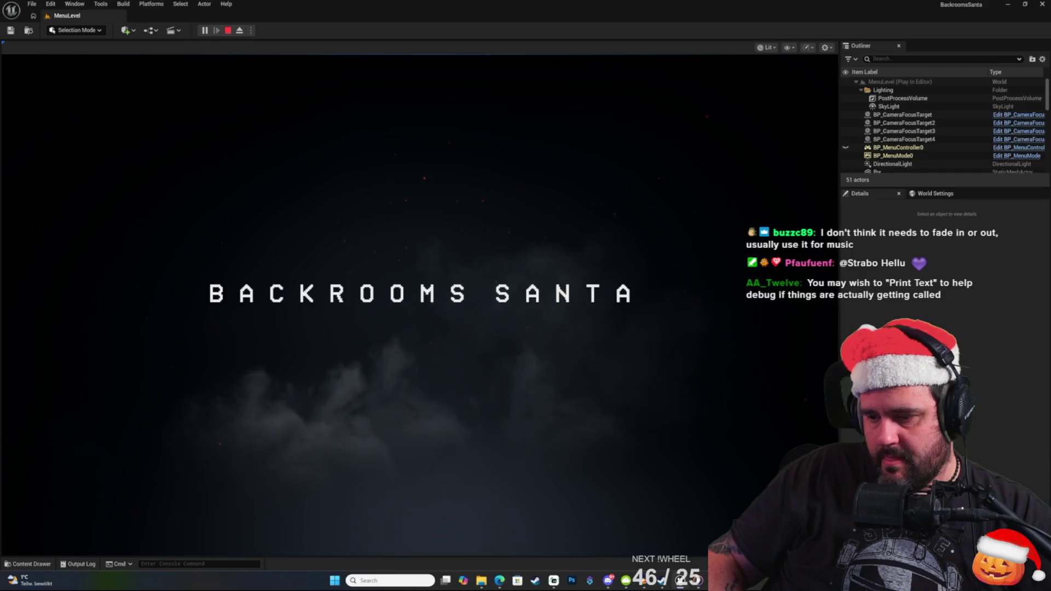
key("space")
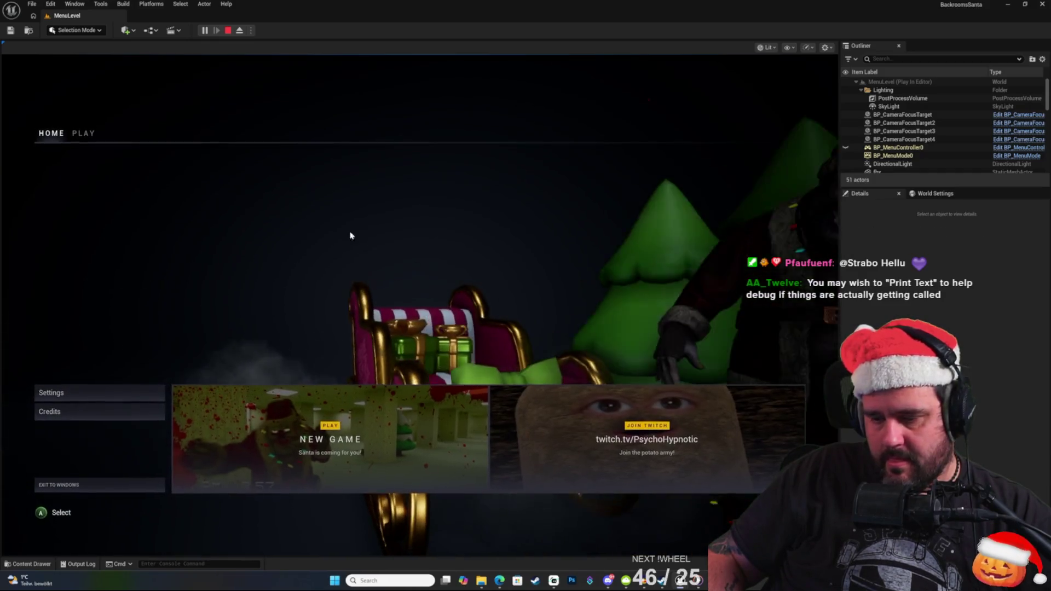
left_click(349, 443)
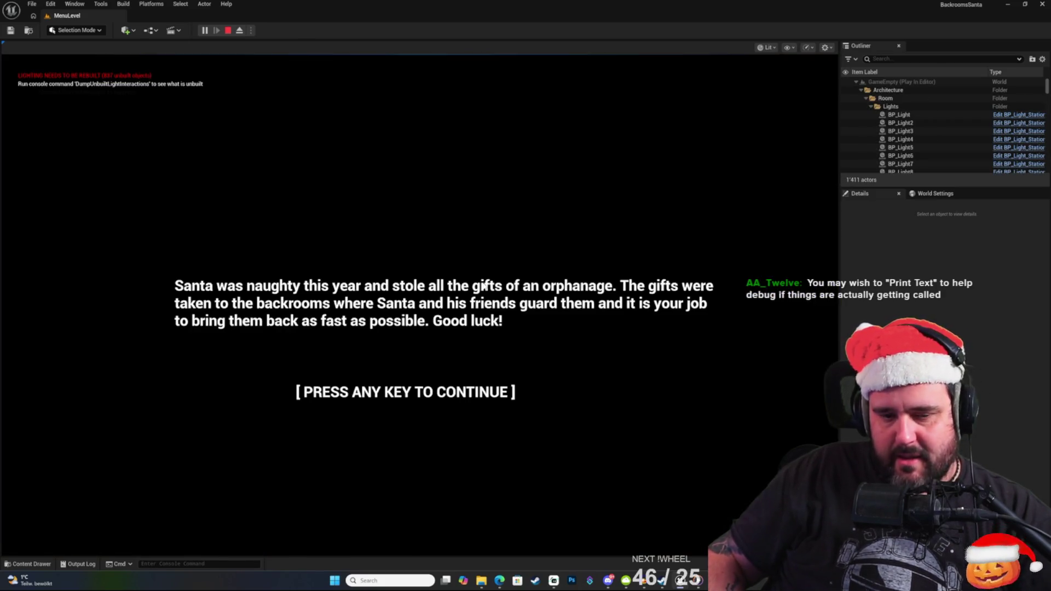
key("space")
left_click(483, 287)
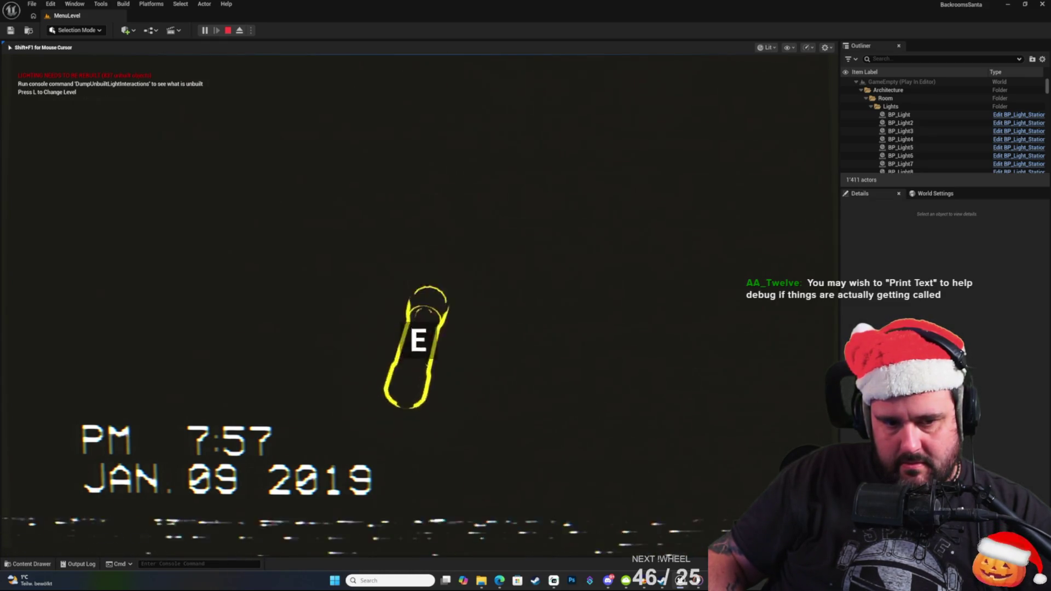
key("e")
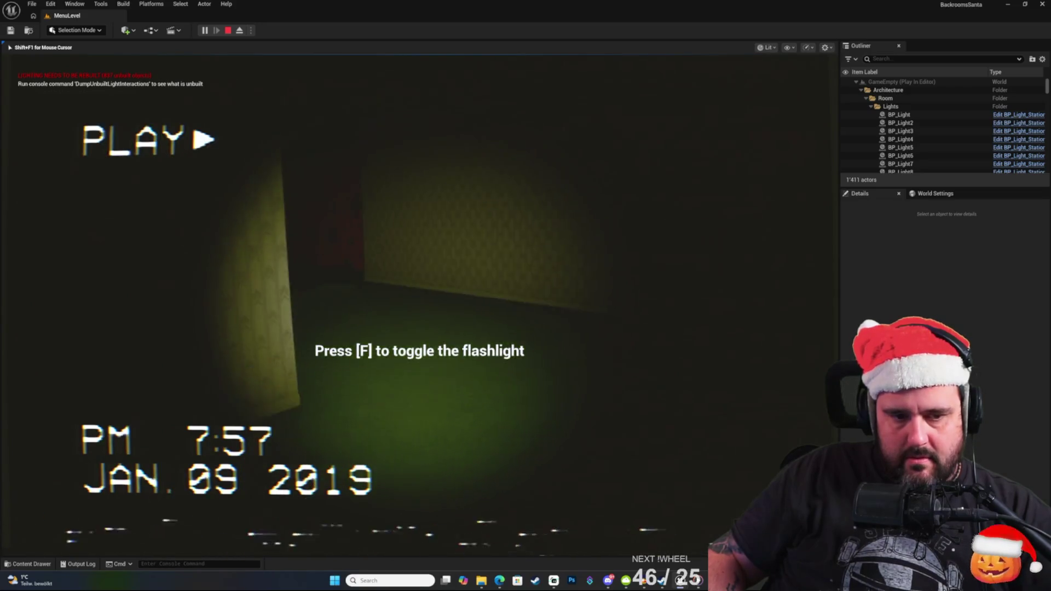
key("Escape")
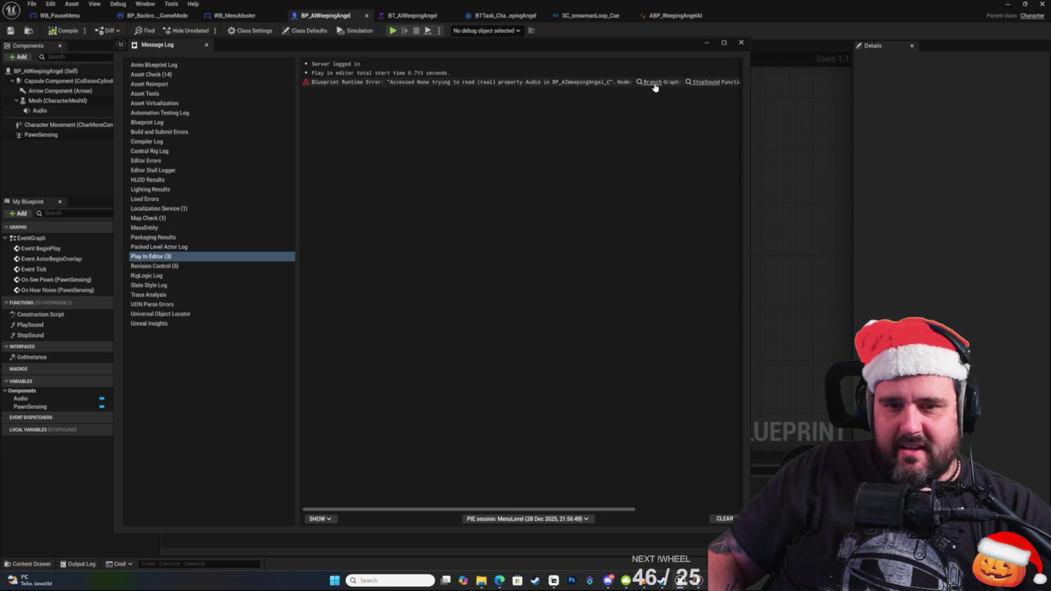
From the error link, inspect the Branch, Is Playing, Audio getter and Audio component volume settings.
left_click(653, 82)
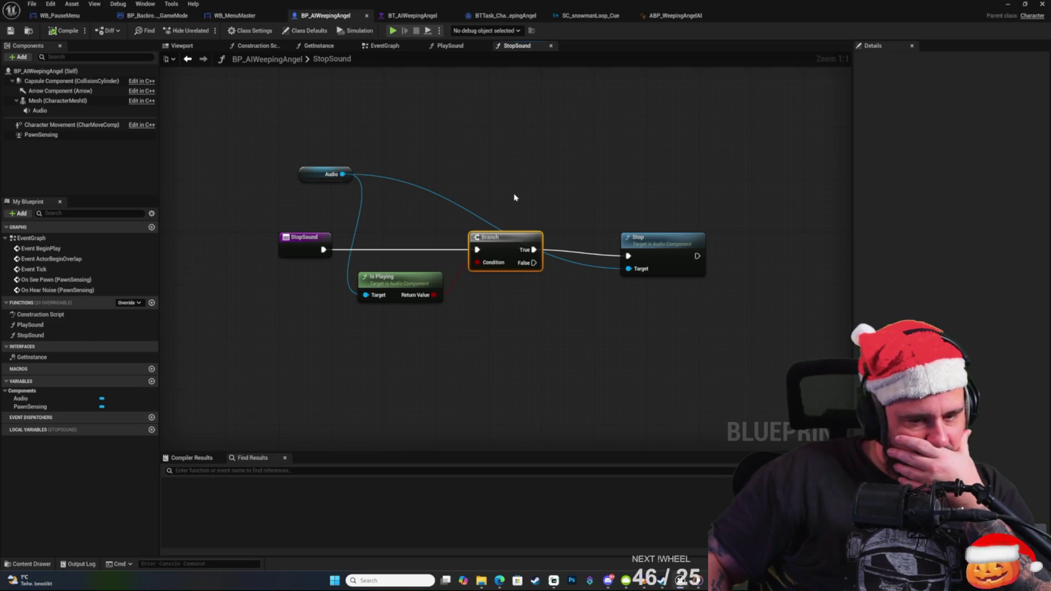
left_click(522, 181)
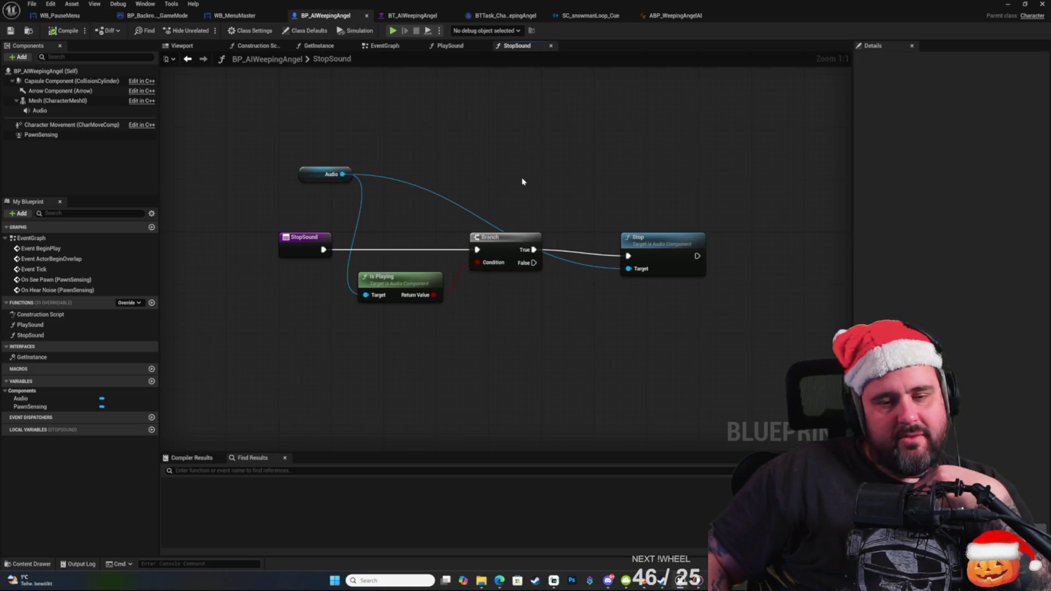
right_click(525, 163)
left_click(543, 118)
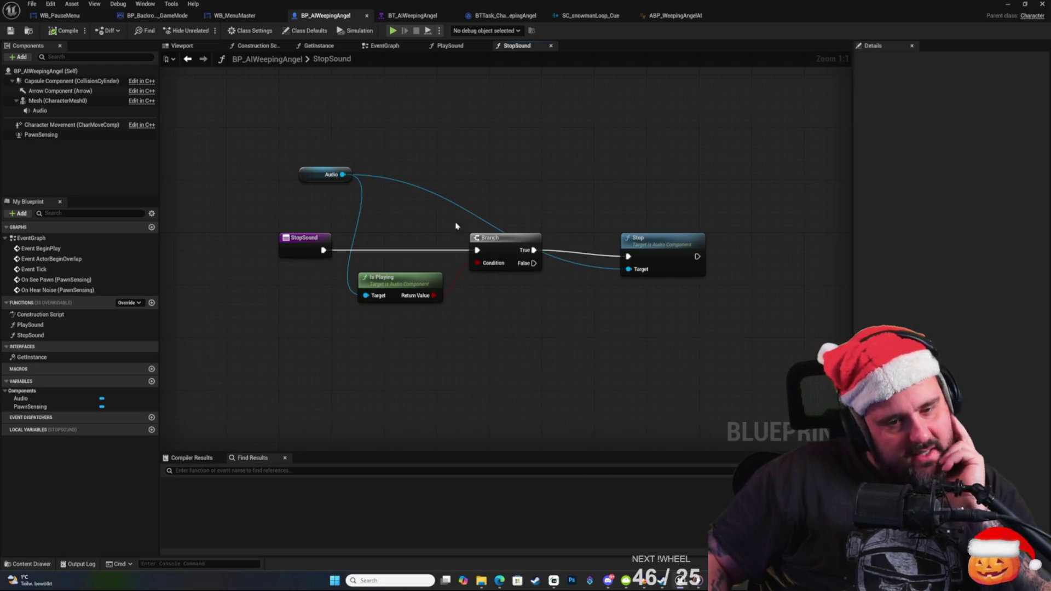
left_click(496, 242)
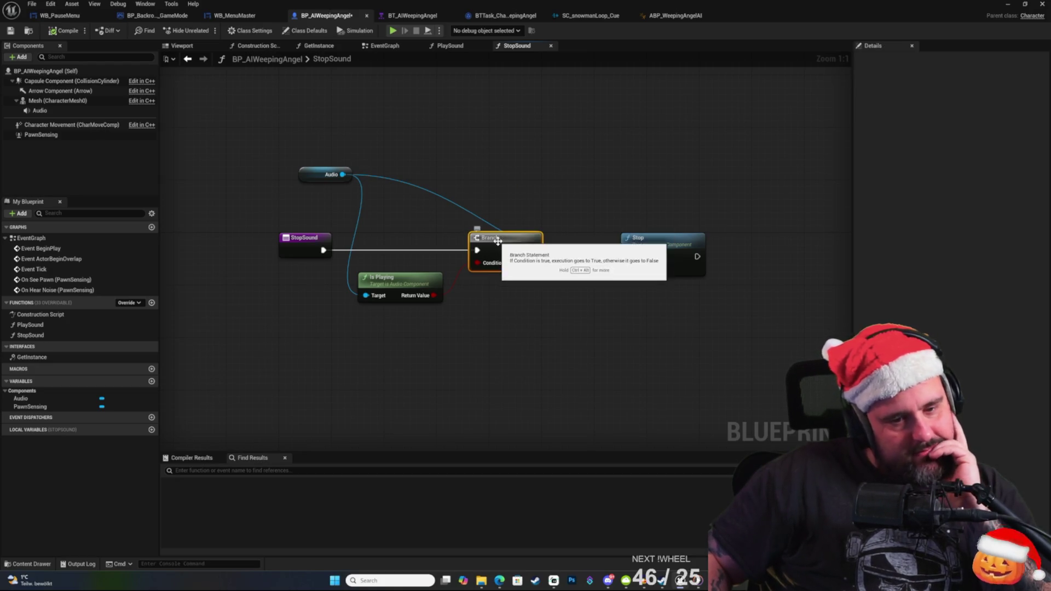
left_click(401, 280)
left_click(444, 327)
left_click(322, 174)
left_click(481, 163)
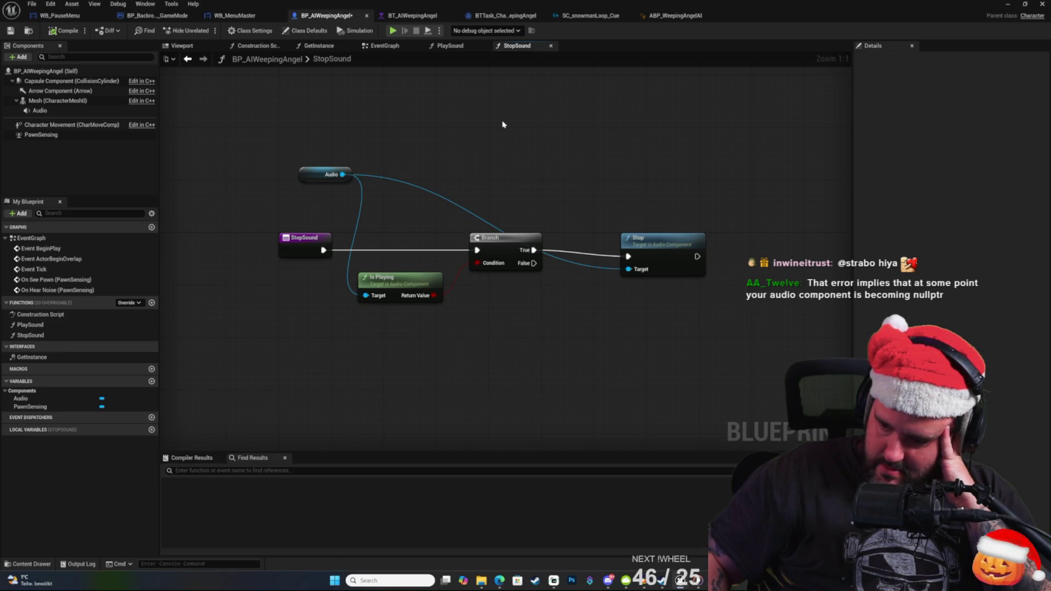
left_click(39, 110)
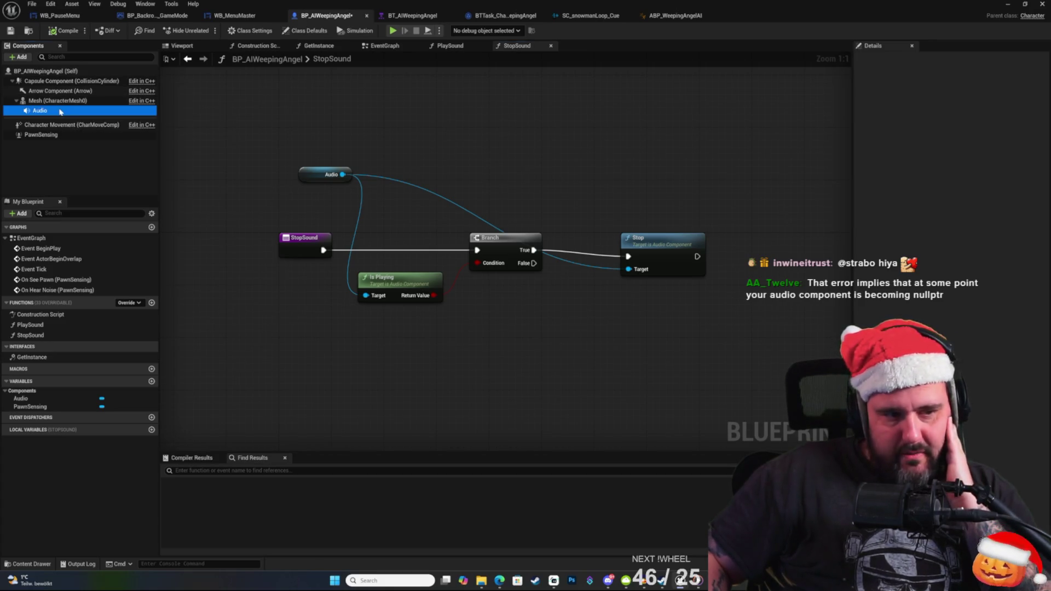
Break the wire from StopSound's entry into the Branch, then start another playtest.
right_click(435, 156)
left_click(434, 114)
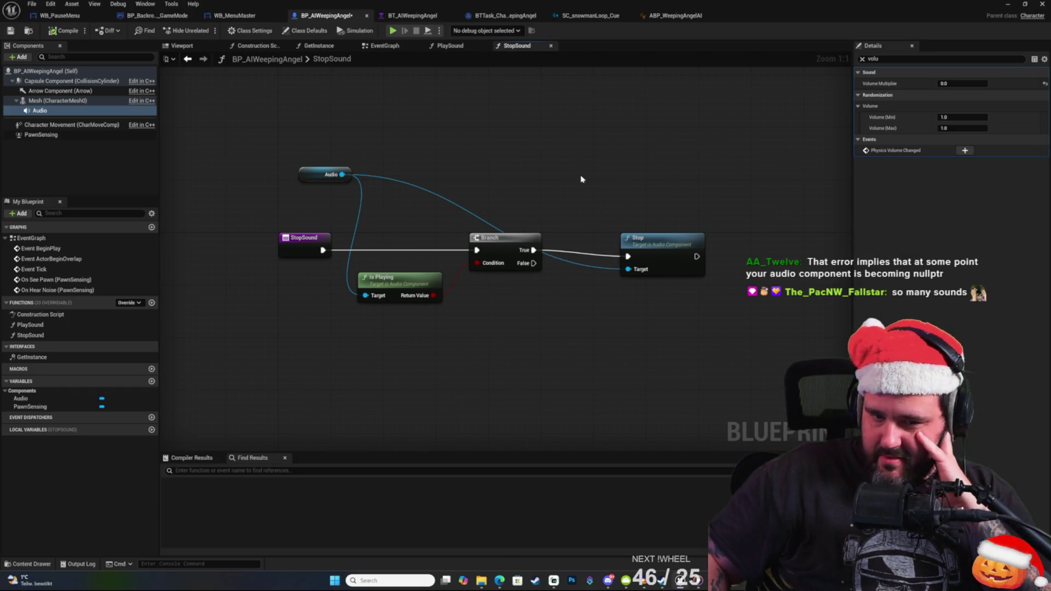
right_click(484, 146)
left_click(429, 143)
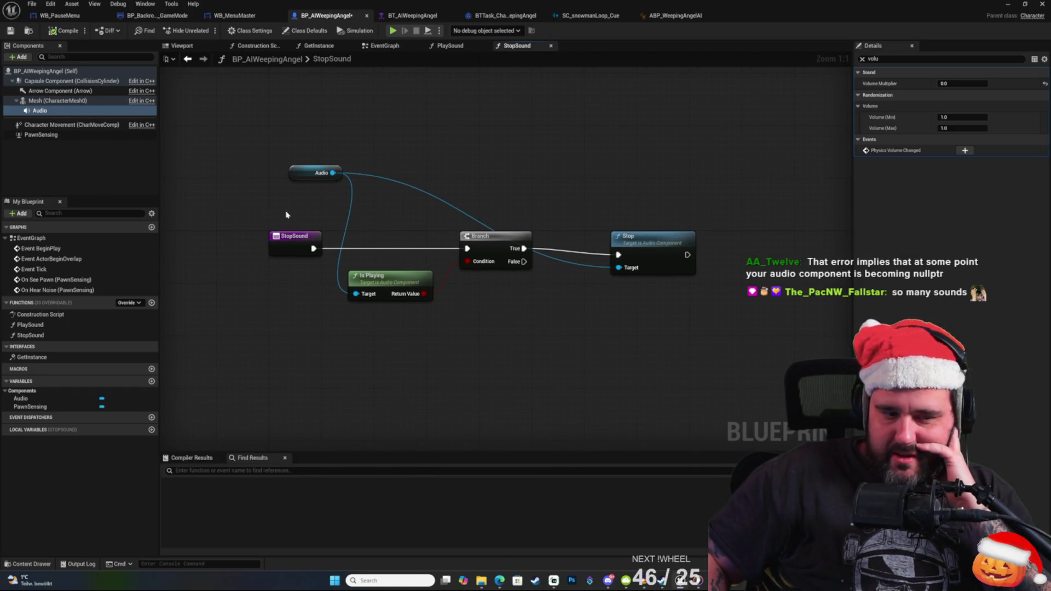
right_click(541, 160)
left_click(427, 127)
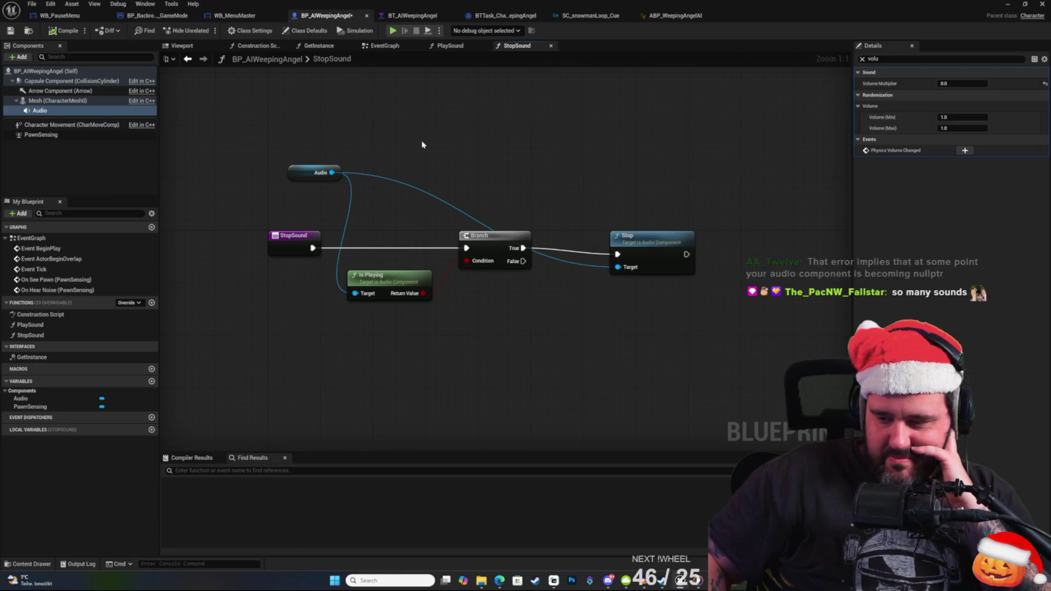
left_click_drag(426, 150, 534, 147)
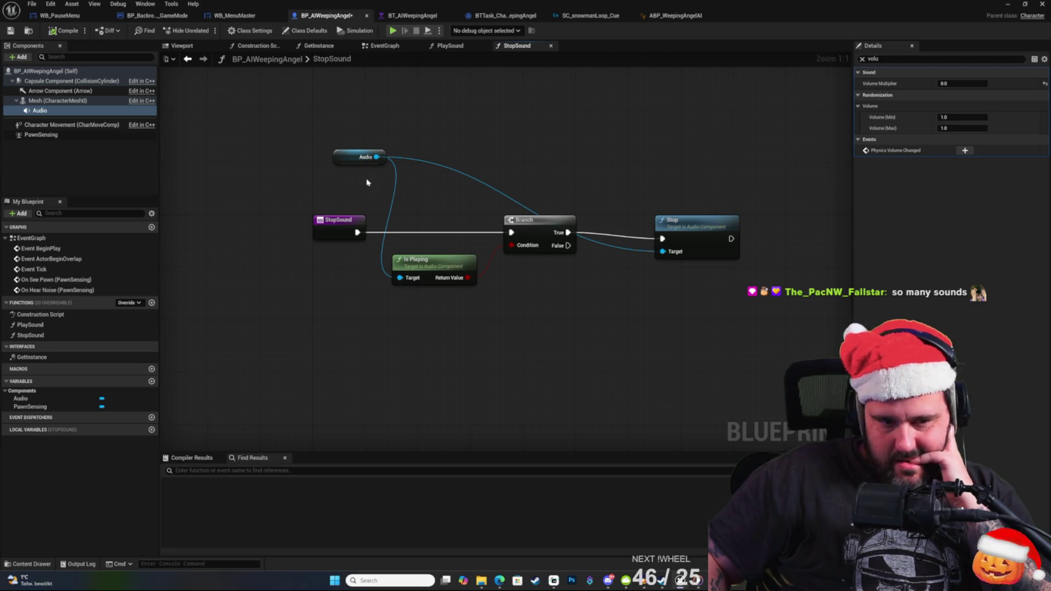
left_click(358, 232, "alt")
key("alt+p")
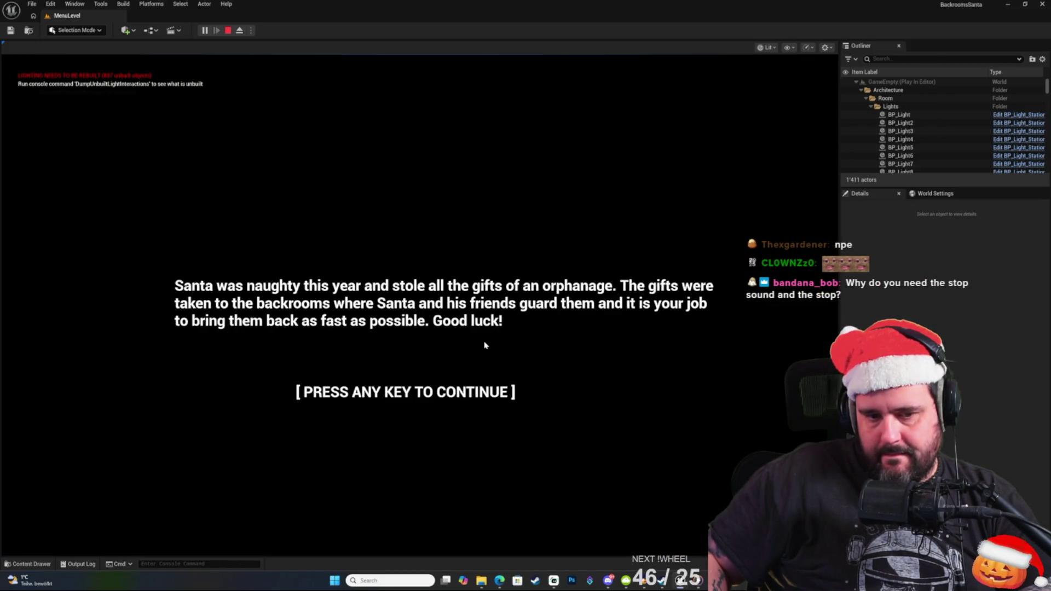
left_click(485, 345)
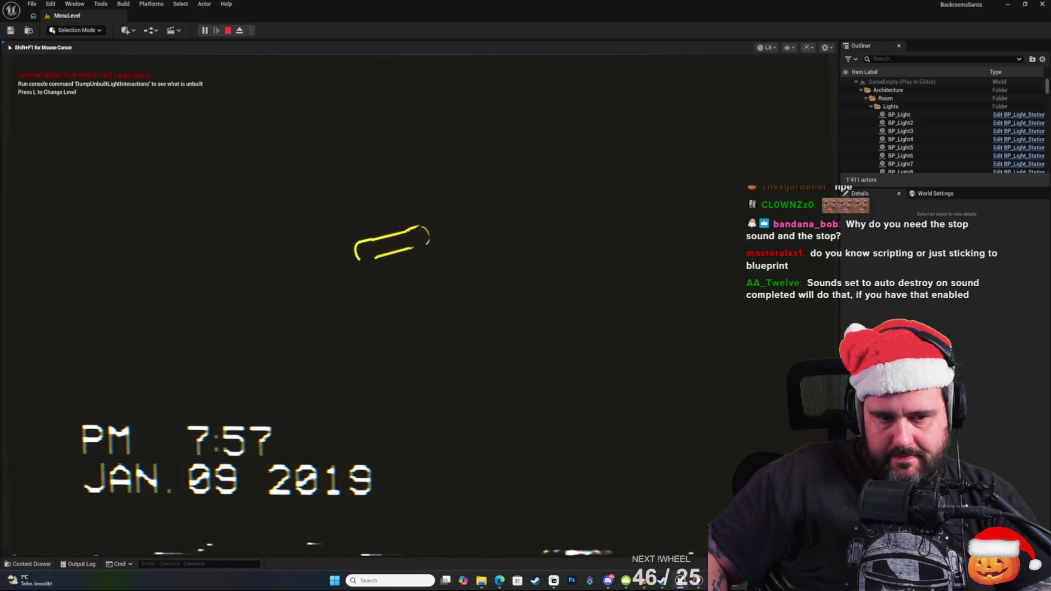
key("f")
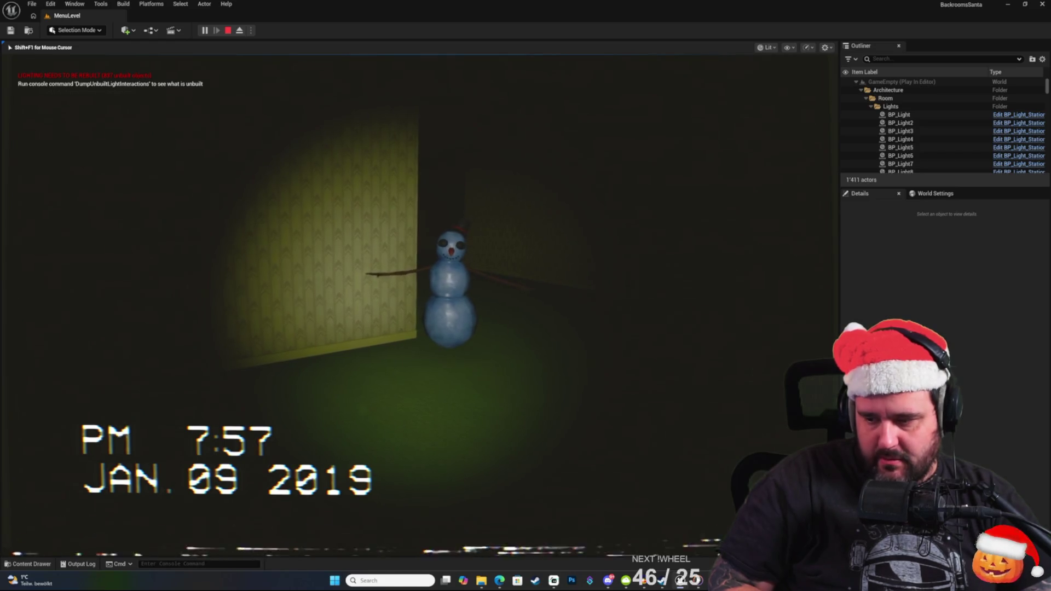
key("Escape")
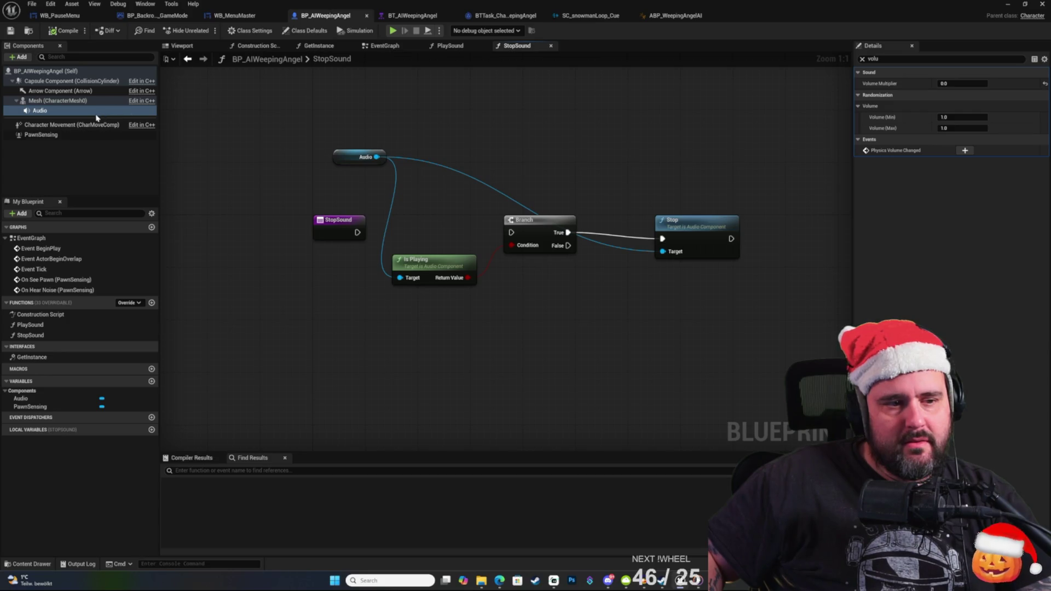
left_click(57, 115)
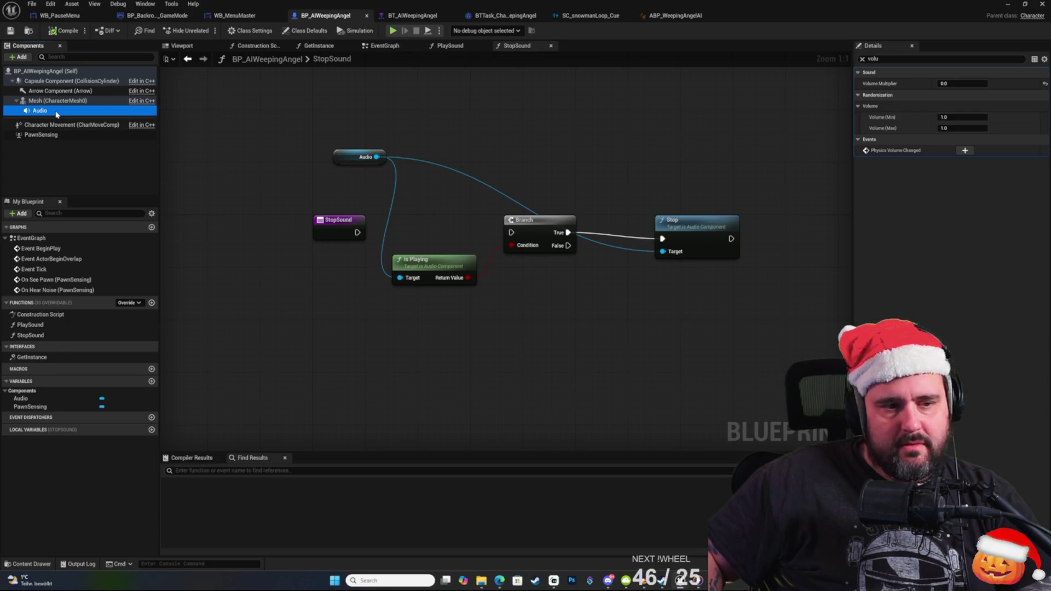
left_click(862, 59)
type("auto")
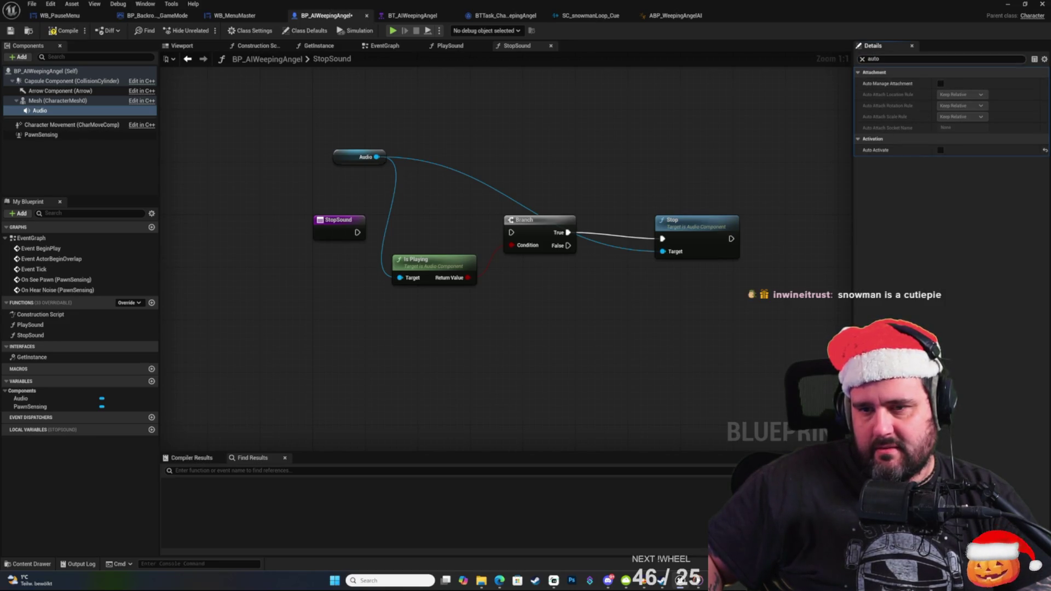
type("de")
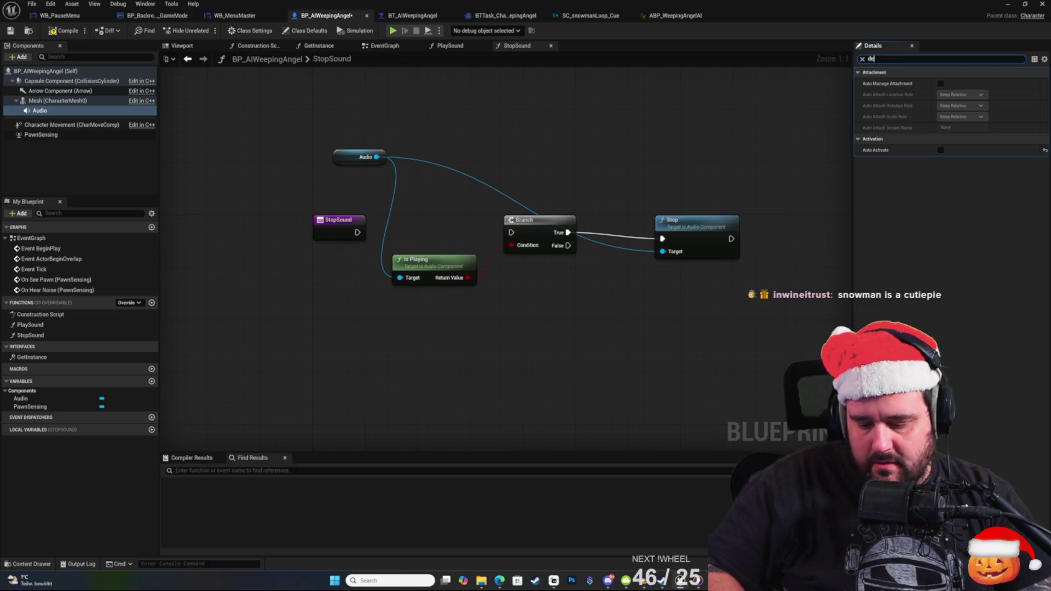
type("stry")
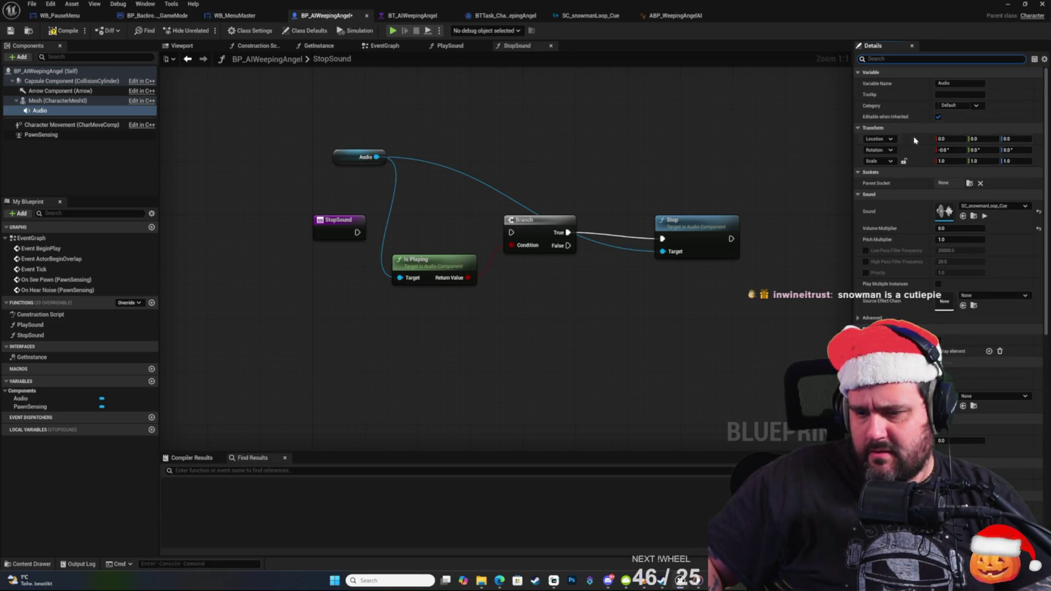
scroll(947, 246, "down", 5)
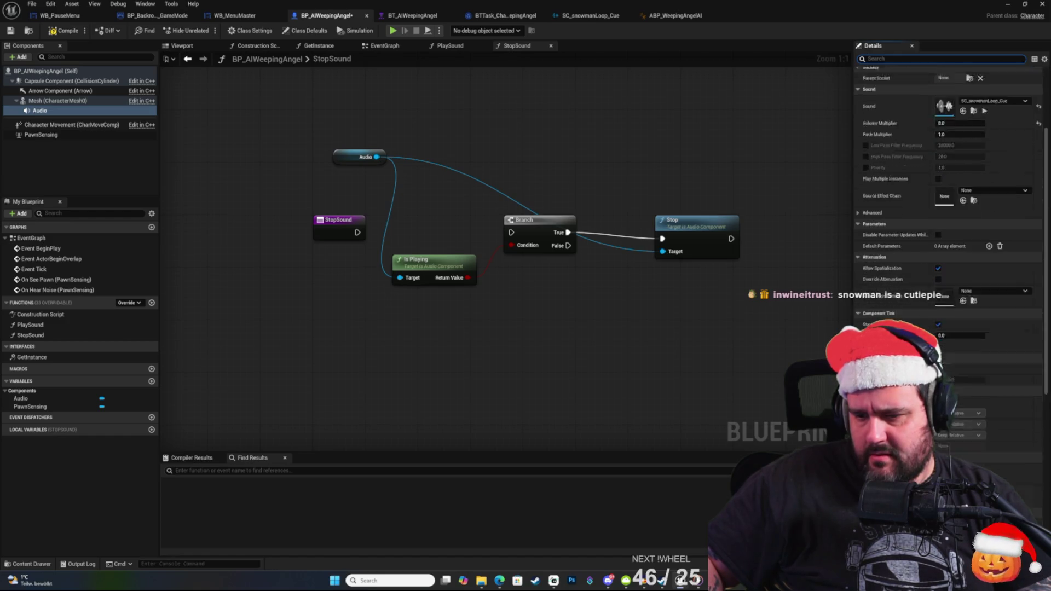
scroll(942, 294, "down", 5)
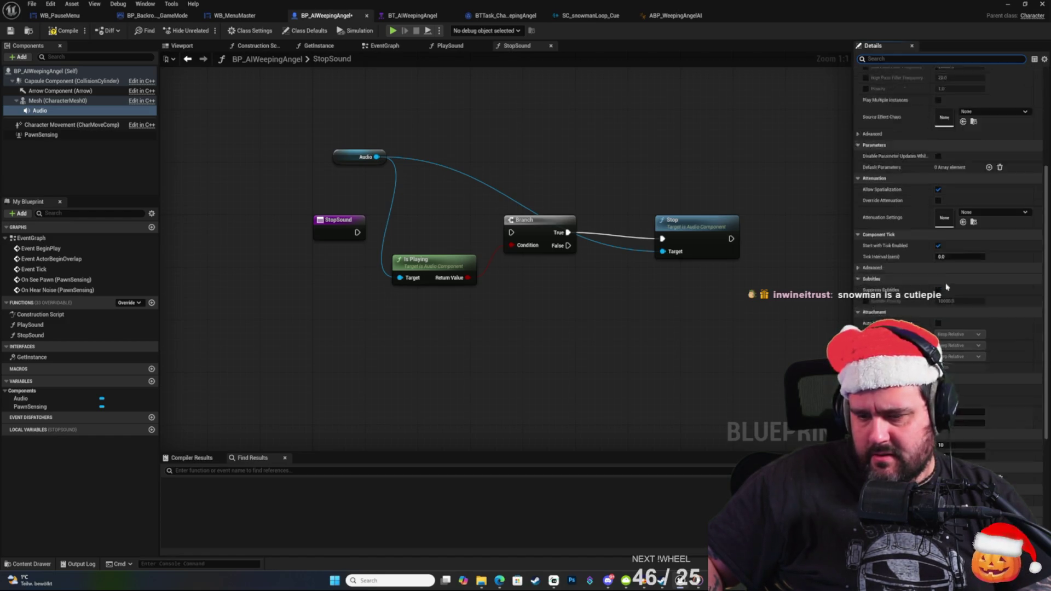
scroll(941, 295, "up", 4)
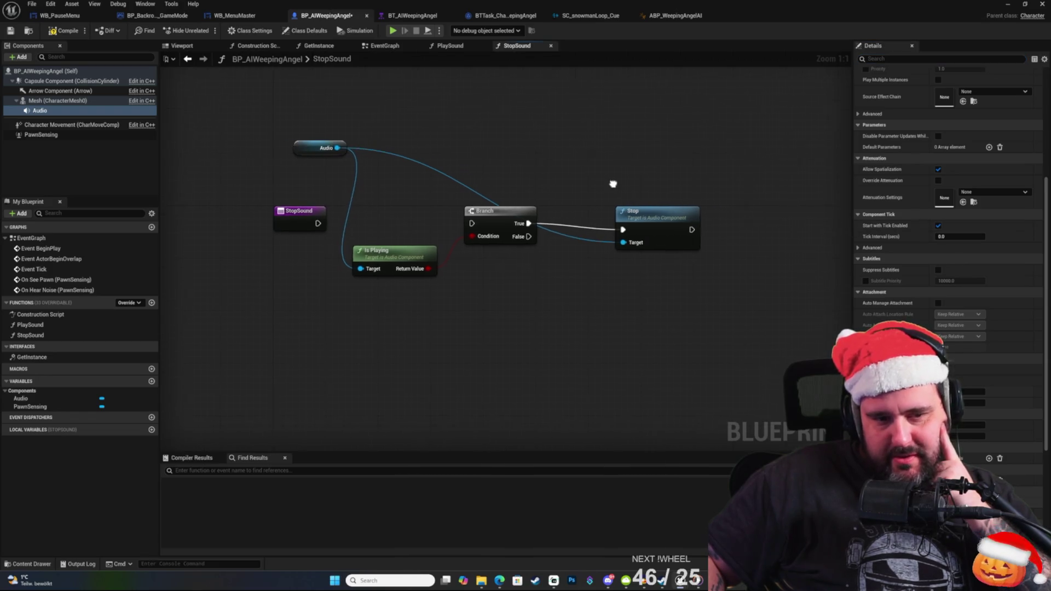
left_click_drag(240, 118, 566, 293)
left_click(566, 293)
right_click(425, 157)
left_click(252, 104)
left_click_drag(253, 103, 734, 297)
left_click(661, 157)
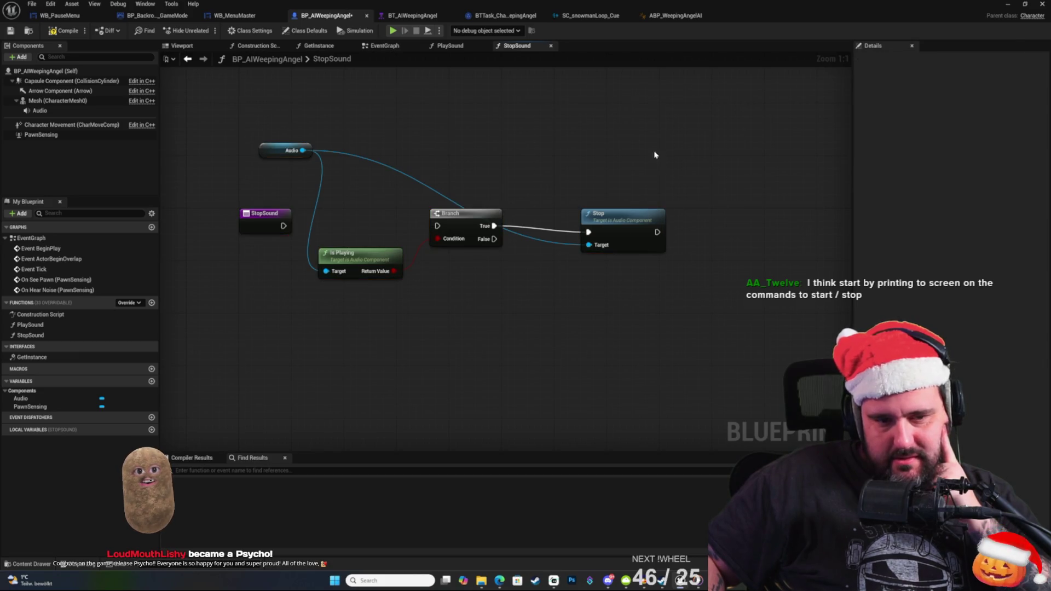
key("ctrl+a")
Run Play-In-Editor with Alt+P, walk toward the snowman, and stop with Esc.
key("alt+p")
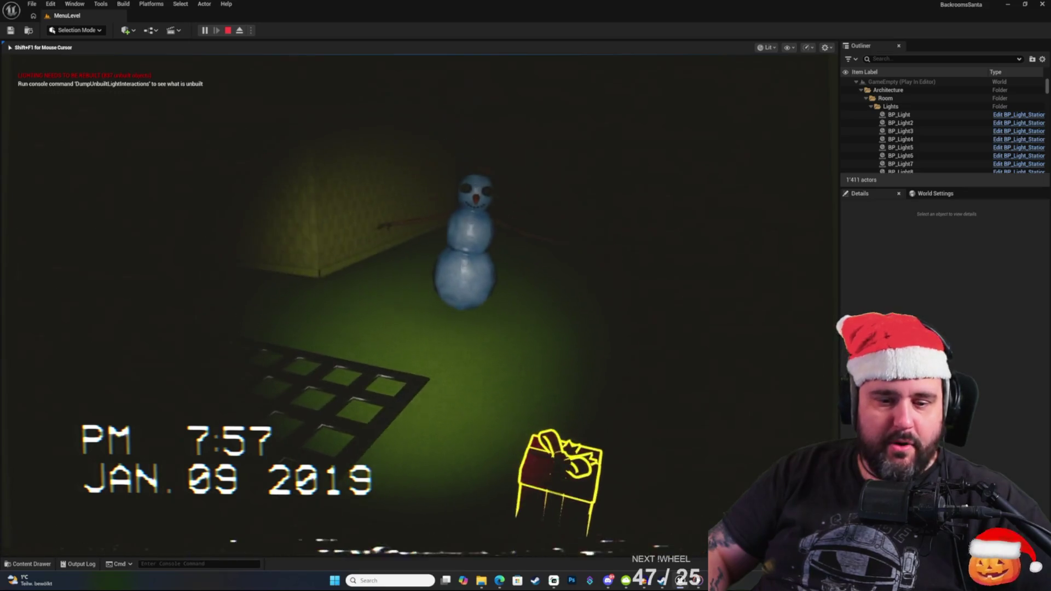
key("w")
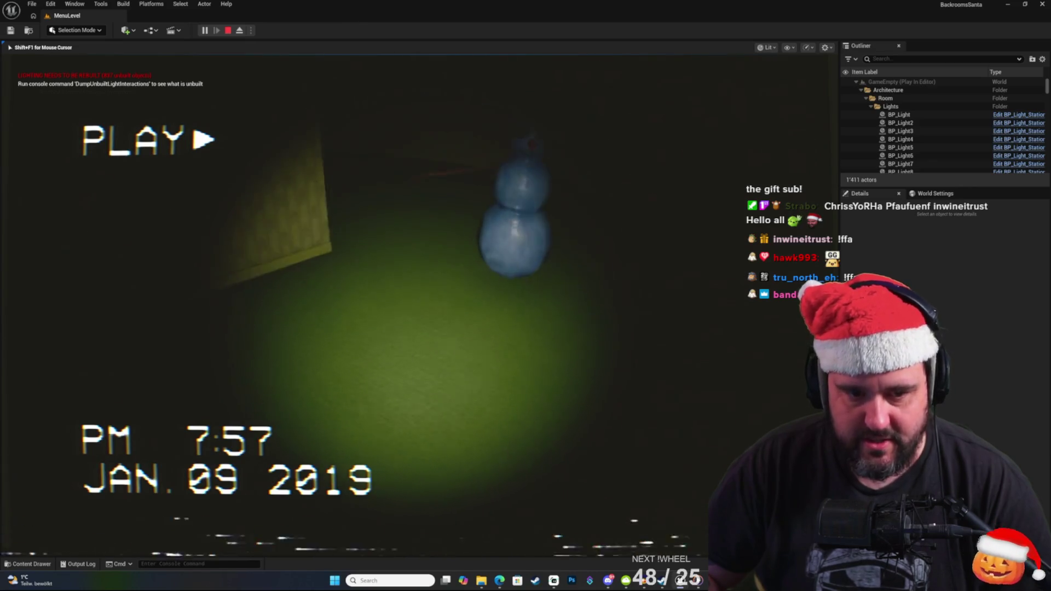
key("Escape")
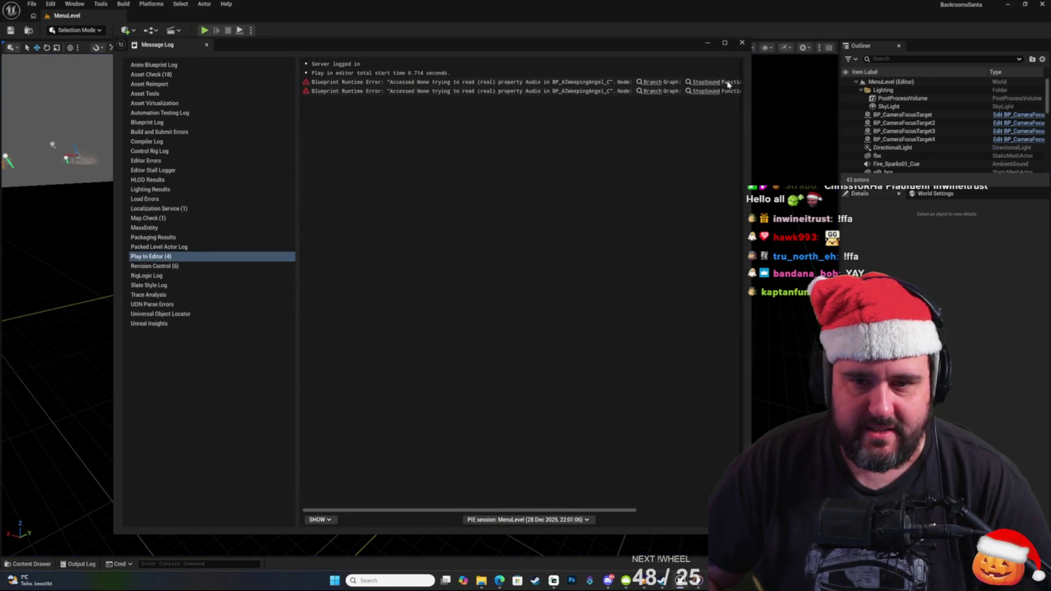
Jump to StopSound's Branch node from the Accessed None error and close the Message Log.
left_click(658, 82)
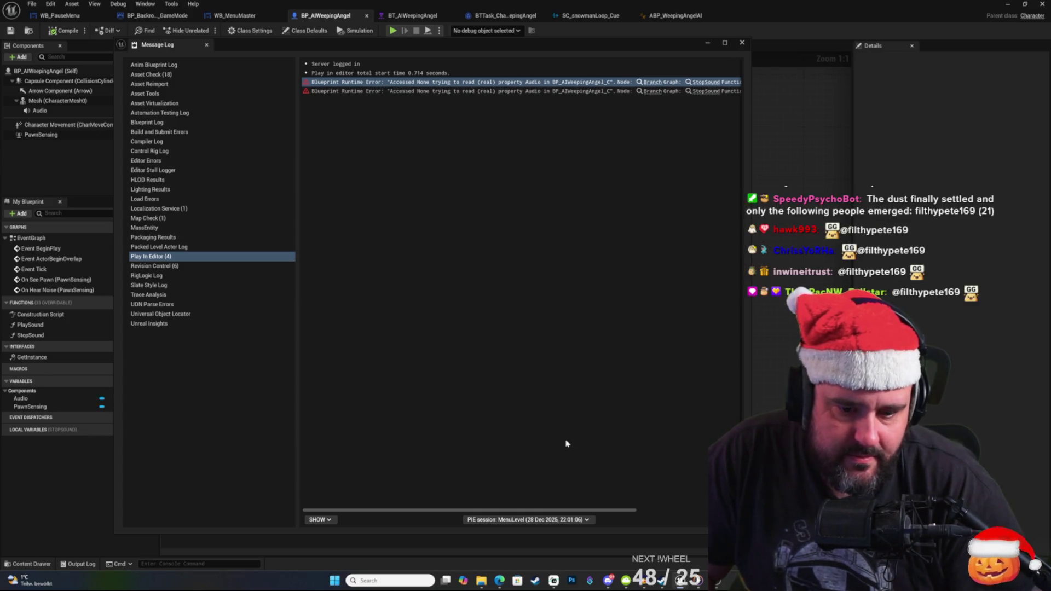
mouse_move(535, 510)
left_mouse_down()
mouse_move(646, 518)
mouse_move(681, 537)
mouse_move(448, 523)
left_mouse_up()
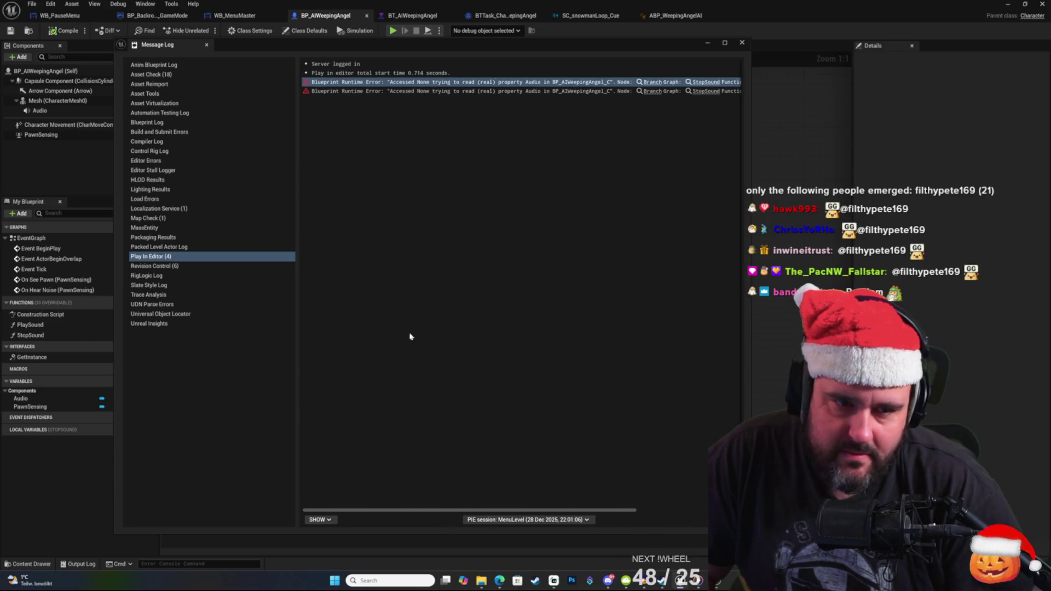
left_click(743, 43)
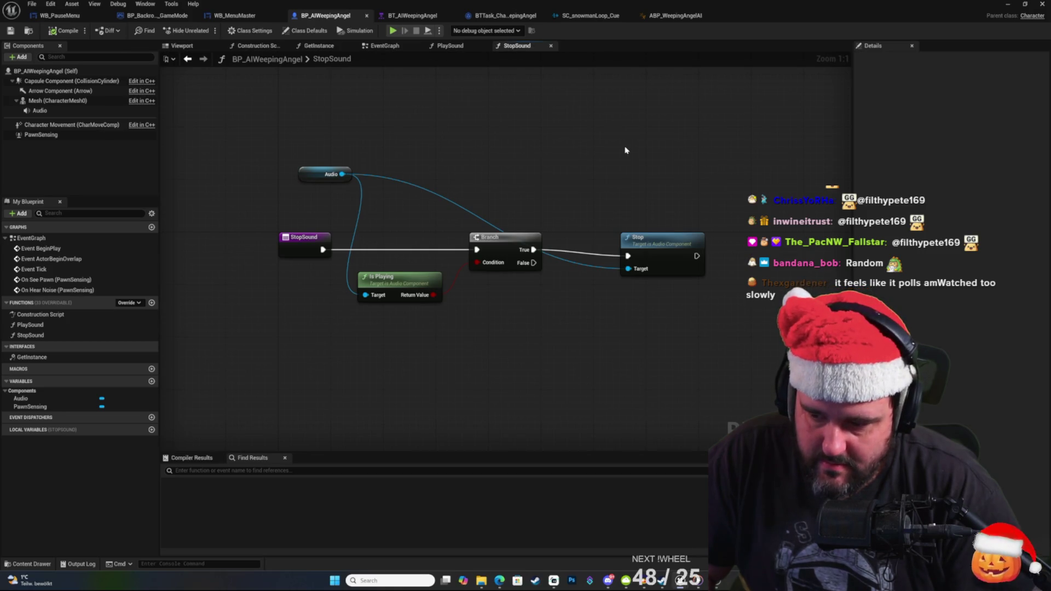
Add an Is Valid node reading Audio and rearrange the StopSound nodes to make room.
mouse_move(624, 150)
left_mouse_down()
mouse_move(647, 216)
mouse_move(600, 183)
mouse_move(556, 197)
mouse_move(539, 187)
left_mouse_up()
left_click_drag(464, 362, 357, 303)
left_click(572, 183)
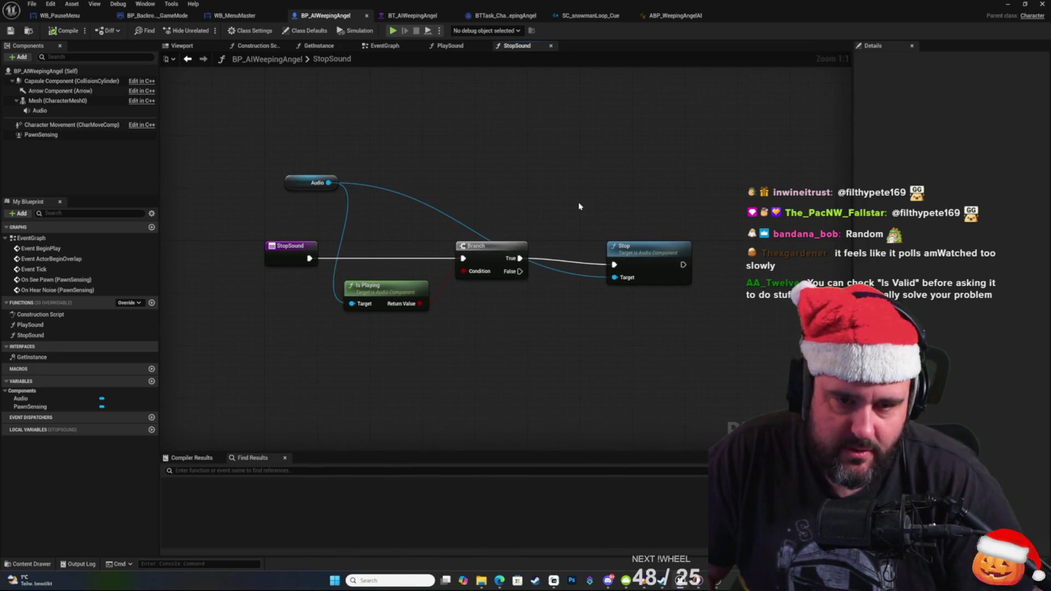
mouse_move(448, 369)
left_mouse_down()
mouse_move(381, 289)
mouse_move(372, 362)
left_mouse_up()
left_click(402, 310)
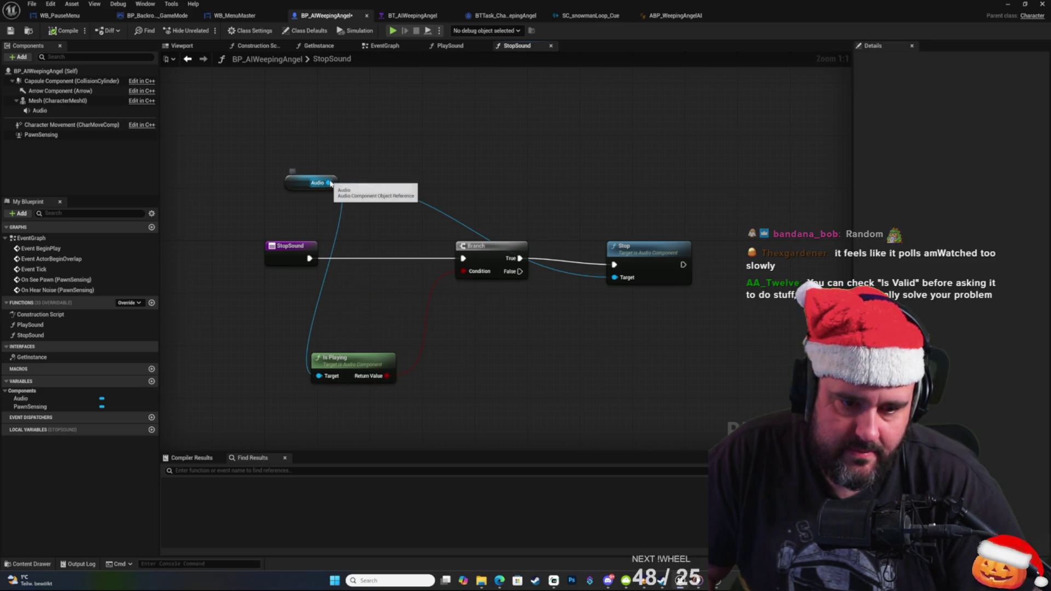
mouse_move(329, 182)
left_mouse_down()
mouse_move(469, 174)
mouse_move(420, 185)
left_mouse_up()
type("is")
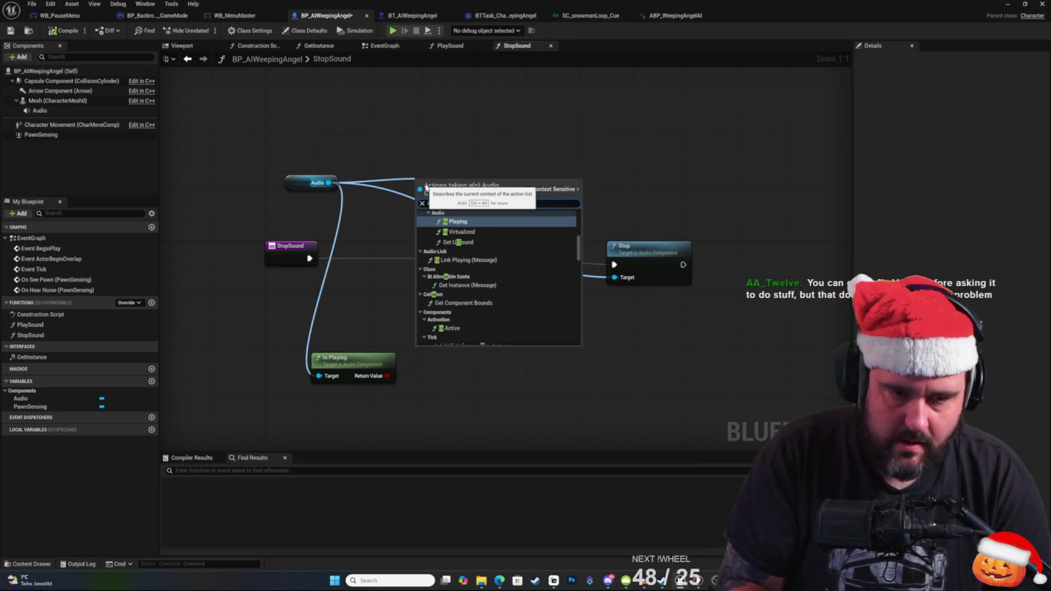
type("valid")
key("Return")
left_click(318, 182, "ctrl")
mouse_move(432, 186)
left_mouse_down()
mouse_move(347, 199)
mouse_move(532, 229)
left_mouse_up()
left_click(482, 256)
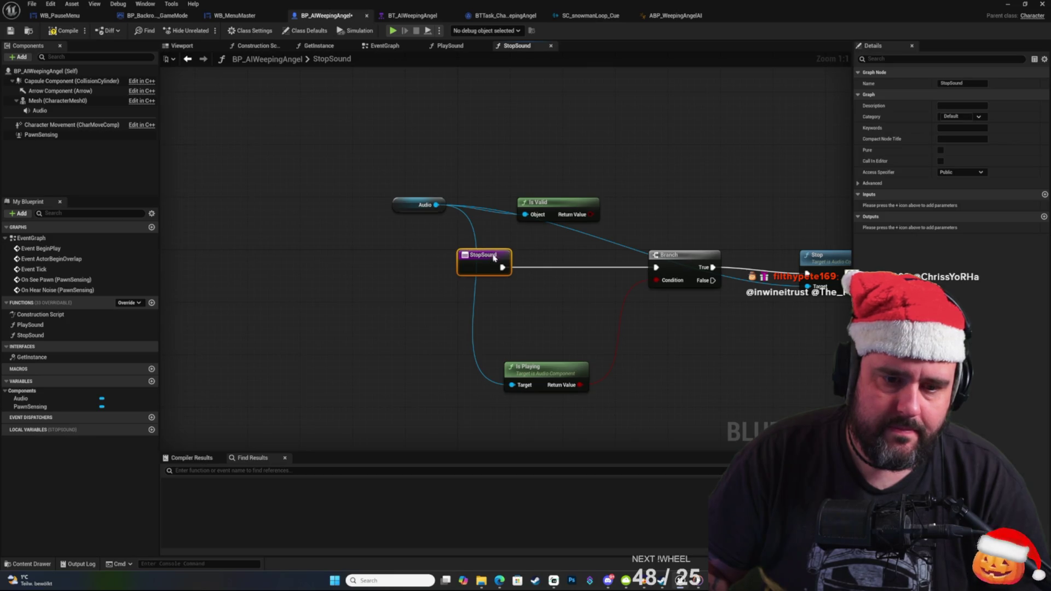
left_click_drag(494, 258, 323, 265)
Add a Branch driven by Is Valid and route StopSound's execution into it.
mouse_move(458, 249)
left_mouse_down()
mouse_move(512, 216)
mouse_move(587, 215)
mouse_move(476, 263)
left_mouse_up()
type("branch")
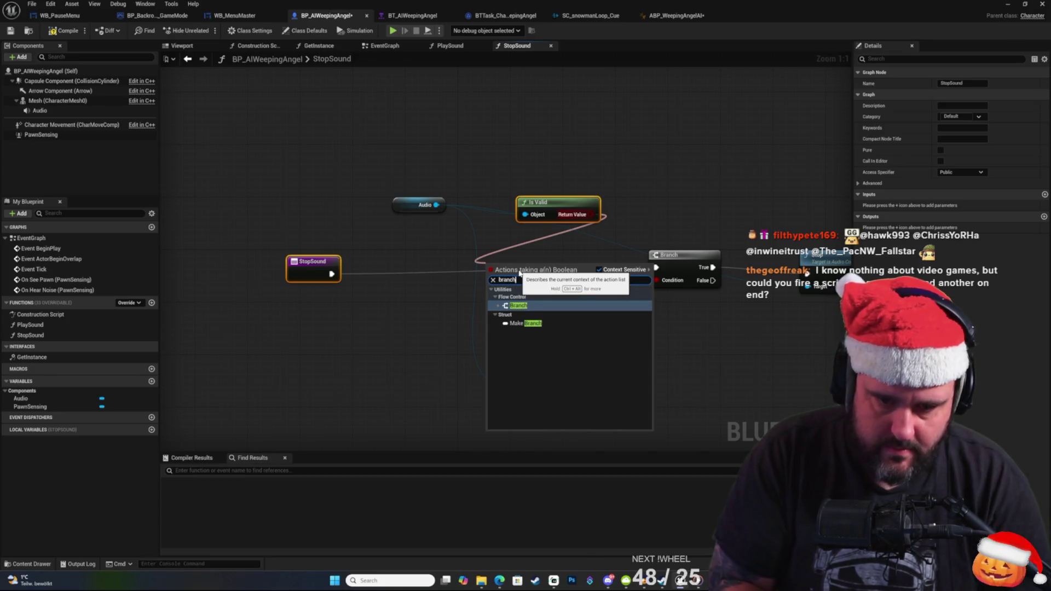
key("Return")
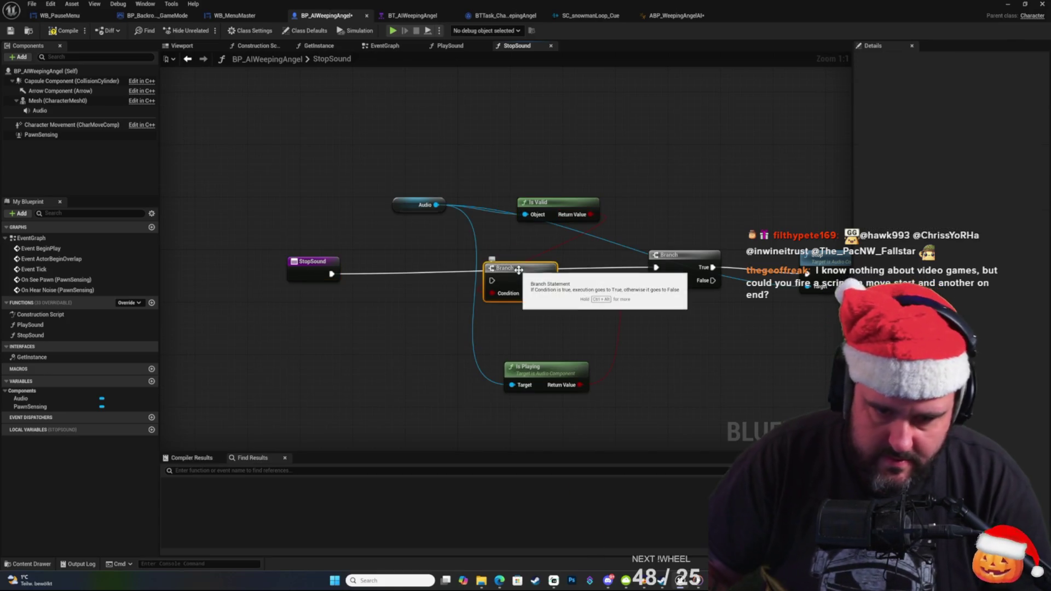
mouse_move(331, 276)
left_mouse_down()
mouse_move(471, 287)
mouse_move(572, 264)
mouse_move(657, 267)
left_mouse_up()
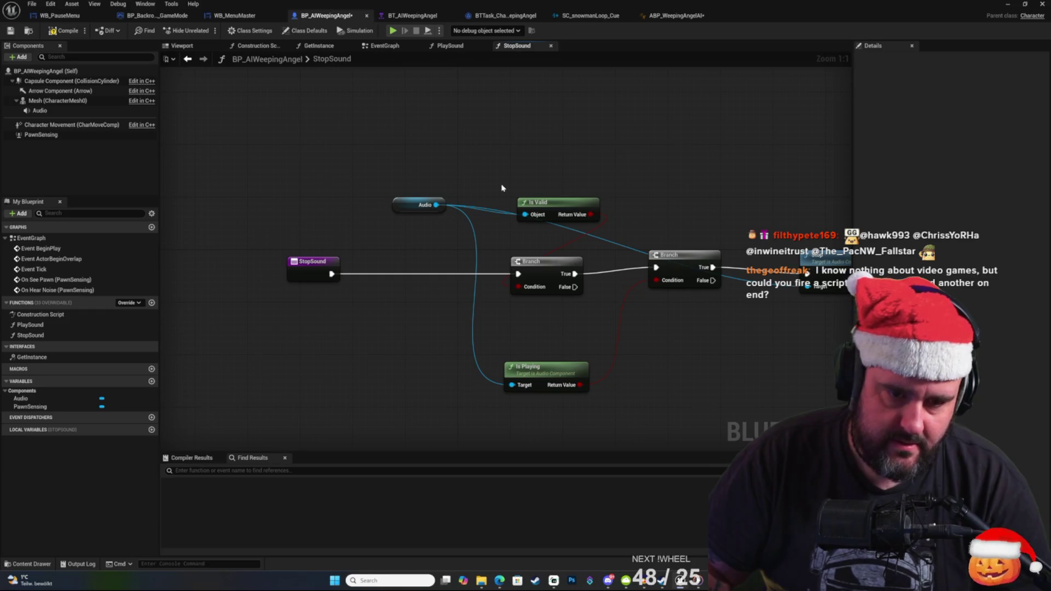
left_click_drag(497, 161, 605, 331)
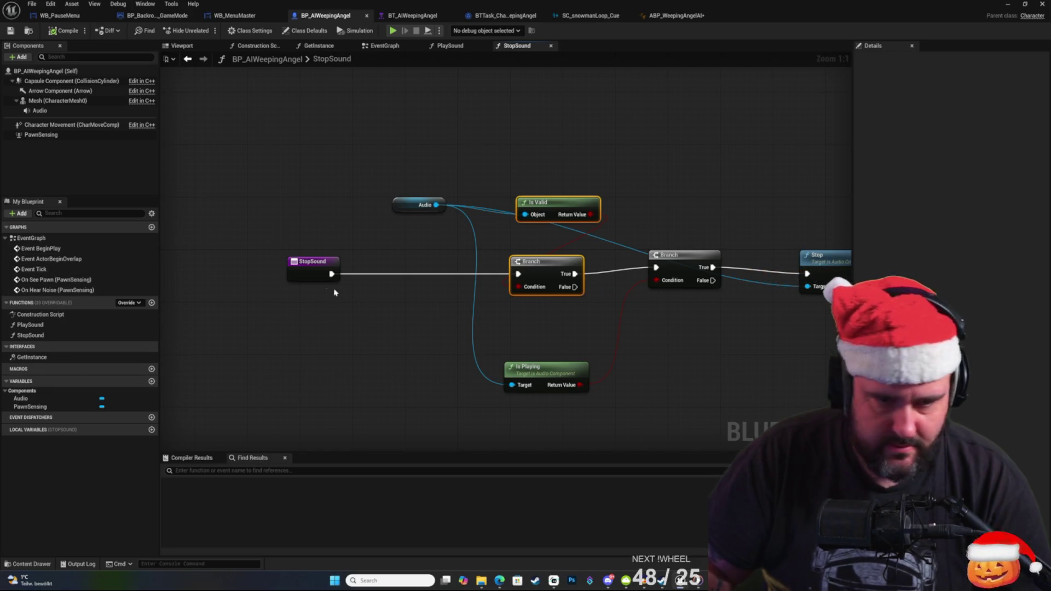
double_click(30, 325)
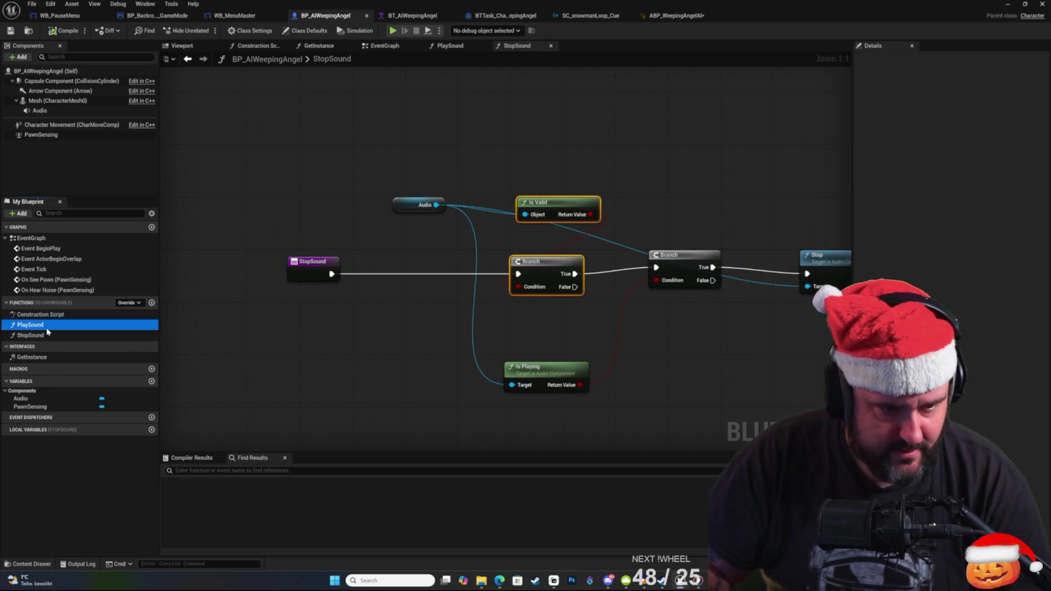
Paste Is Valid and Branch into PlaySound, wire Audio, chain before the Is Playing Branch, compile.
left_click_drag(459, 252, 360, 234)
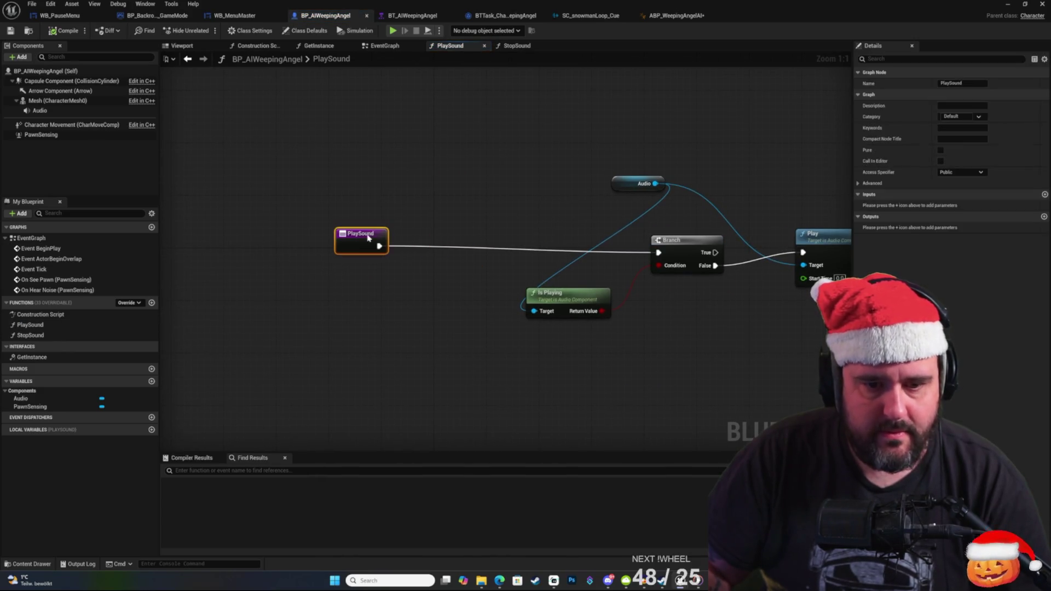
key("ctrl+v")
left_click(550, 197)
left_click_drag(655, 184, 450, 228)
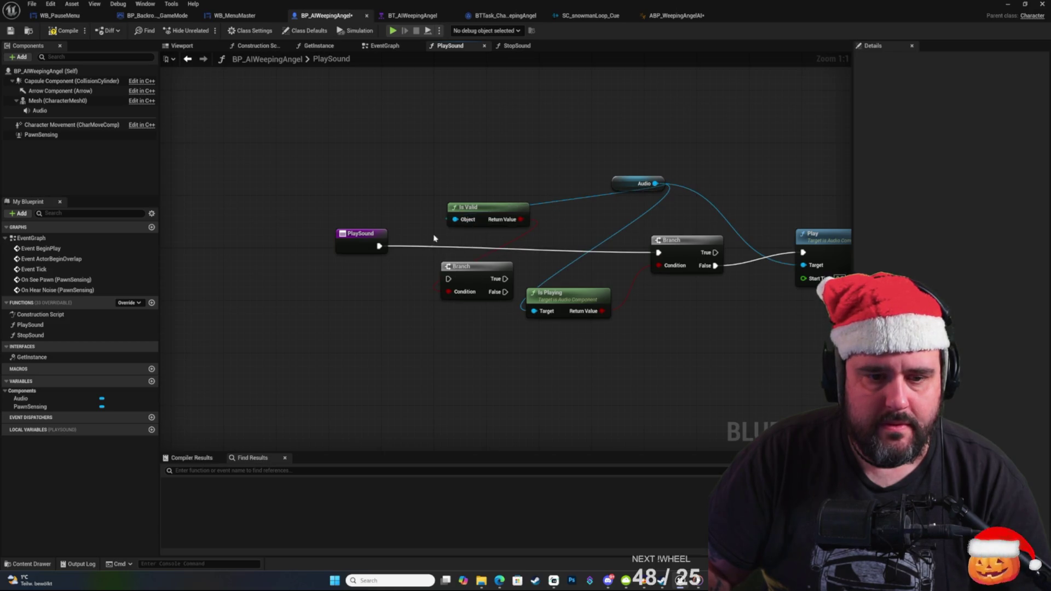
mouse_move(467, 267)
left_mouse_down()
mouse_move(479, 252)
mouse_move(659, 253)
left_mouse_up()
left_click(551, 131)
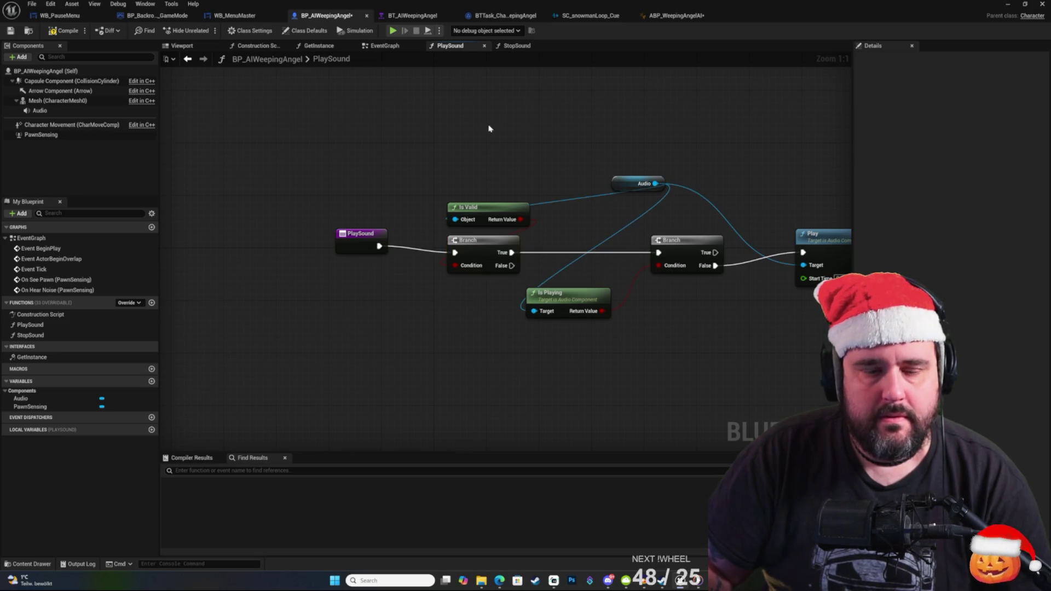
left_click(60, 30)
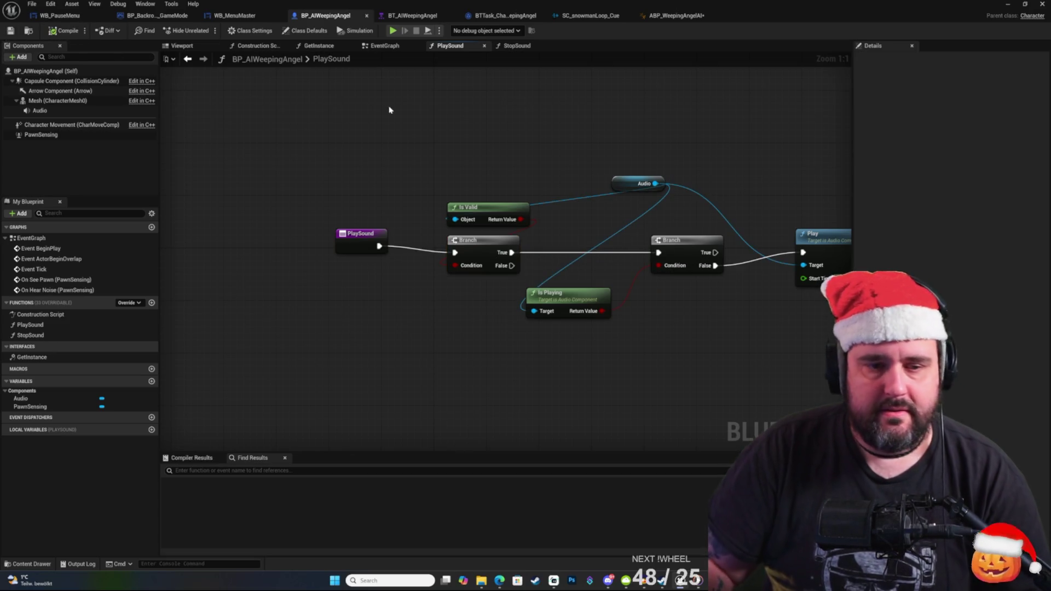
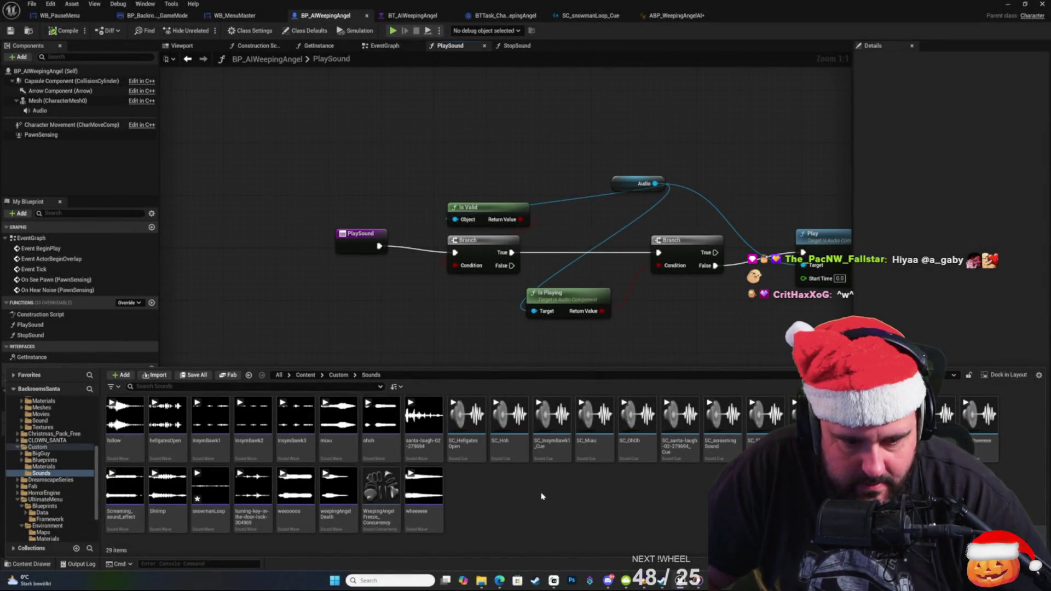
Filter the Content Browser for 'saw', then clear the search filter.
right_click(542, 499)
key("Escape")
type("saw")
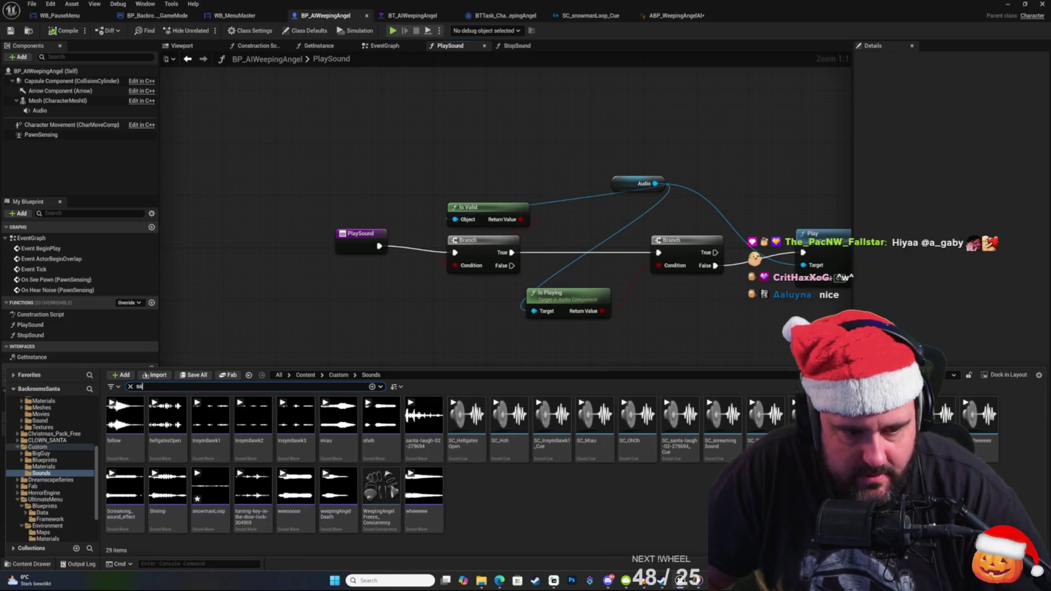
left_click(150, 404)
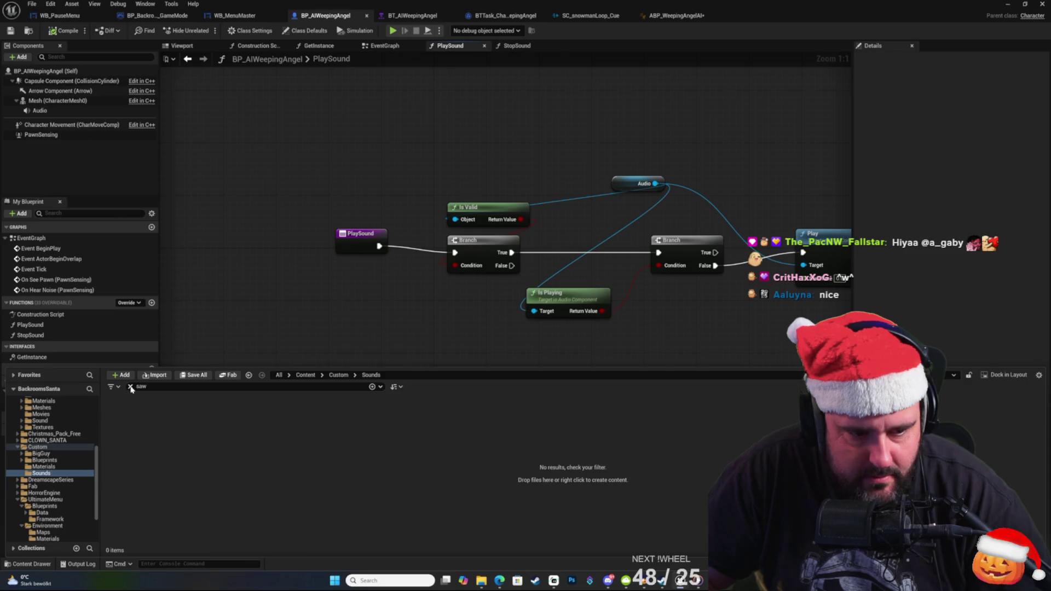
left_click(130, 387)
Import sawLoop.ogg from the Downloads window into the Custom/Sounds folder.
key("alt+Tab")
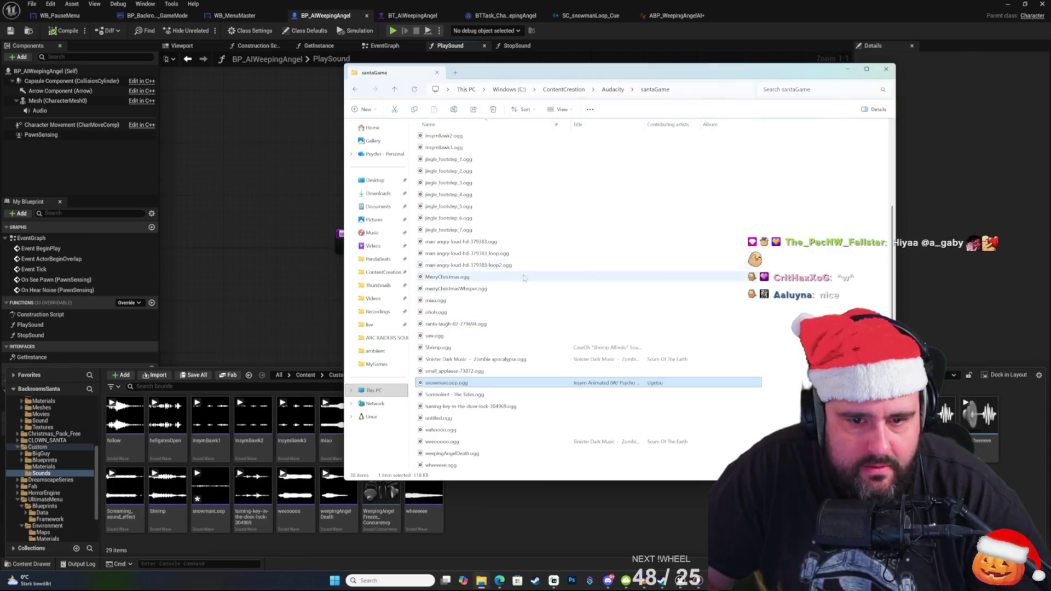
key("alt+Tab")
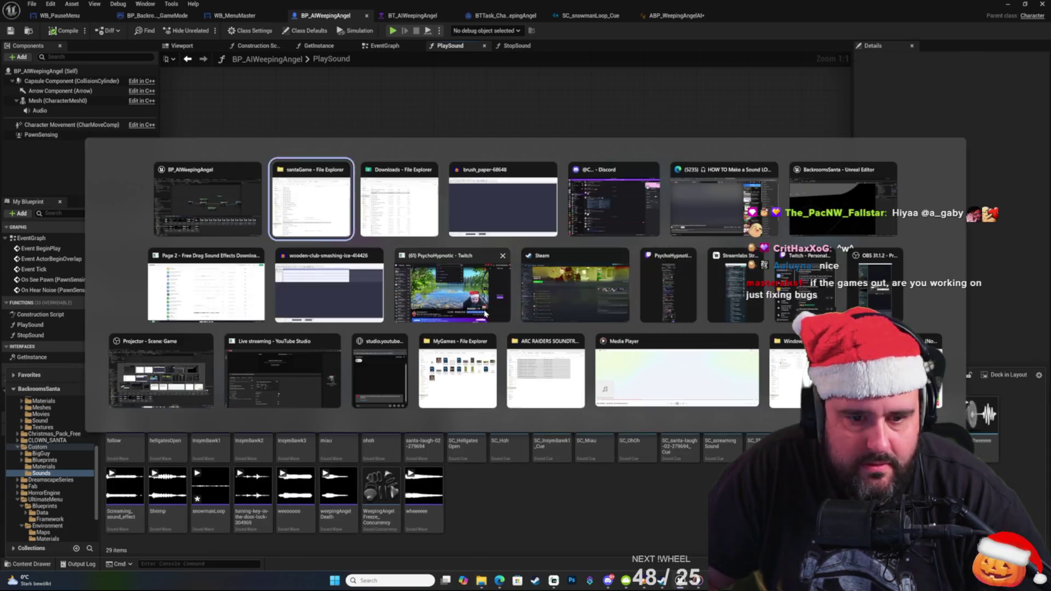
key("alt+Tab")
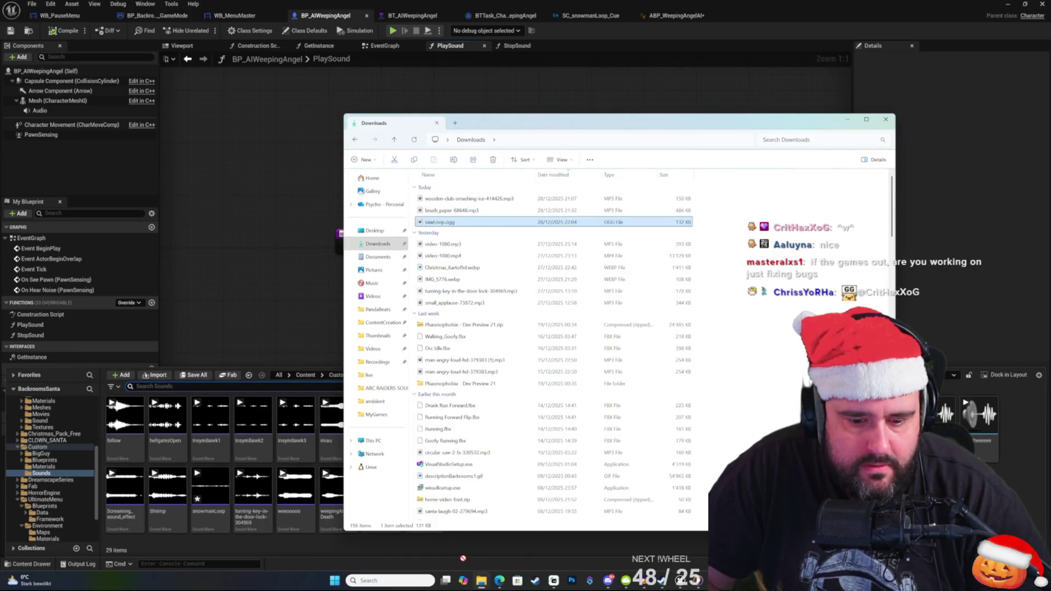
left_click_drag(519, 540, 517, 542)
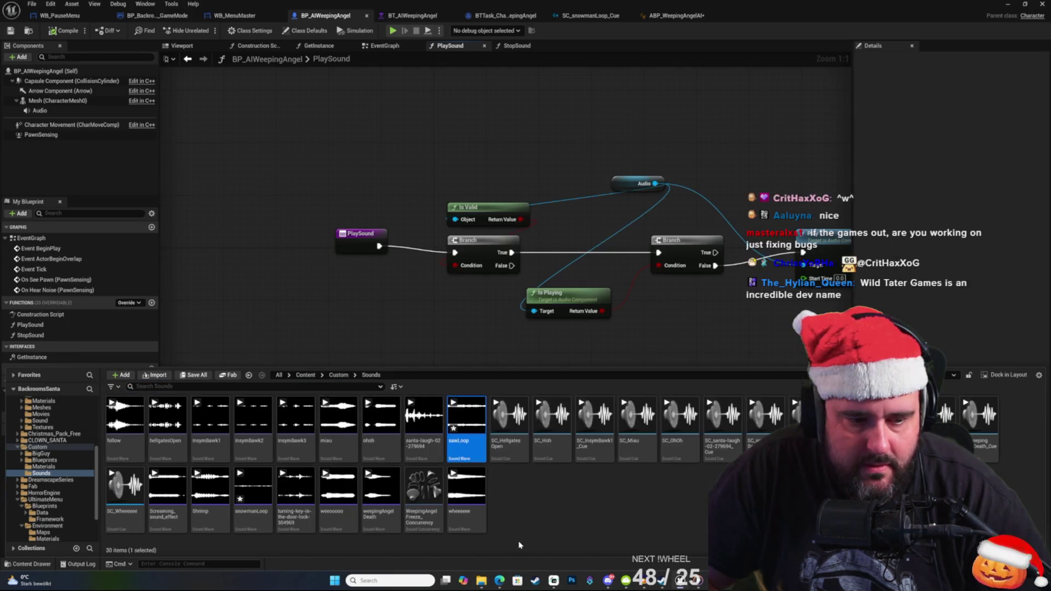
right_click(465, 444)
Create a SoundCue from the sawLoop sound wave.
left_click(504, 433)
left_click(504, 507)
left_click(466, 424)
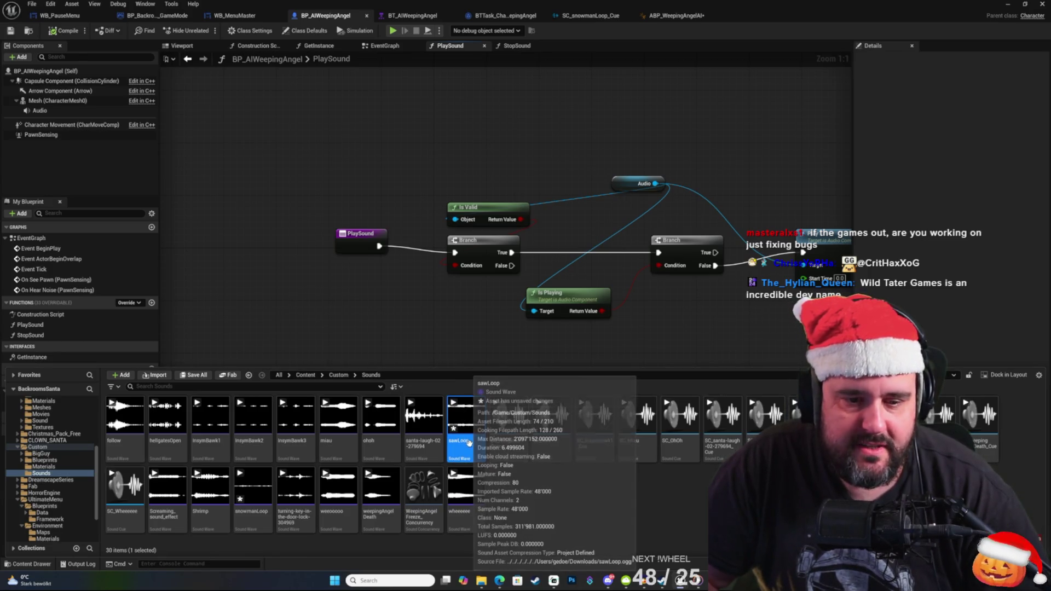
right_click(469, 441)
type("reate")
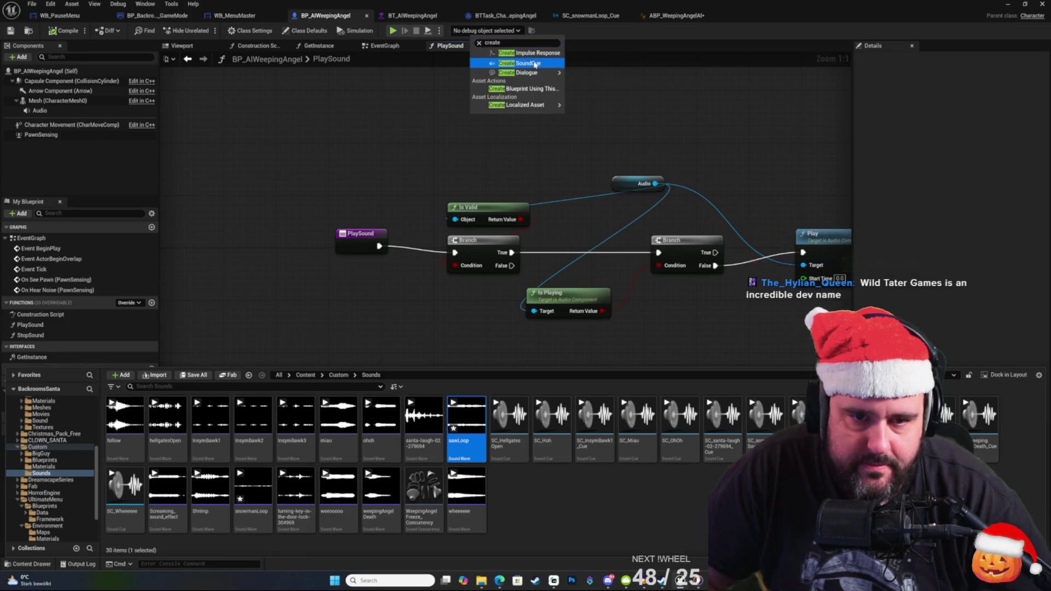
left_click(534, 64)
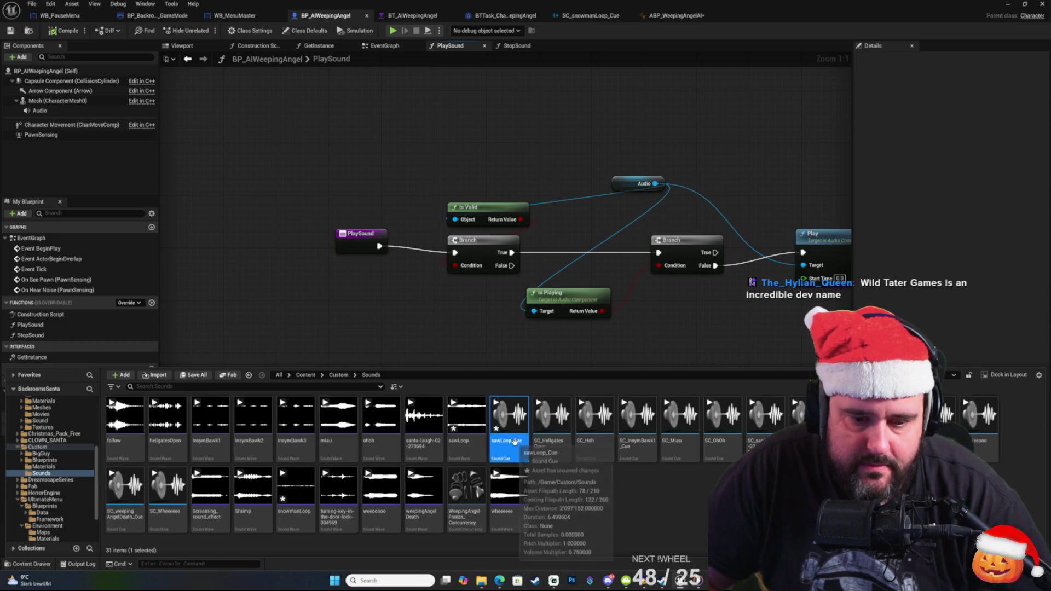
Name the new cue SC_sawLoop_Cue and open it for editing.
left_click(516, 442)
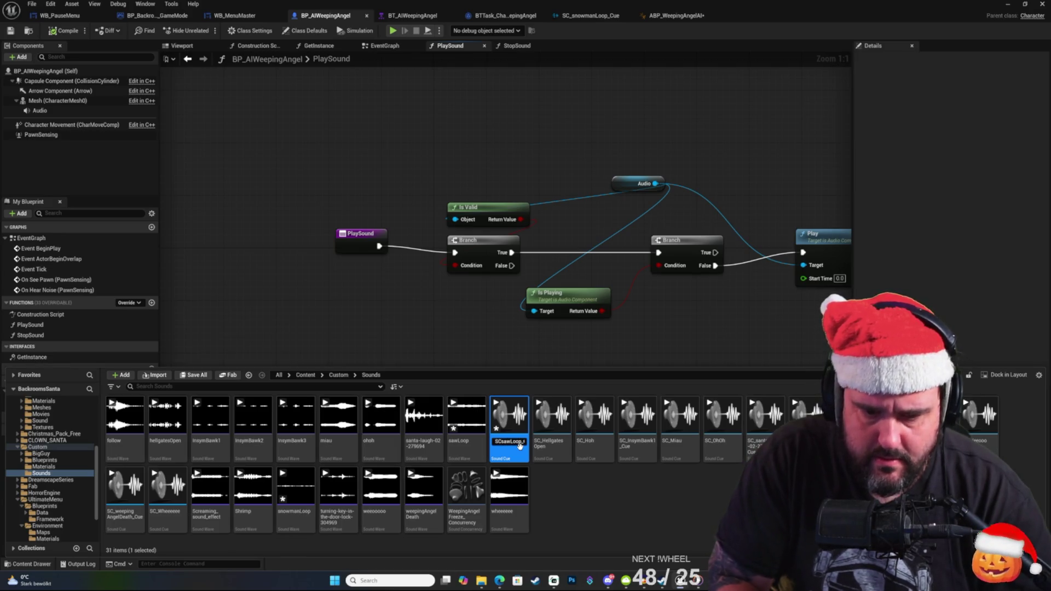
key("Return")
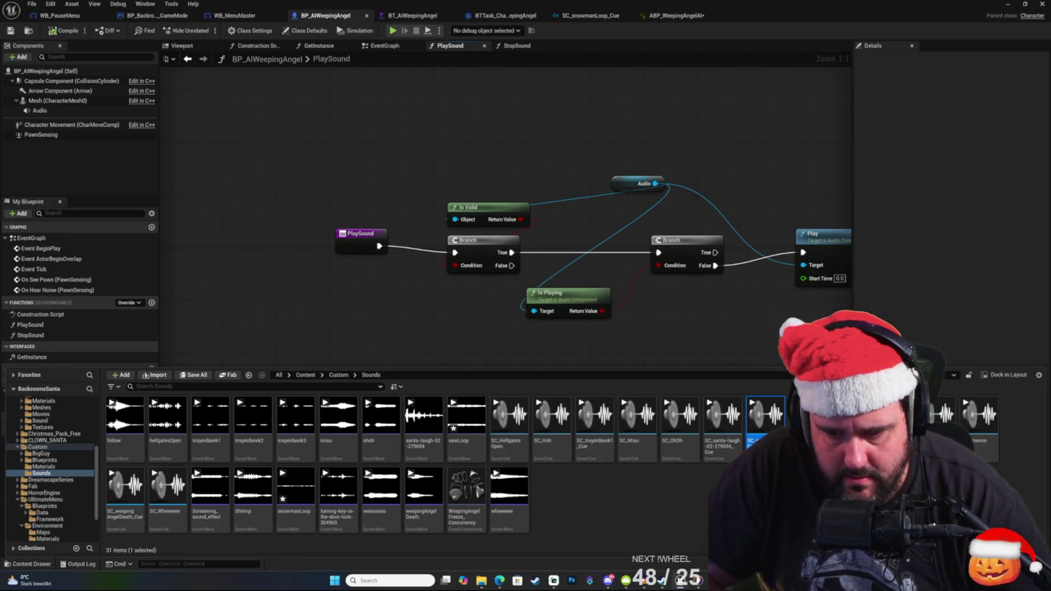
key("Return")
Set the sawLoop Wave Player node to Looping and play the cue to hear it.
left_click(501, 296)
left_click(306, 204)
left_click(495, 284)
left_click(106, 102)
left_click(473, 284)
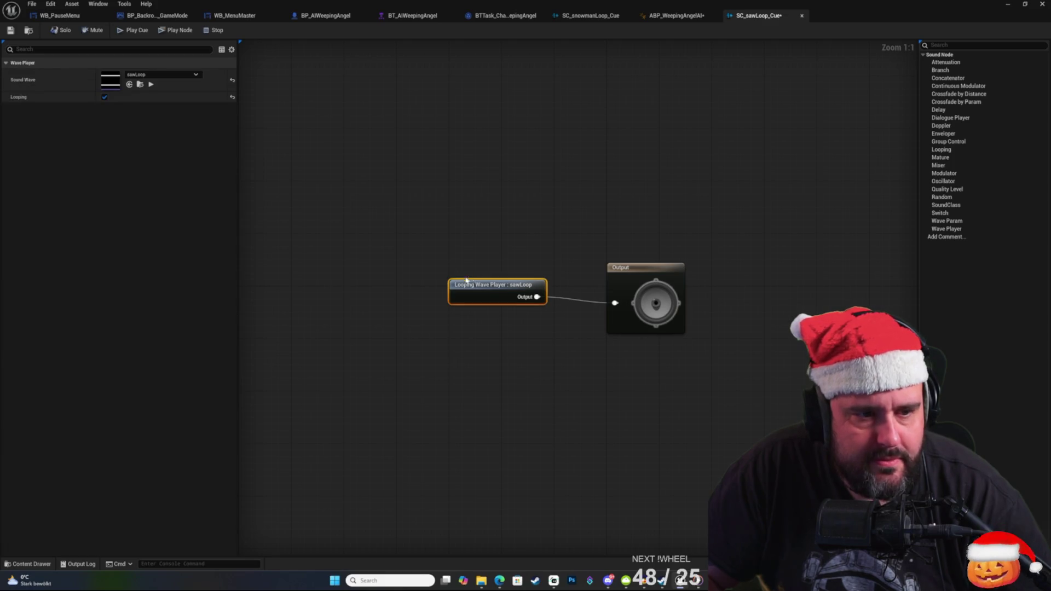
left_click(320, 170)
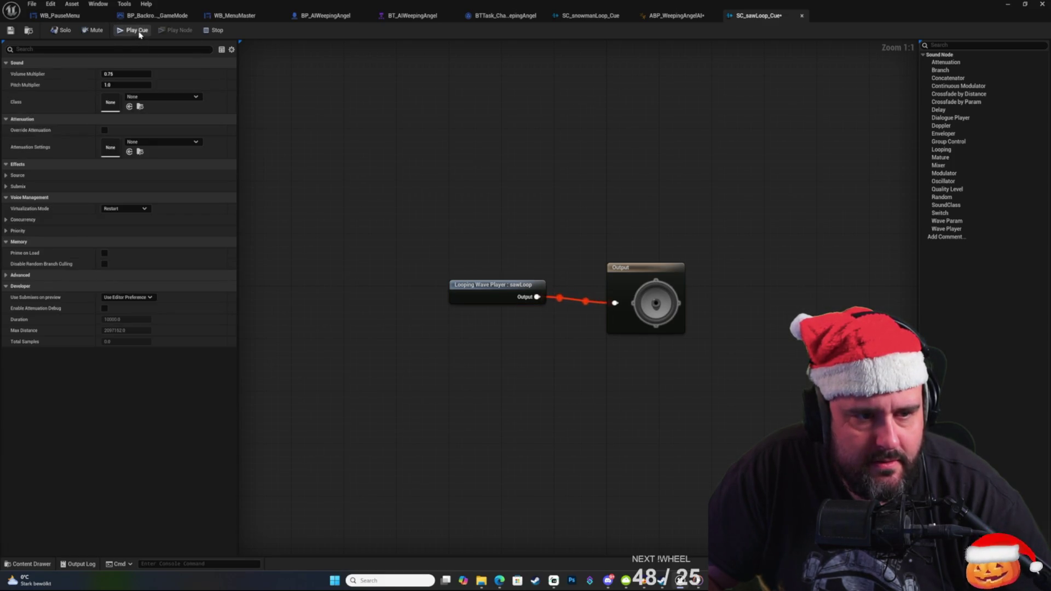
Set the cue's Volume Multiplier to 0.1.
left_click(148, 74)
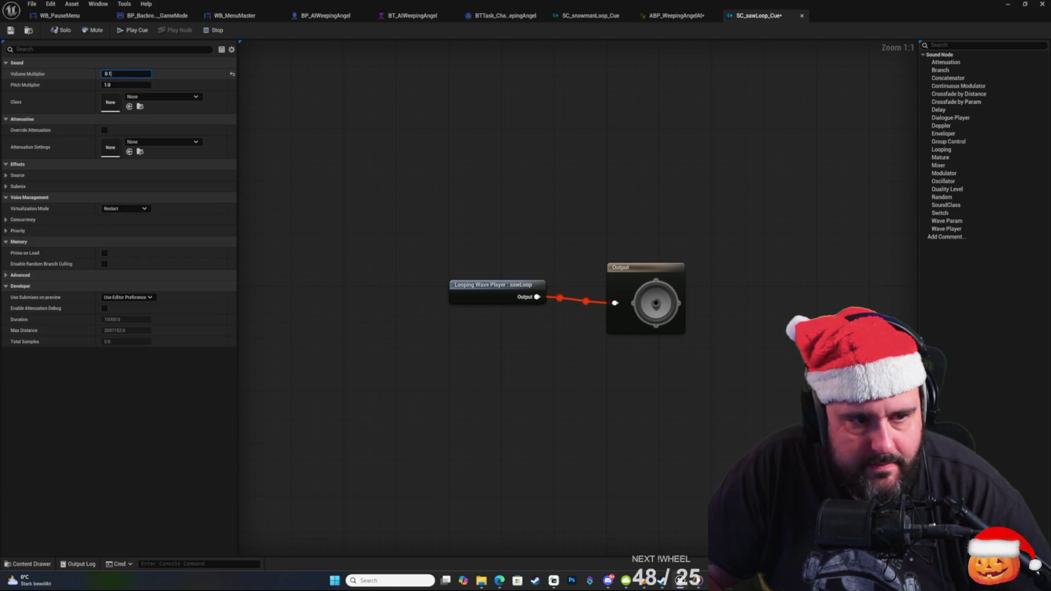
key("Return")
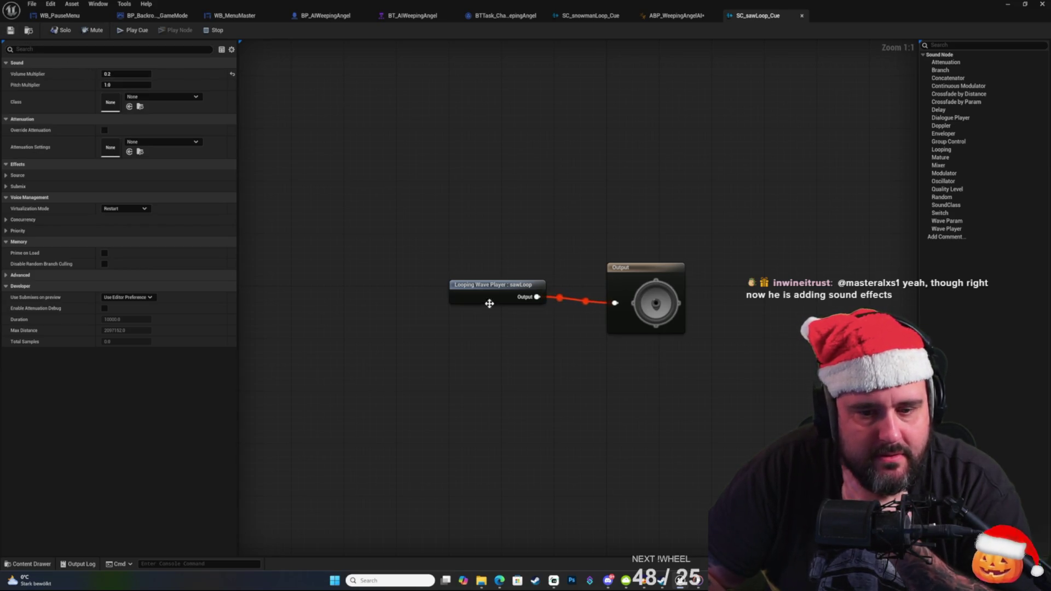
right_click(449, 189)
left_click(387, 133)
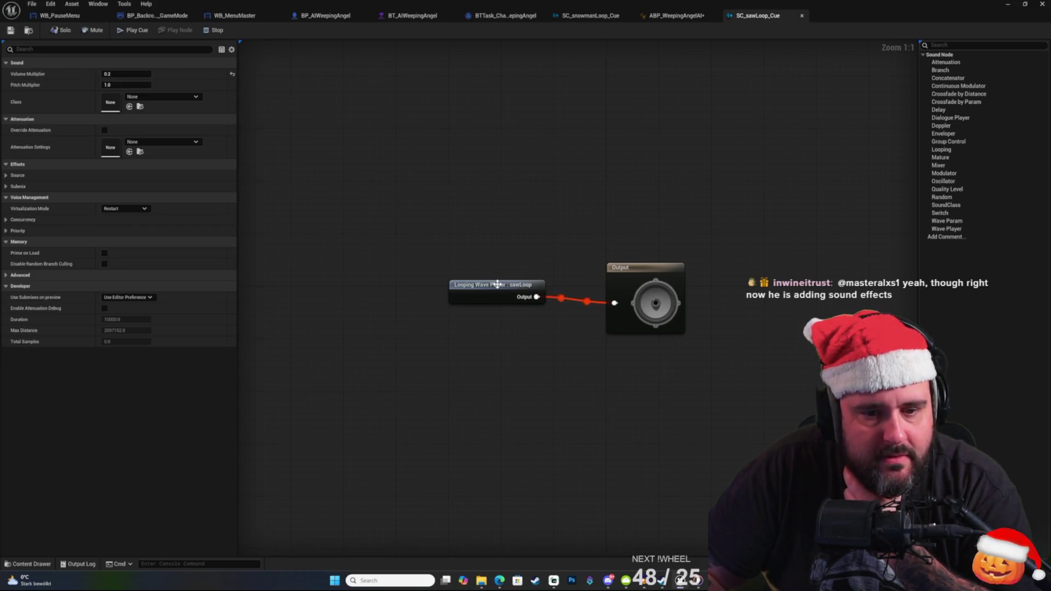
left_click(497, 284)
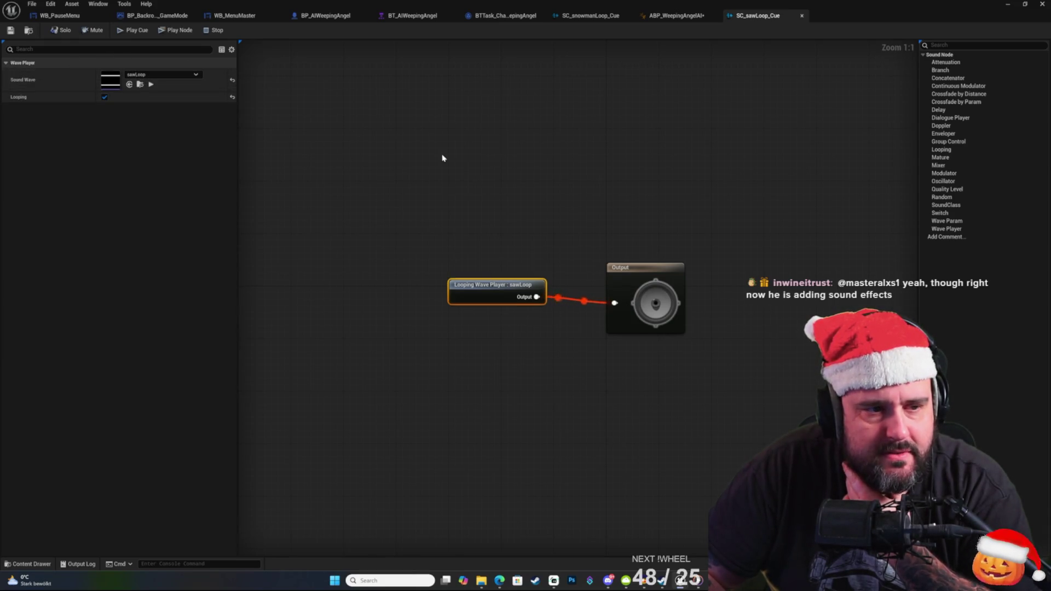
left_click(443, 159)
left_click(496, 292)
left_click(470, 268)
left_click(126, 74)
type("0.1")
key("Return")
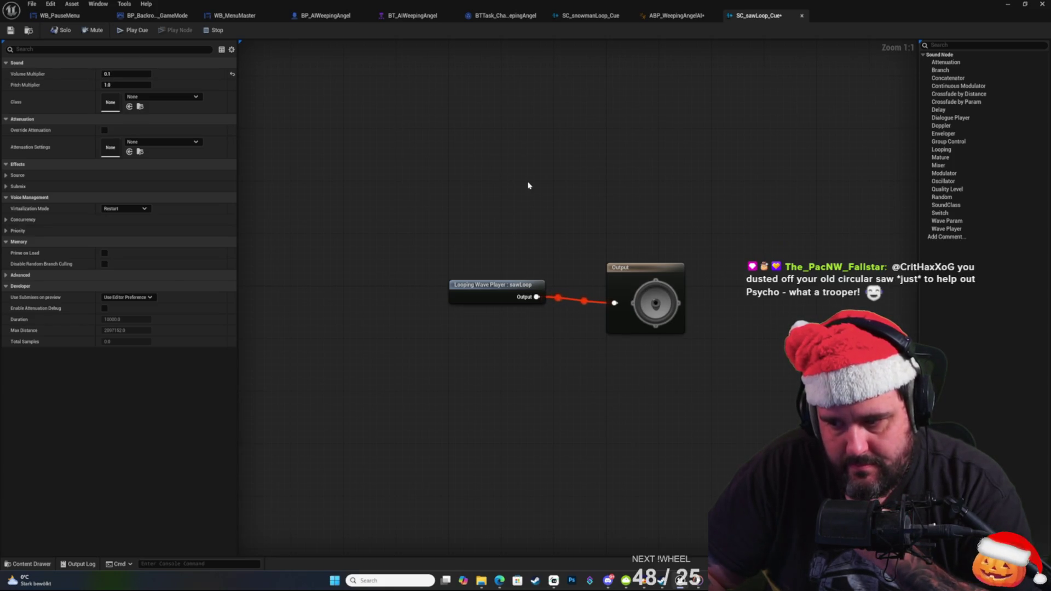
Save the SC_sawLoop_Cue sound cue.
left_click(11, 32)
right_click(536, 199)
left_click(480, 133)
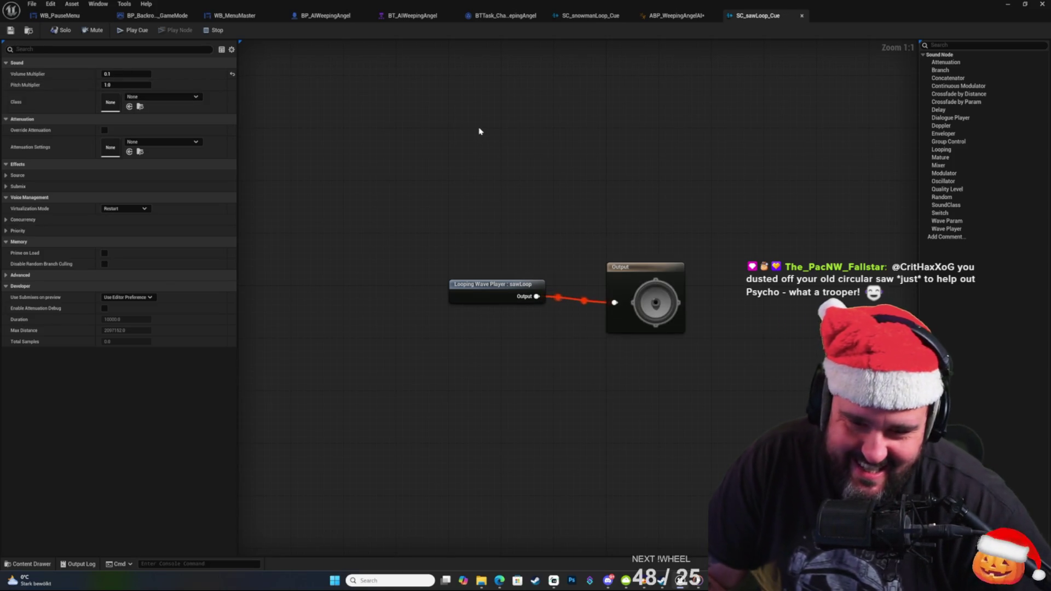
left_click_drag(667, 181, 658, 174)
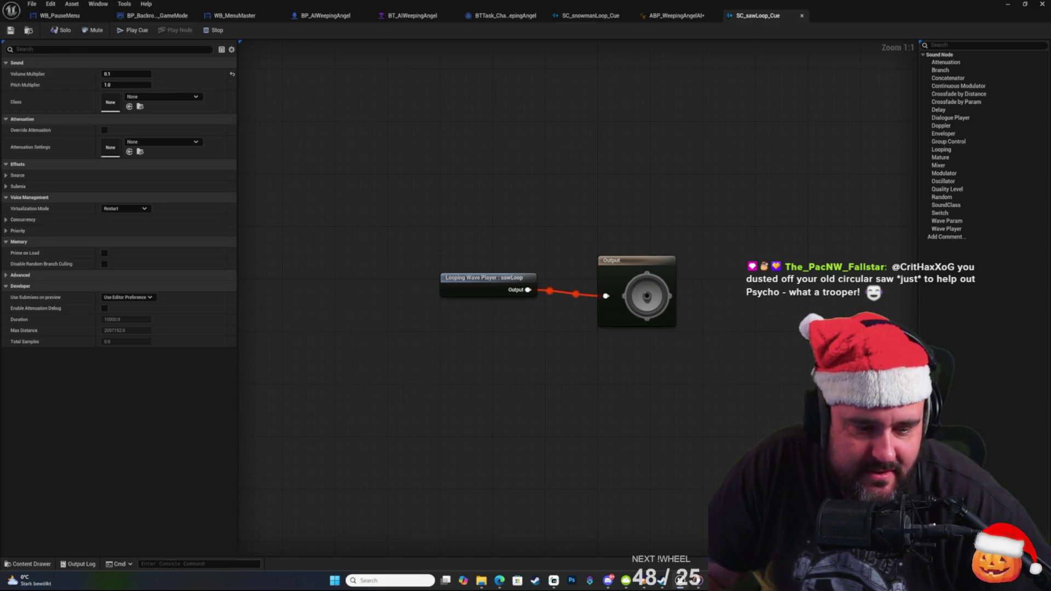
left_click(27, 563)
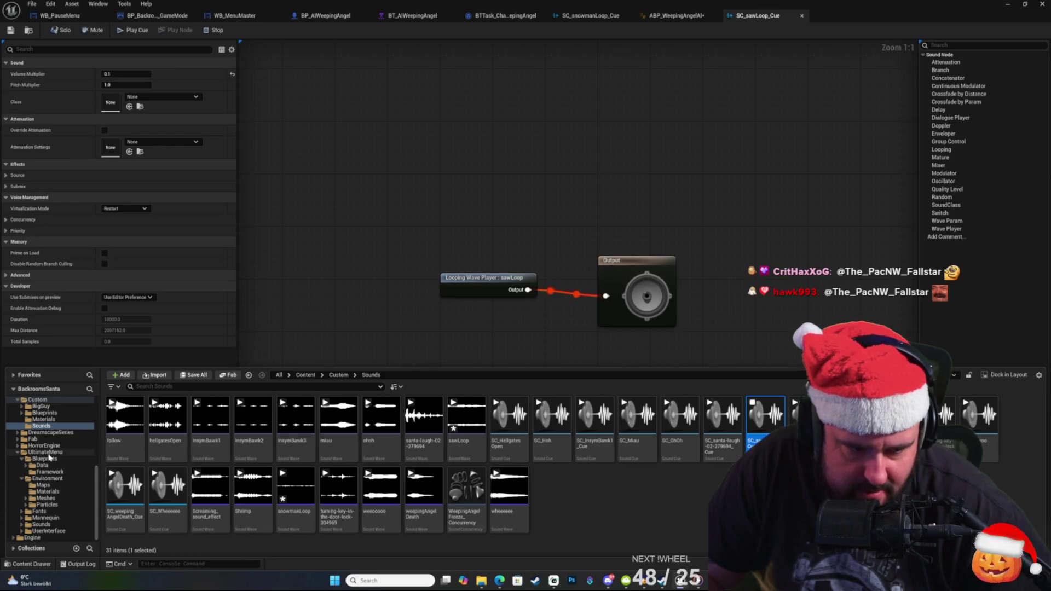
Collapse UltimateMenu and open AssortmentOfTraps/Demo in the content drawer.
left_click(18, 453)
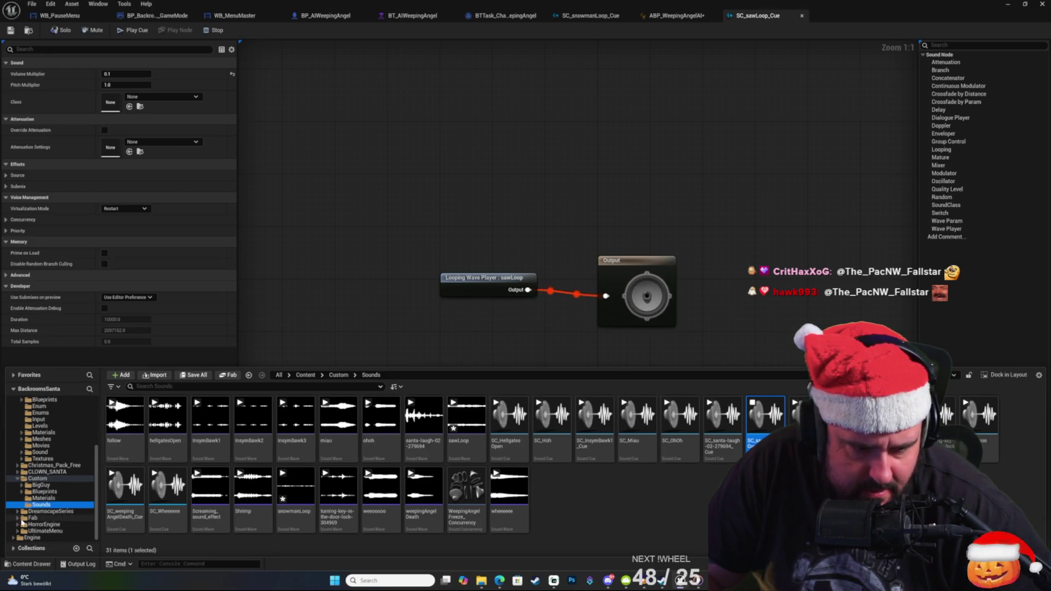
scroll(33, 481, "up", 5)
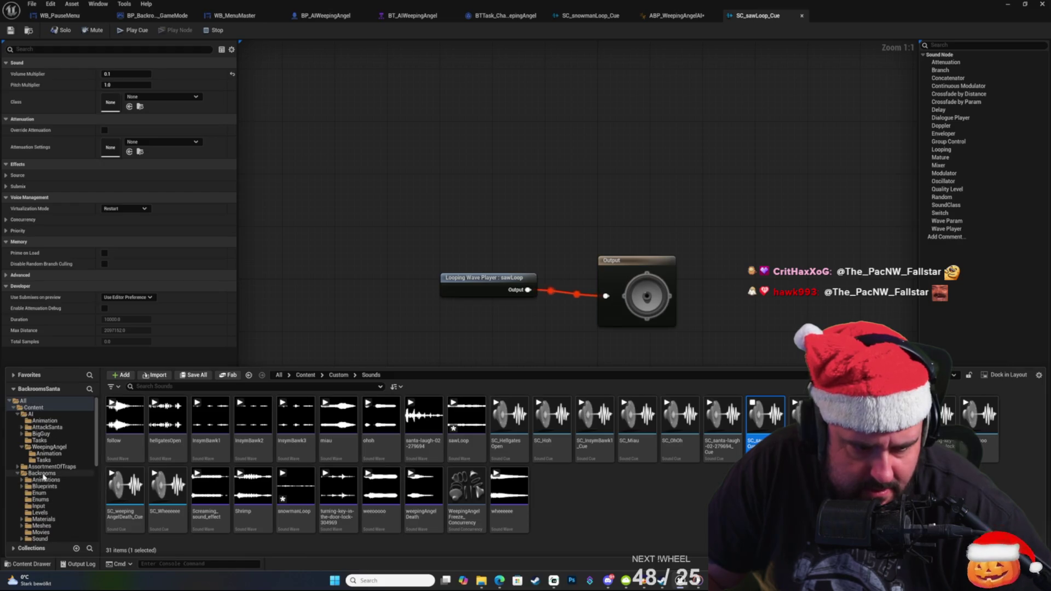
left_click(49, 467)
left_click(18, 466)
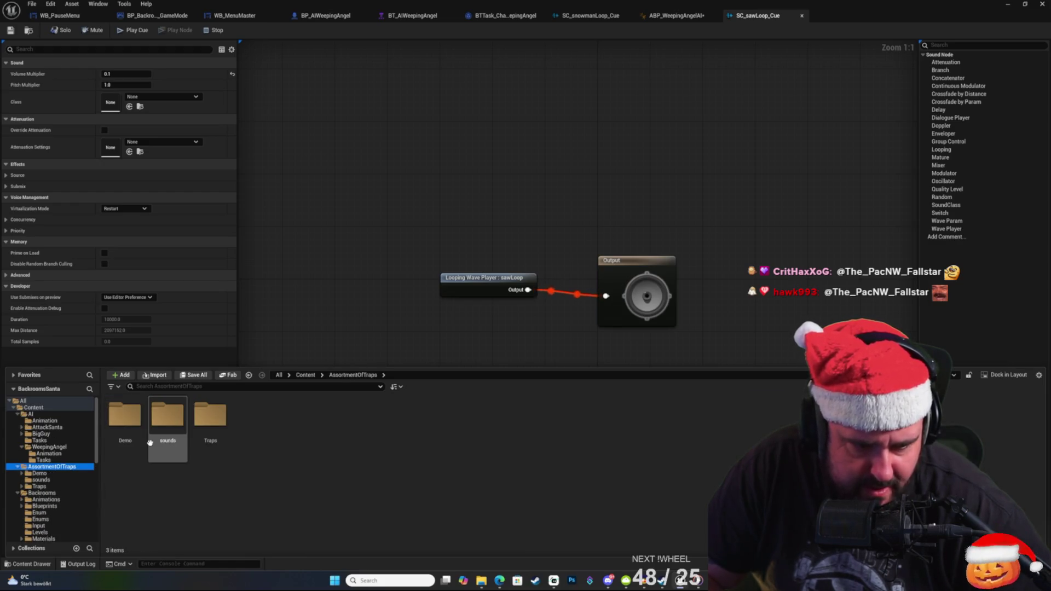
double_click(125, 415)
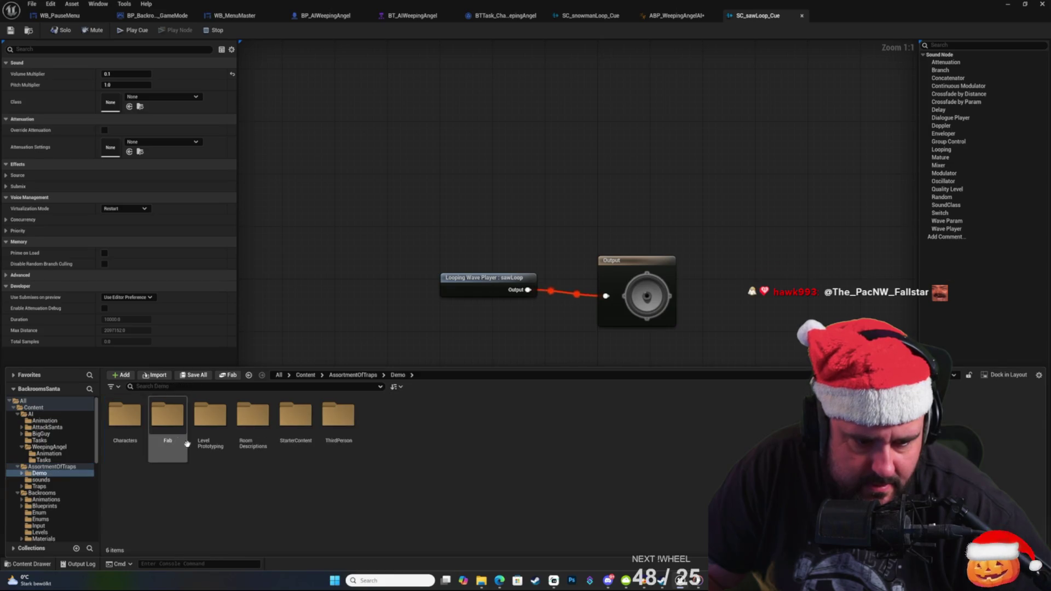
Try context menus on Demo items, then minimize the sound cue editor to reveal the level.
right_click(286, 500)
left_click(170, 490)
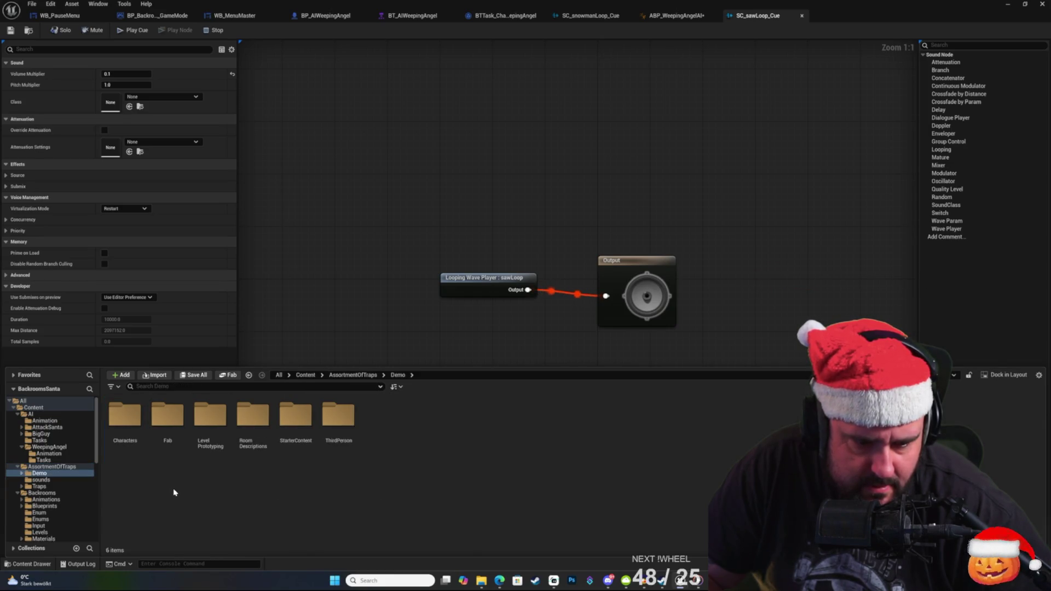
right_click(267, 521)
left_click(192, 505)
right_click(303, 490)
left_click(146, 500)
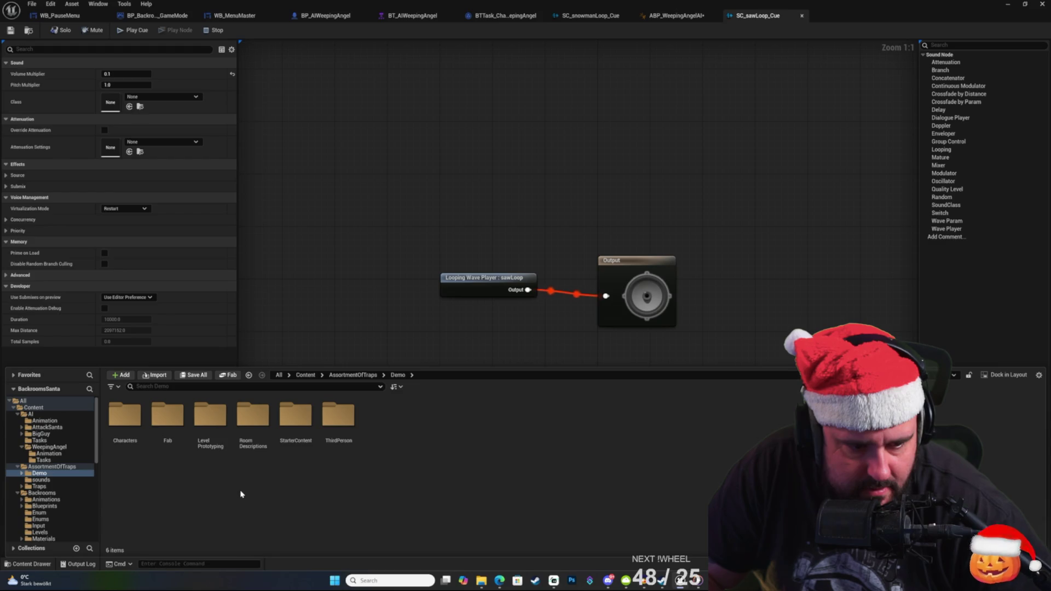
left_click(1009, 5)
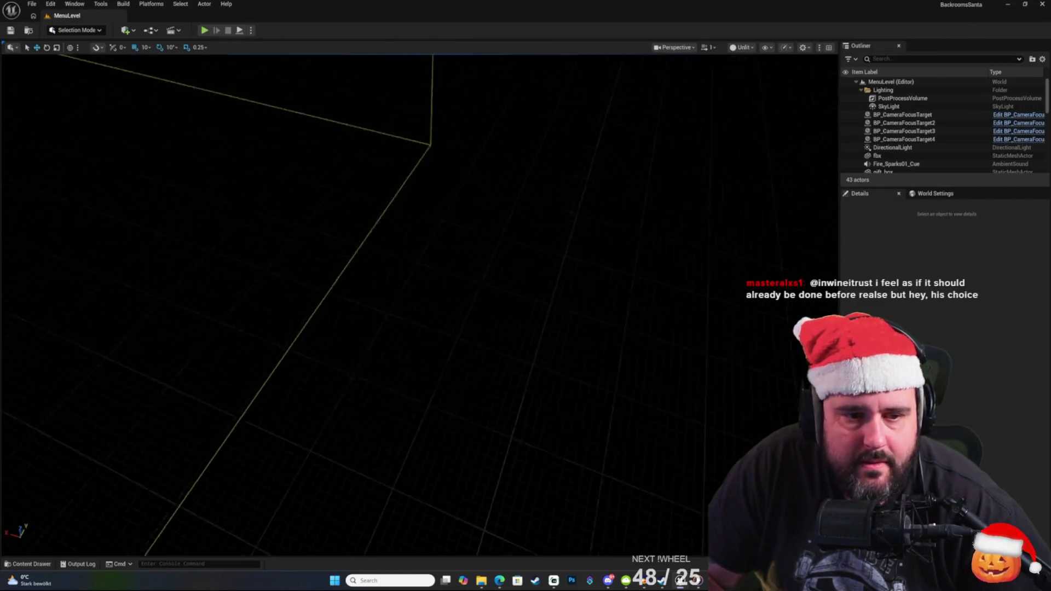
Close the SC_sawLoop_Cue editor and return to the level editor.
left_click(27, 564)
left_click(375, 219)
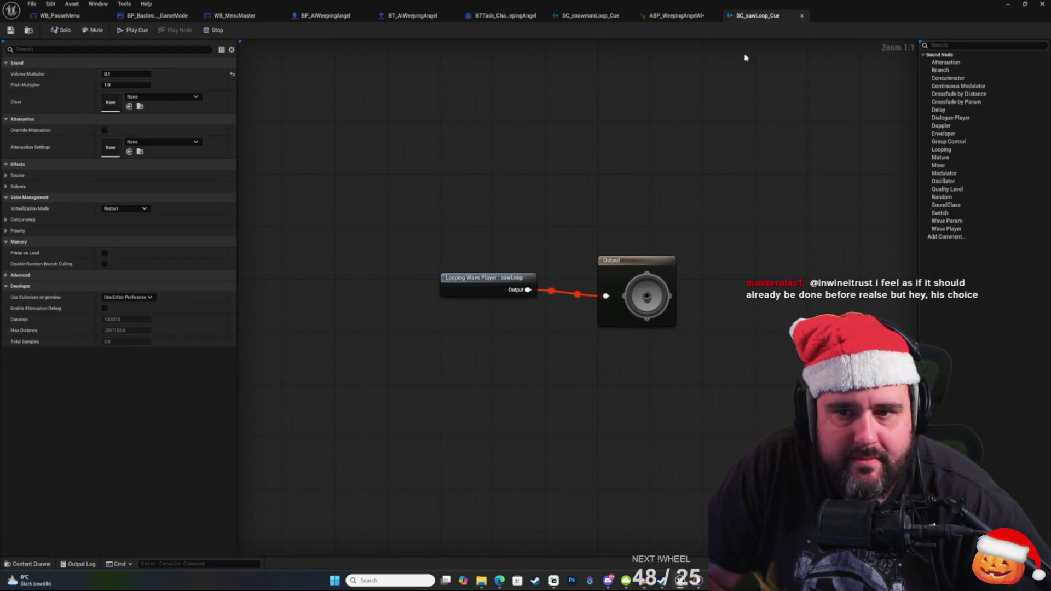
left_click(802, 16)
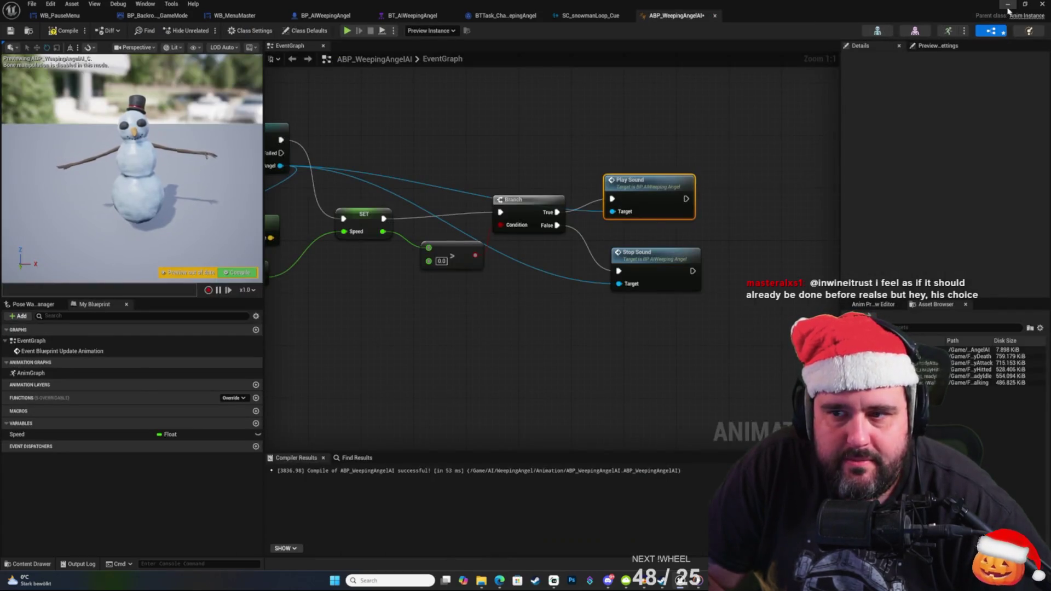
left_click(1007, 4)
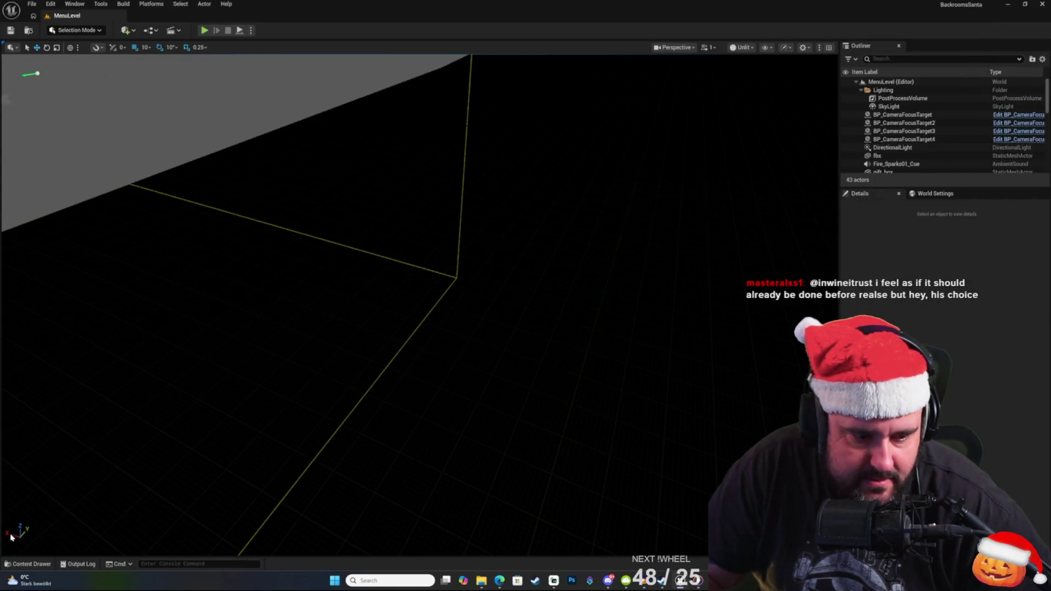
Browse the Custom BigGuy and Backrooms Animations Entity folders in the content browser.
left_click(12, 566)
scroll(52, 482, "down", 5)
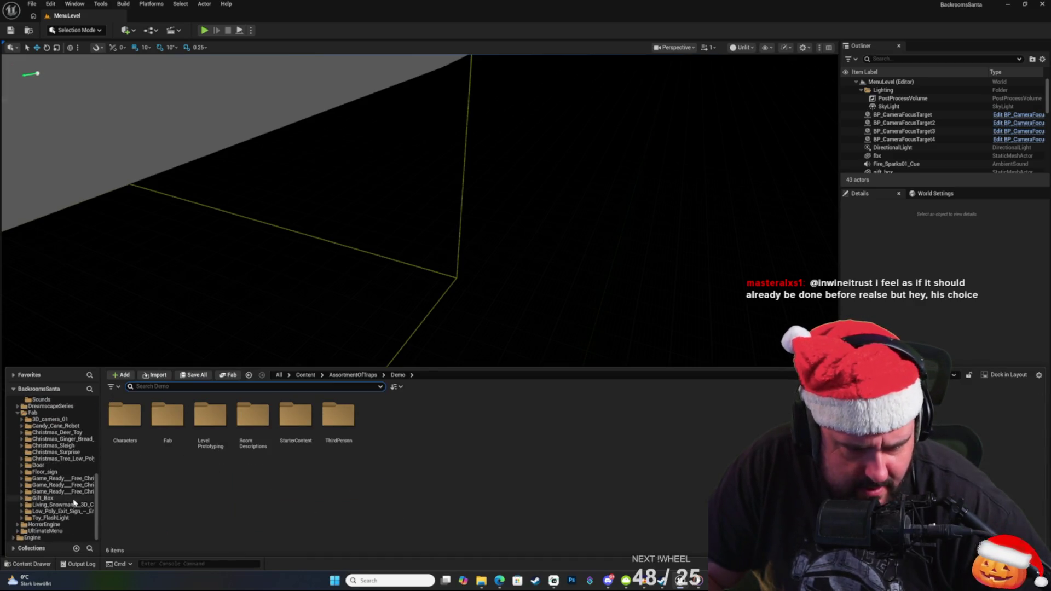
scroll(49, 482, "up", 5)
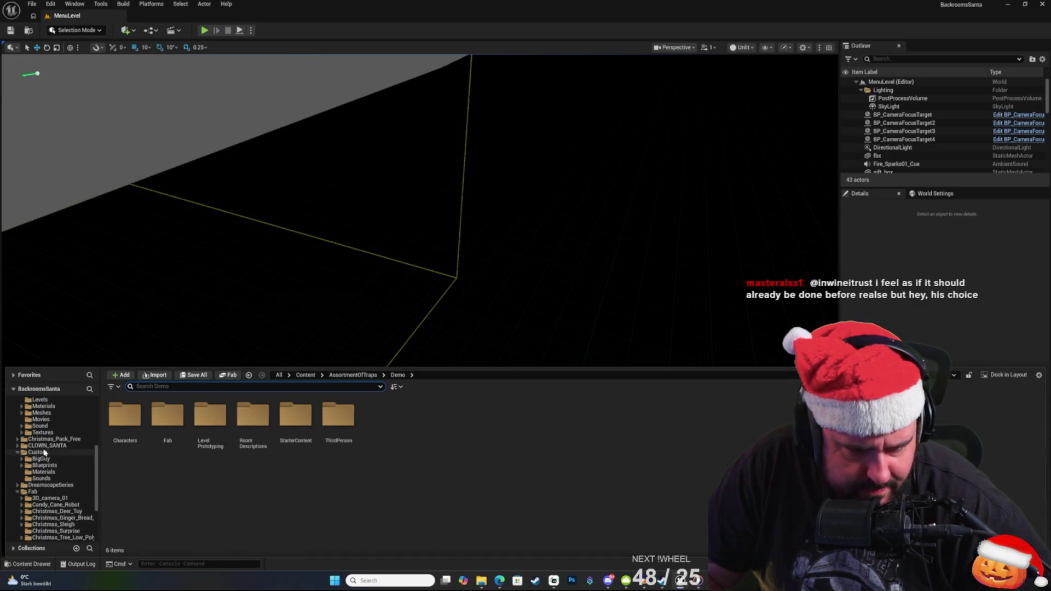
scroll(47, 471, "up", 5)
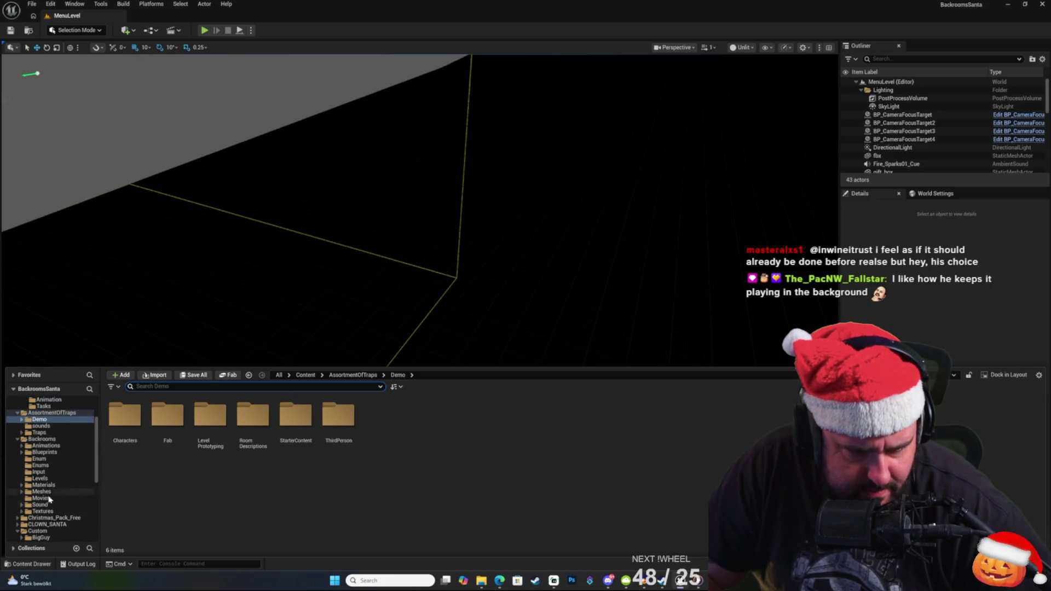
scroll(49, 495, "down", 3)
left_click(41, 519)
scroll(52, 492, "down", 3)
scroll(52, 491, "up", 3)
left_click(46, 471)
left_click(168, 416)
left_click(241, 430)
left_click(181, 419)
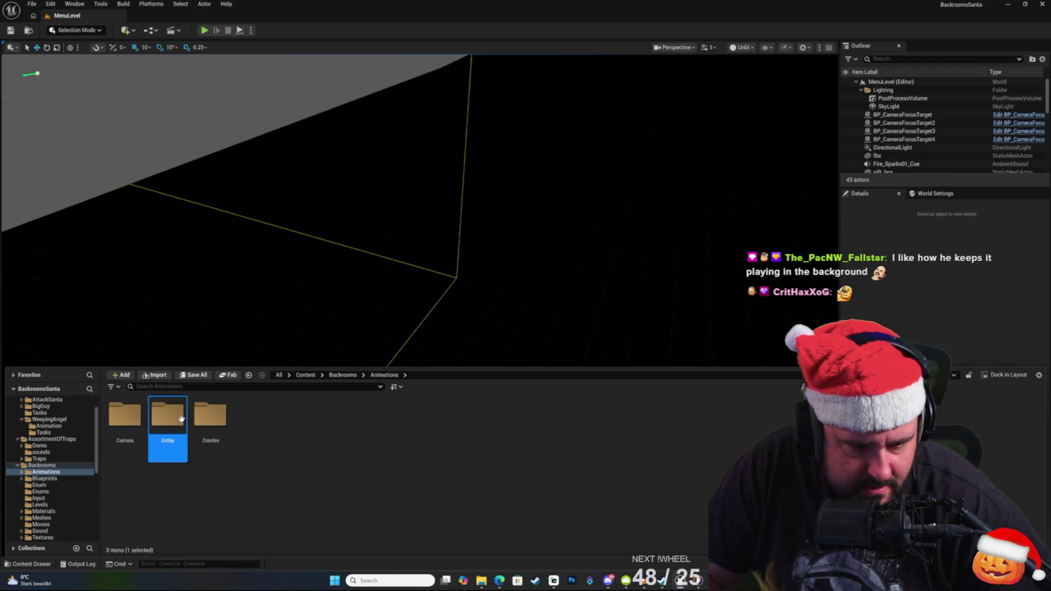
left_click(188, 534)
Open the GameEmpty level from UltimateMenu/Environment/Maps.
scroll(75, 492, "down", 3)
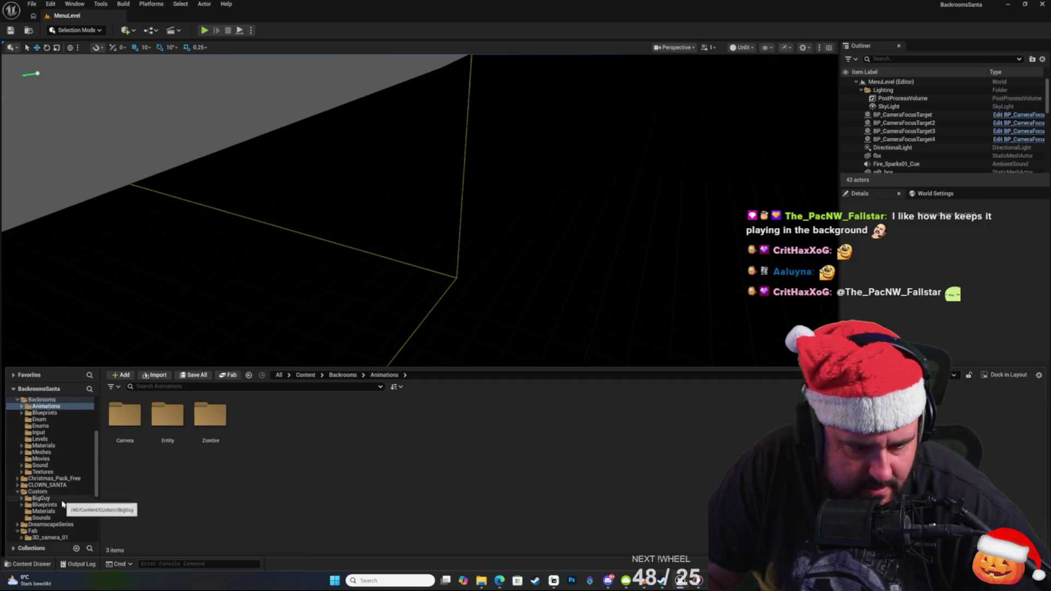
scroll(73, 492, "down", 3)
scroll(50, 486, "down", 3)
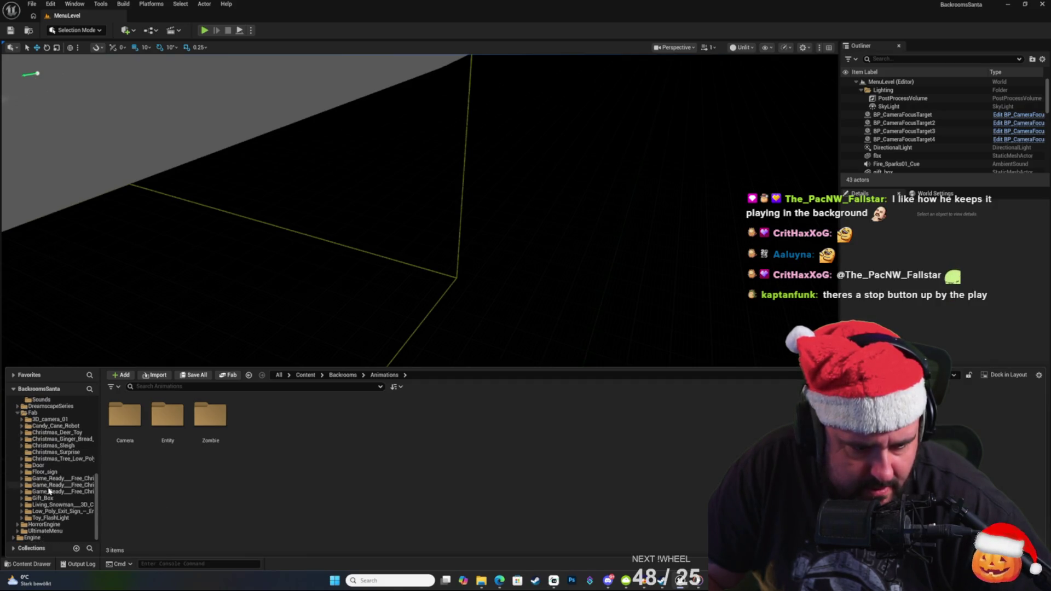
scroll(32, 536, "down", 3)
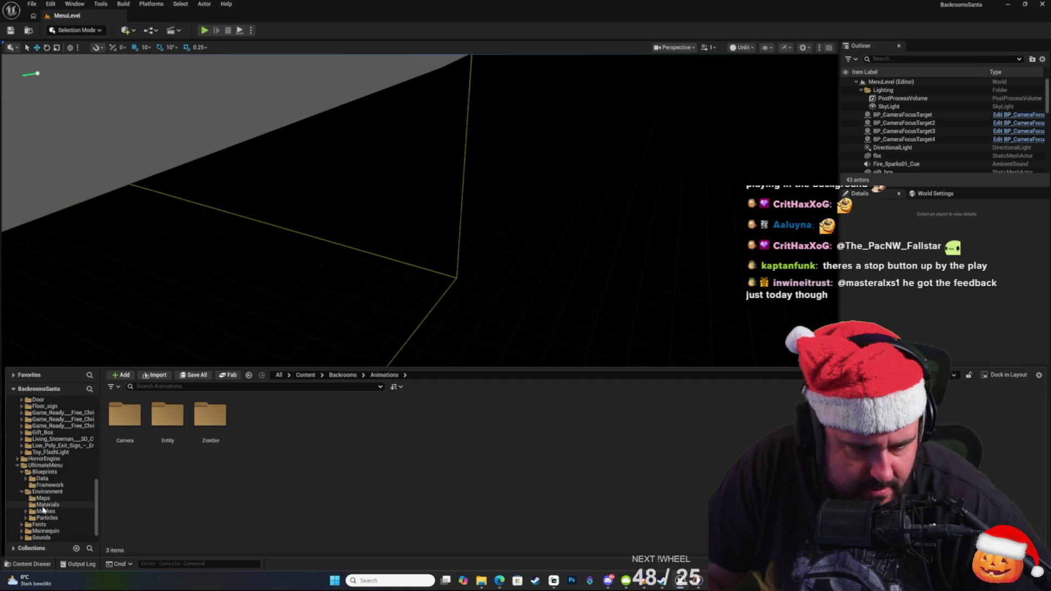
left_click(44, 499)
double_click(124, 419)
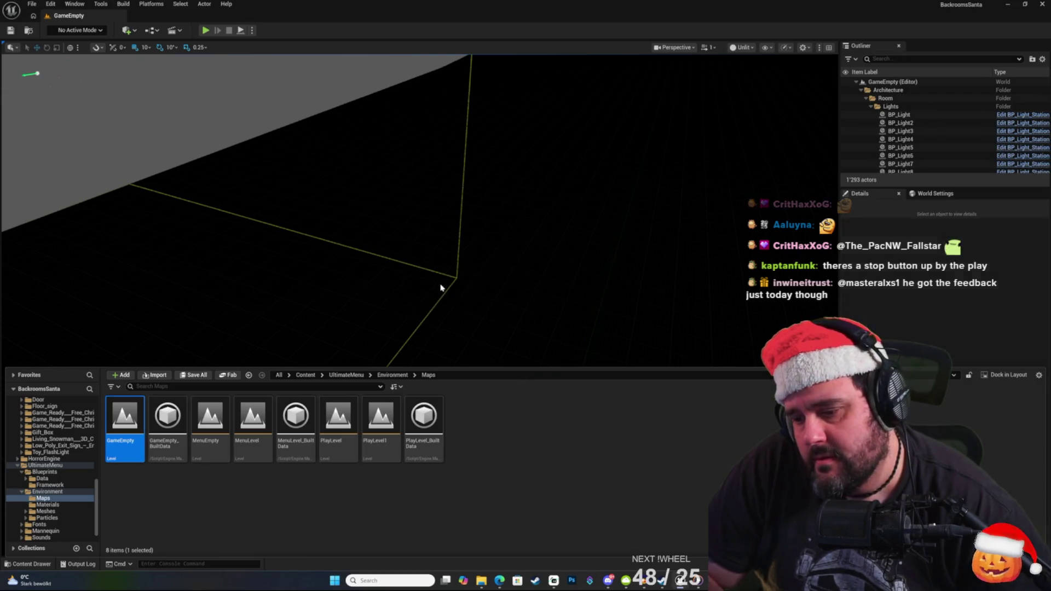
Hide Cube7 in the Outliner to reveal the maze.
left_click(478, 181)
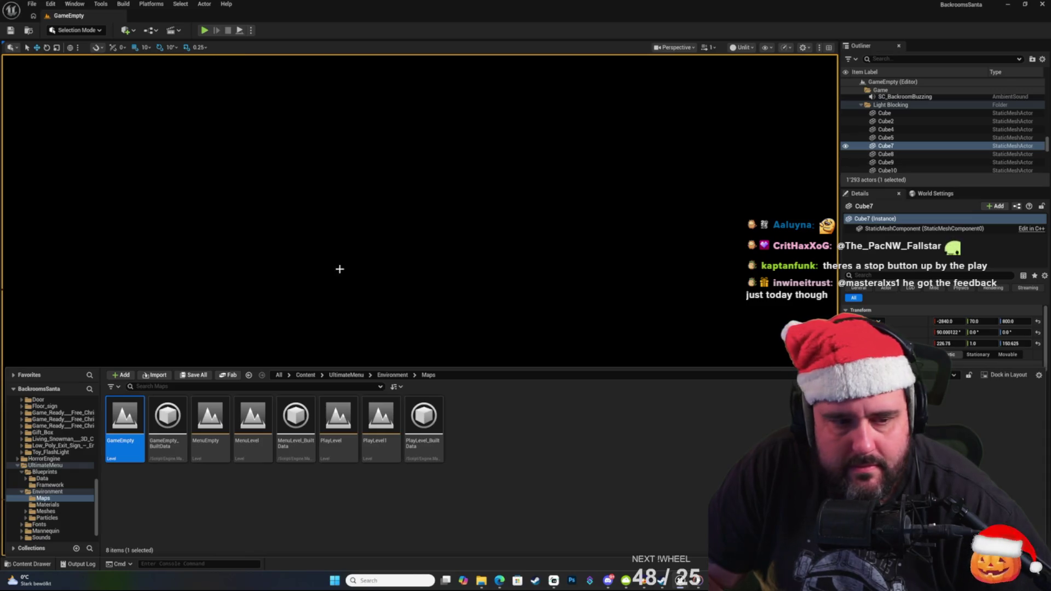
left_click(846, 147)
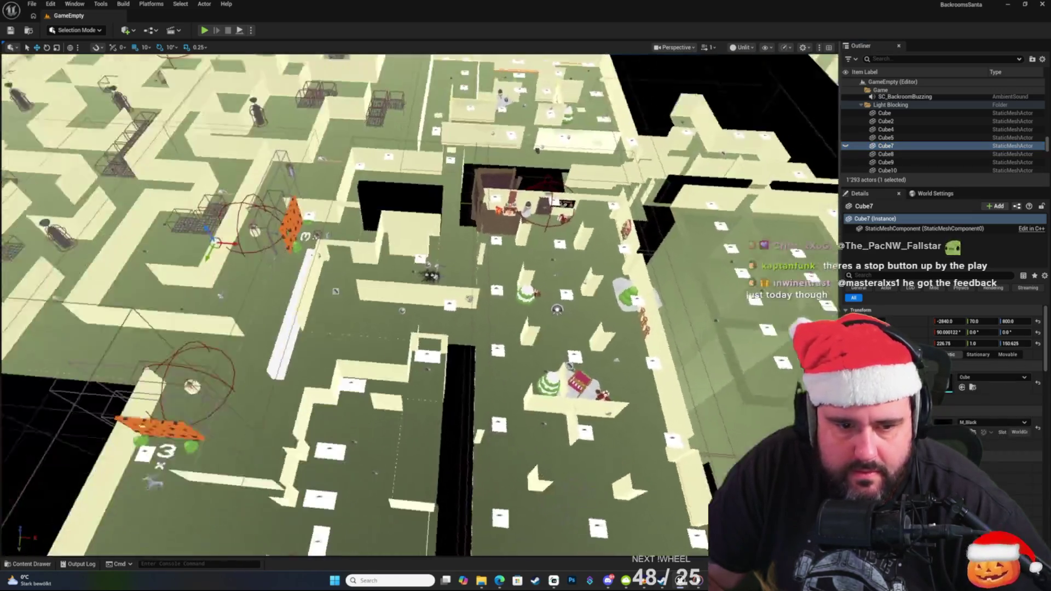
scroll(419, 350, "up", 10)
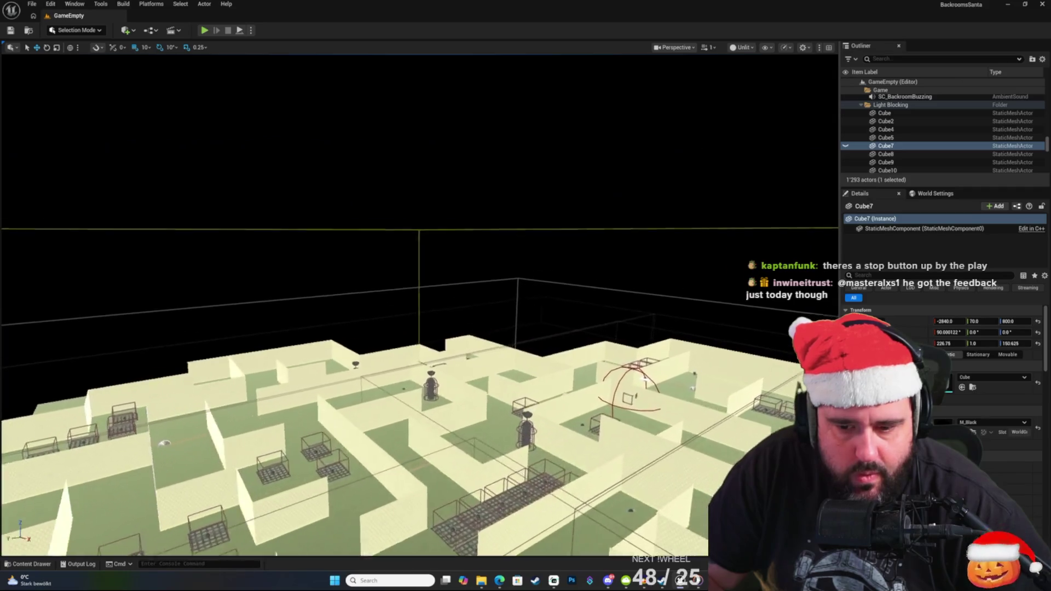
scroll(452, 236, "up", 10)
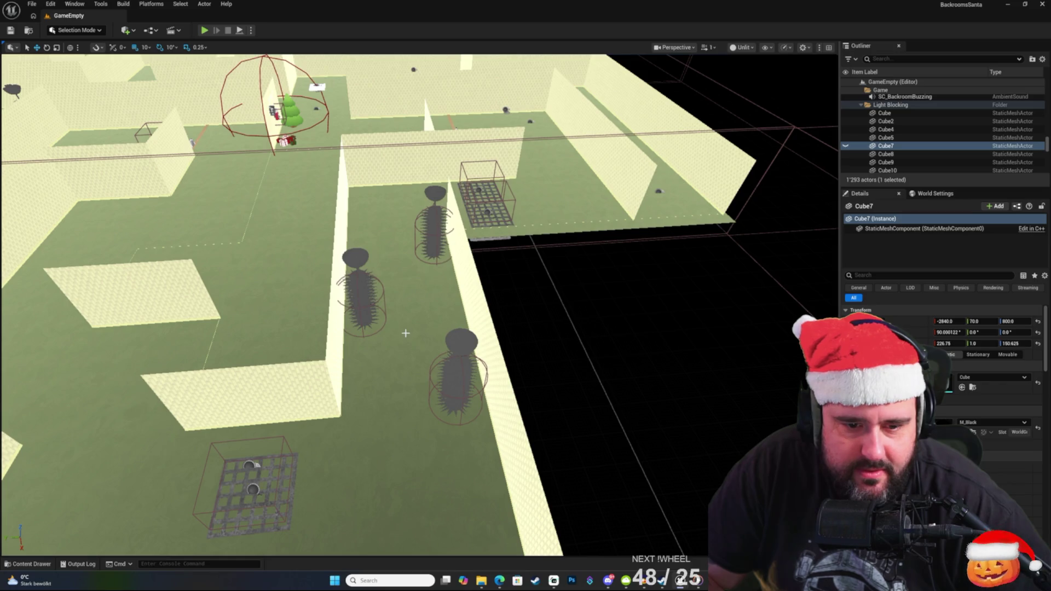
scroll(443, 242, "down", 10)
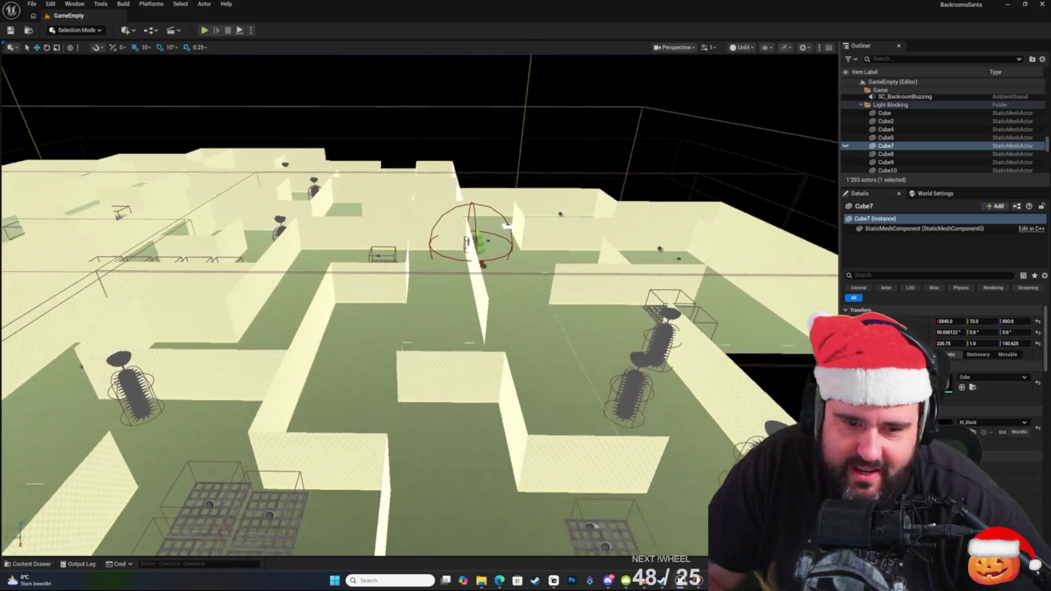
scroll(419, 304, "up", 5)
scroll(419, 304, "down", 5)
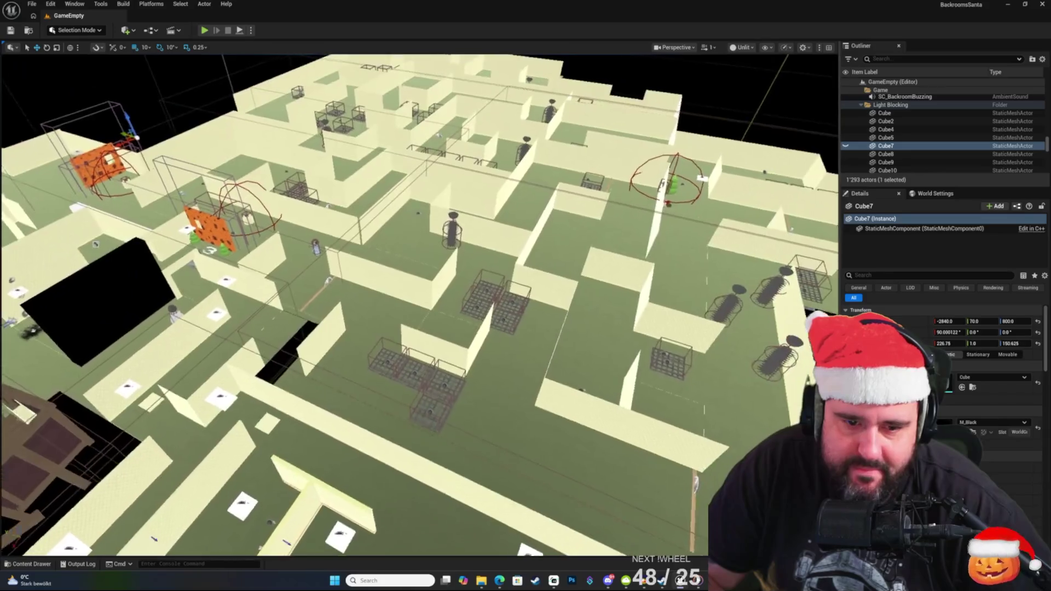
scroll(419, 304, "up", 5)
scroll(420, 304, "down", 2)
scroll(419, 304, "up", 10)
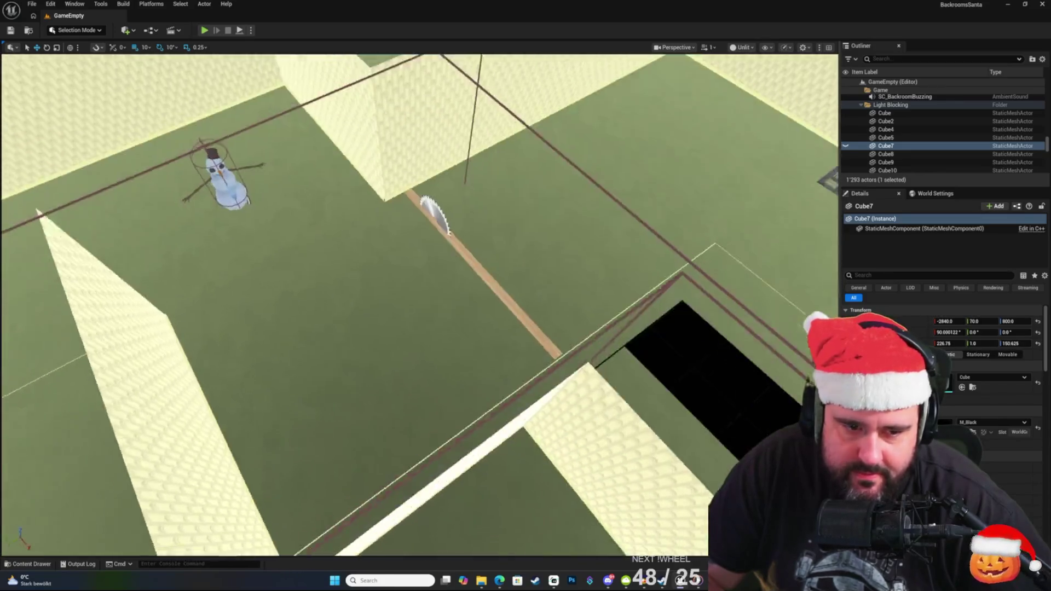
scroll(382, 300, "up", 2)
Select the saw blade BP_SawBlade2 on its wooden track and focus the view on it.
left_click(452, 287)
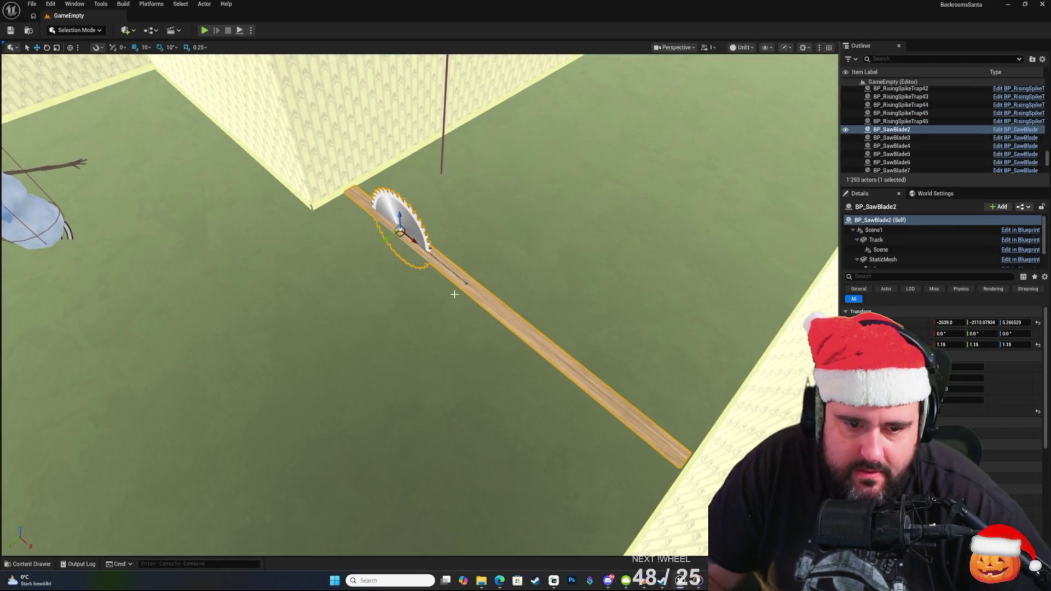
key("f")
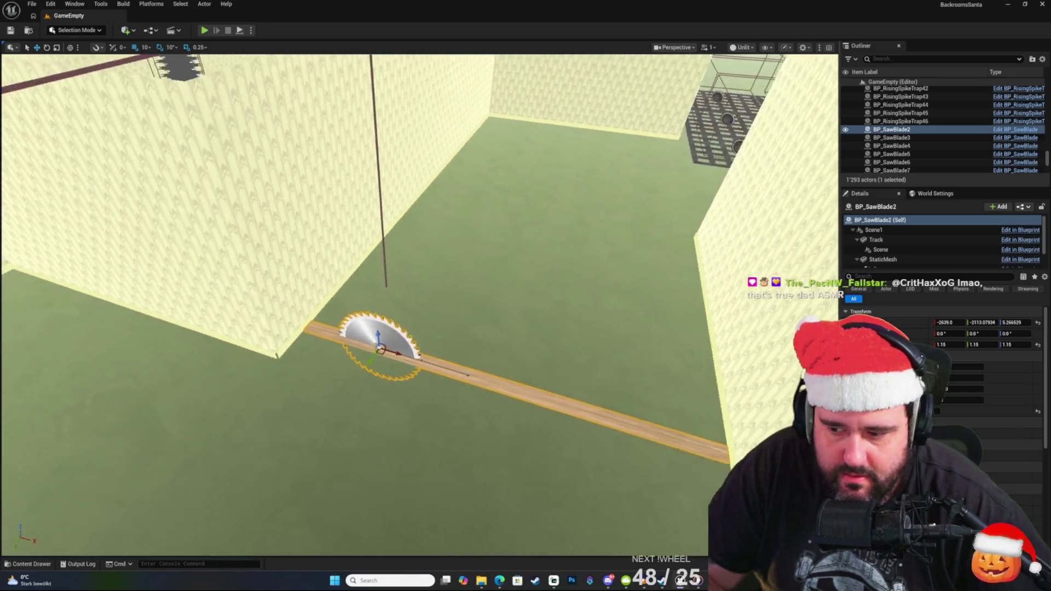
left_click_drag(389, 350, 390, 349)
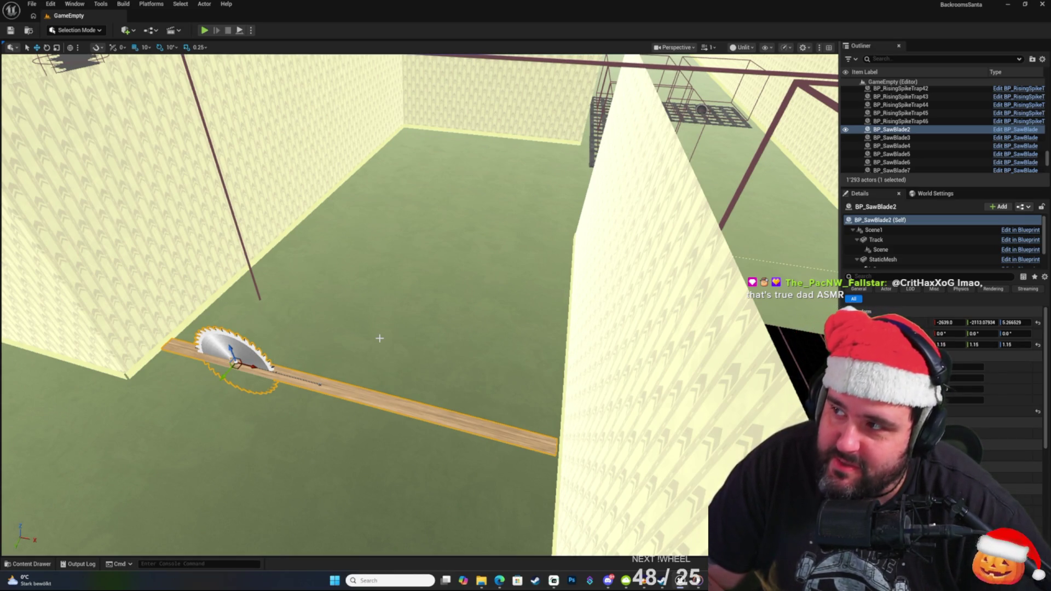
key("f")
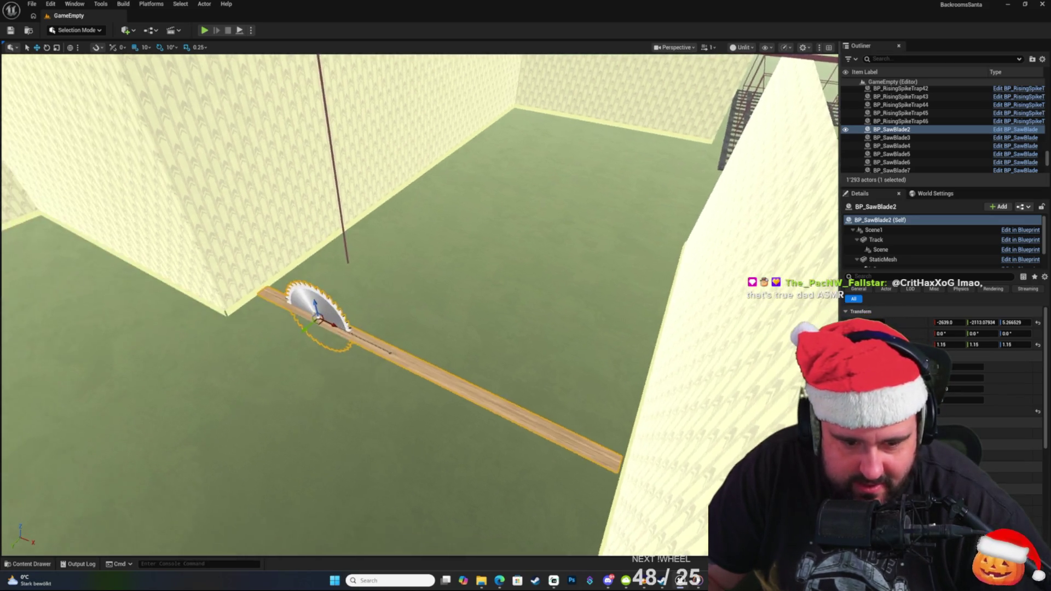
left_click(1016, 130)
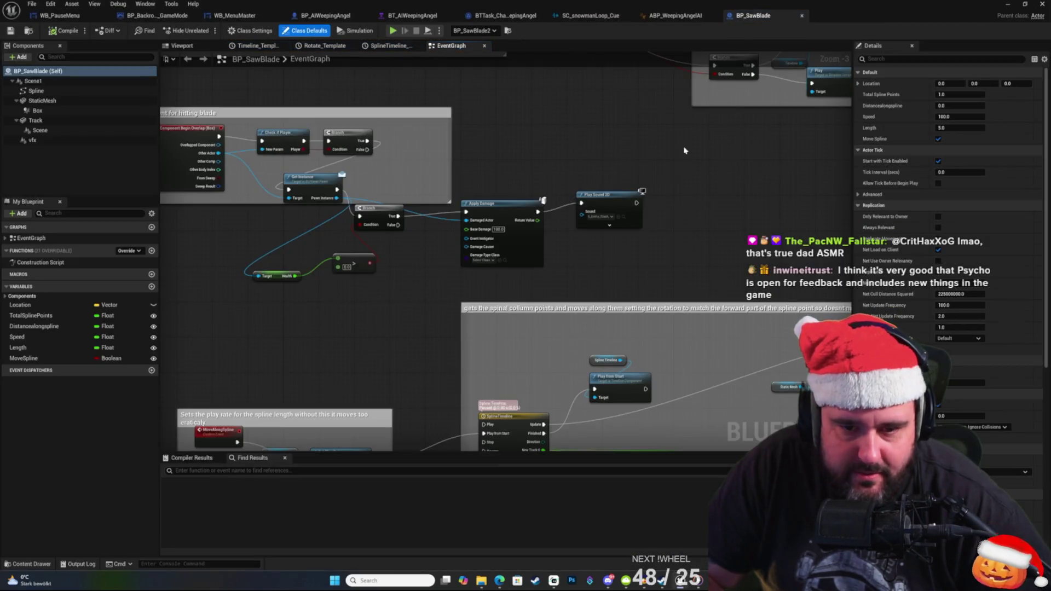
Review BP_SawBlade's player-check damage and movement timeline nodes, and inspect the Box component.
scroll(564, 241, "up", 3)
mouse_move(565, 313)
left_mouse_down()
mouse_move(661, 246)
mouse_move(727, 164)
left_mouse_up()
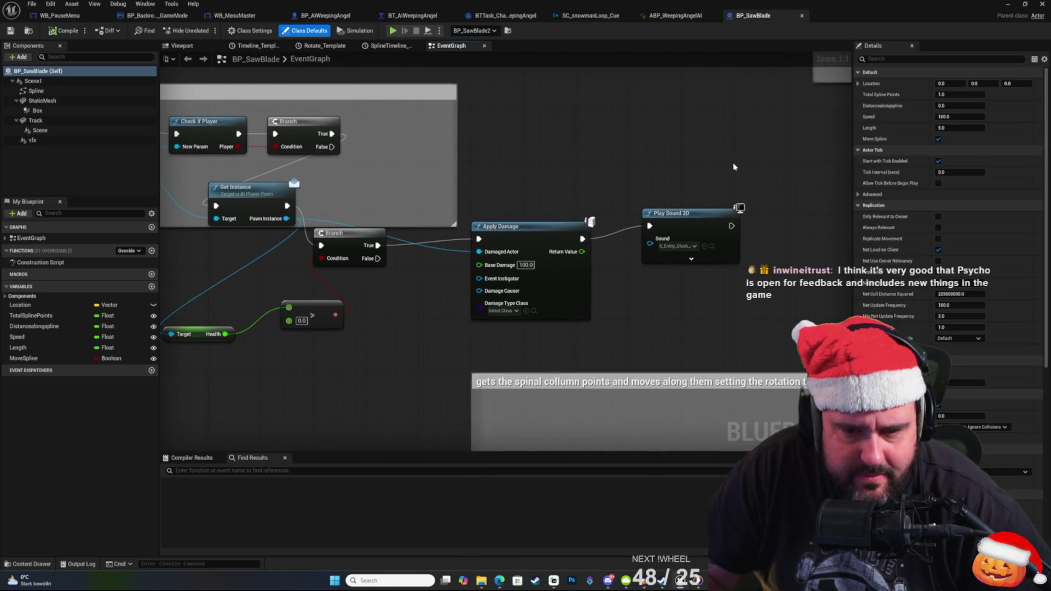
right_click(719, 164)
left_click(634, 171)
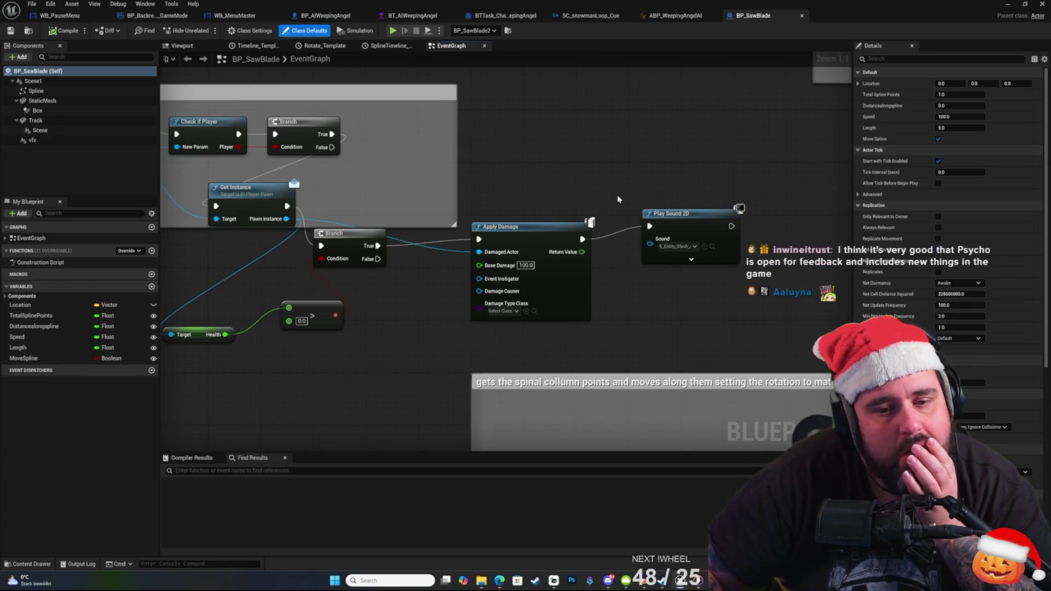
scroll(607, 186, "down", 4)
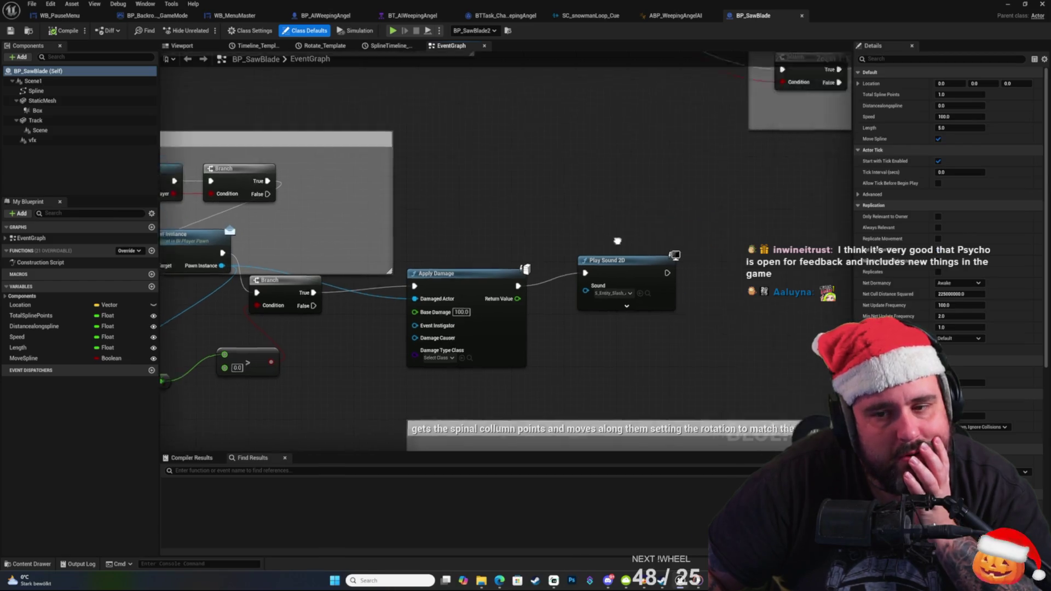
mouse_move(470, 423)
left_mouse_down()
mouse_move(479, 294)
mouse_move(707, 221)
left_mouse_up()
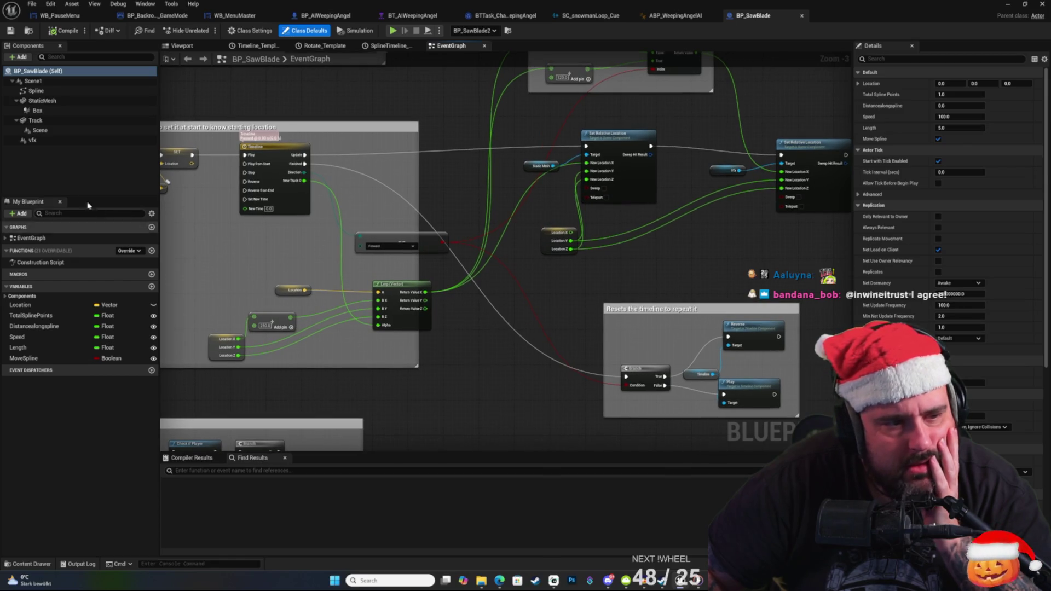
left_click(48, 111)
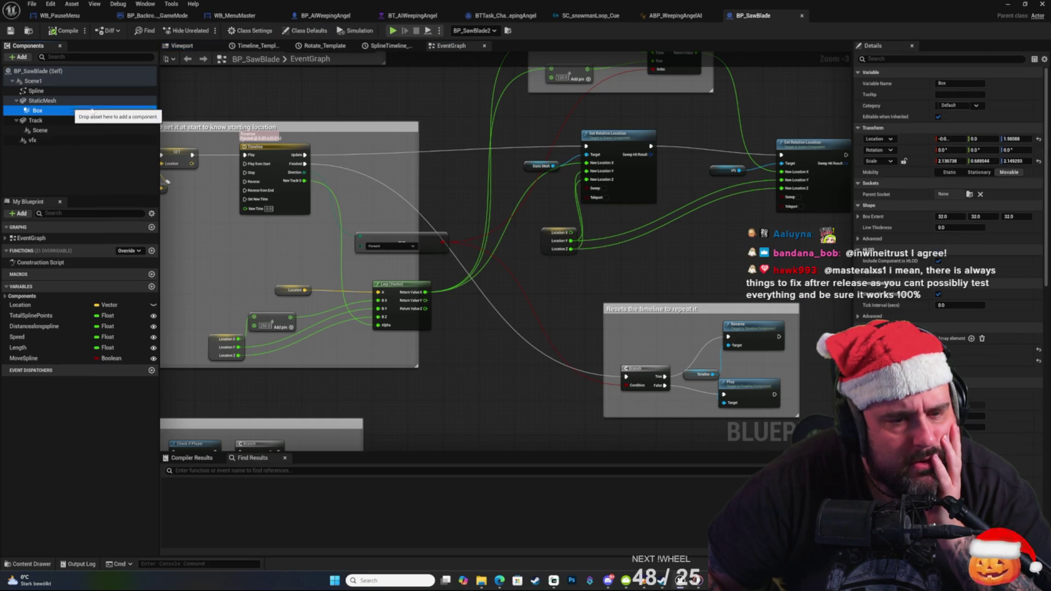
mouse_move(562, 190)
left_mouse_down()
mouse_move(570, 234)
mouse_move(453, 155)
left_mouse_up()
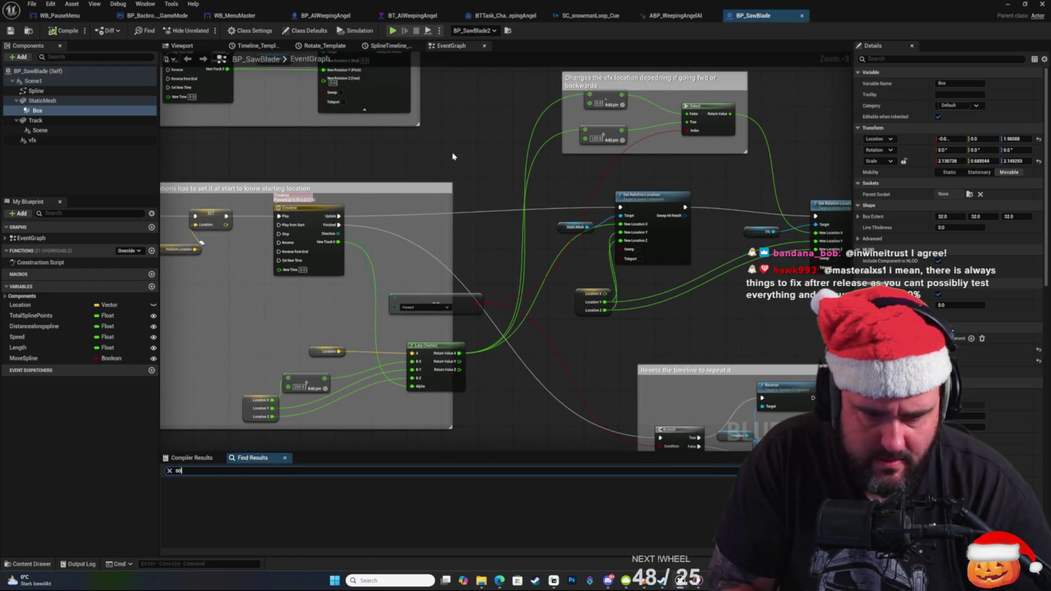
Search the Blueprint for 'sound' and jump to the Spawn Sound Attached node.
key("ctrl+f")
type("sound")
key("Return")
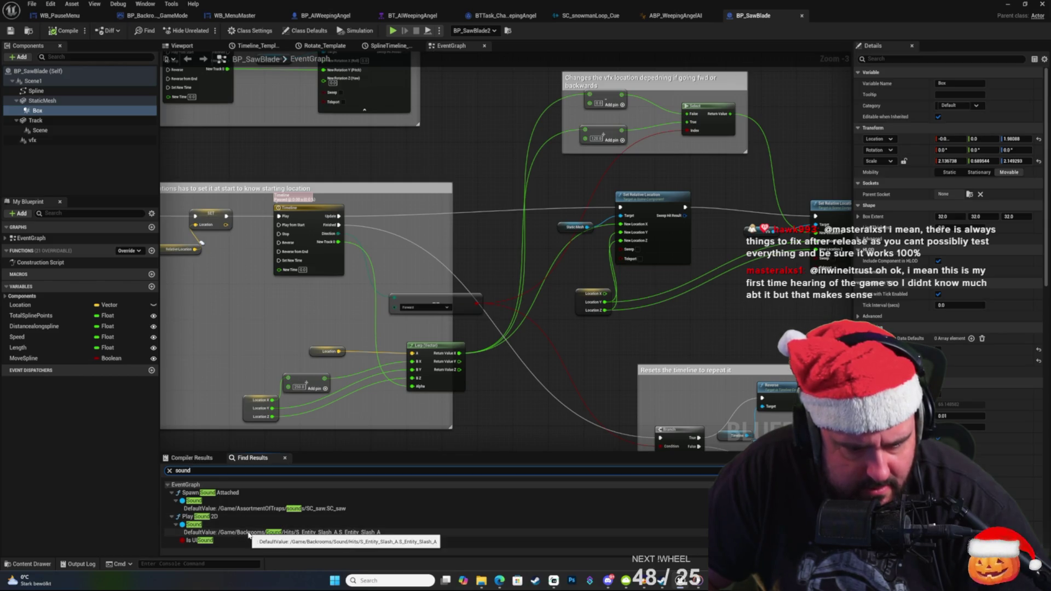
left_click(201, 501)
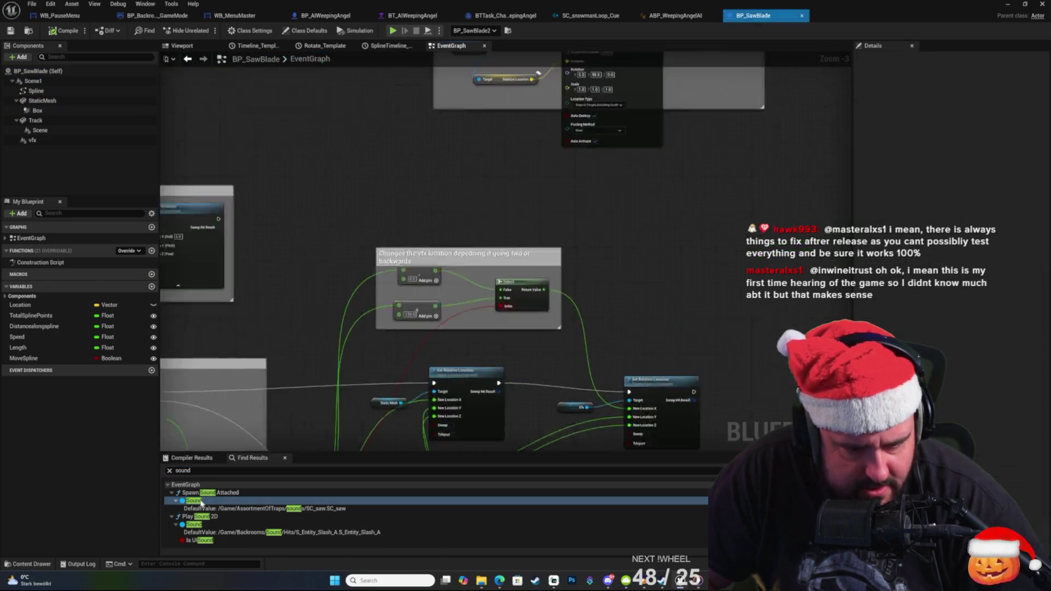
left_click_drag(585, 339, 630, 338)
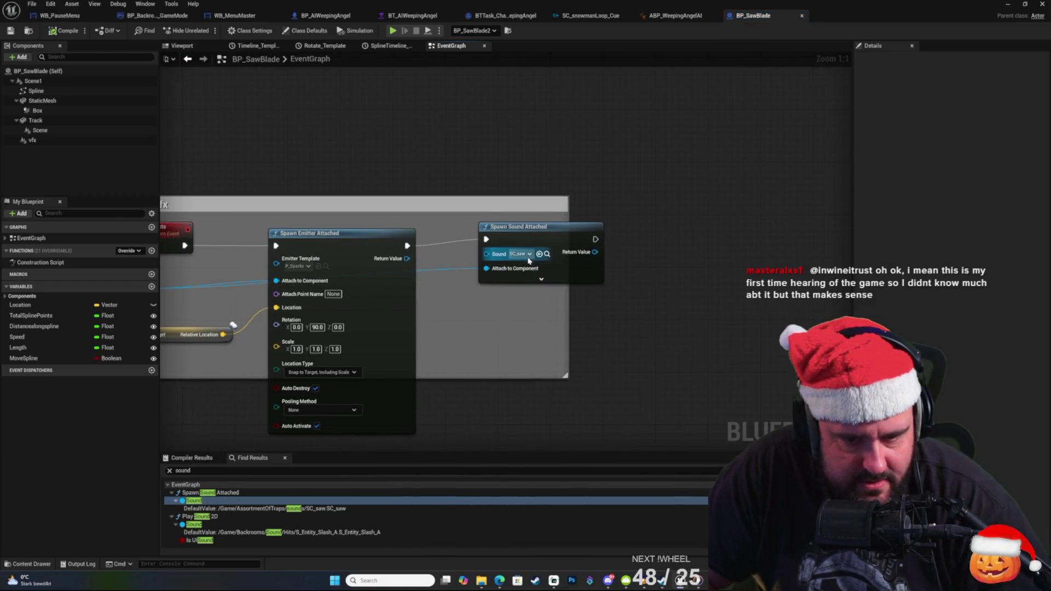
left_click_drag(528, 270, 607, 241)
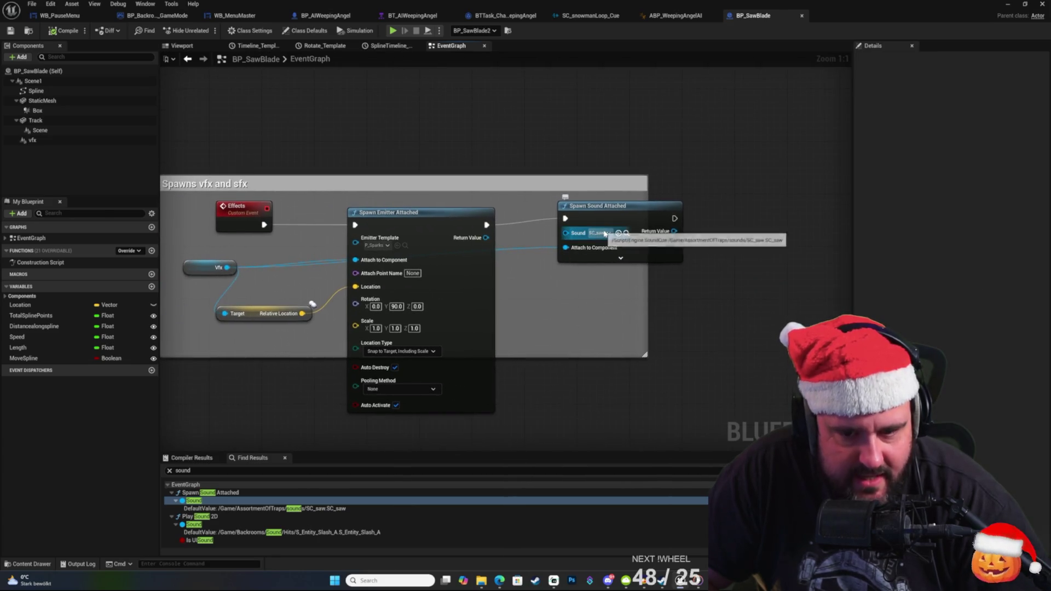
Locate the SC_saw asset in AssortmentOfTraps/sounds and preview it.
left_click(627, 233)
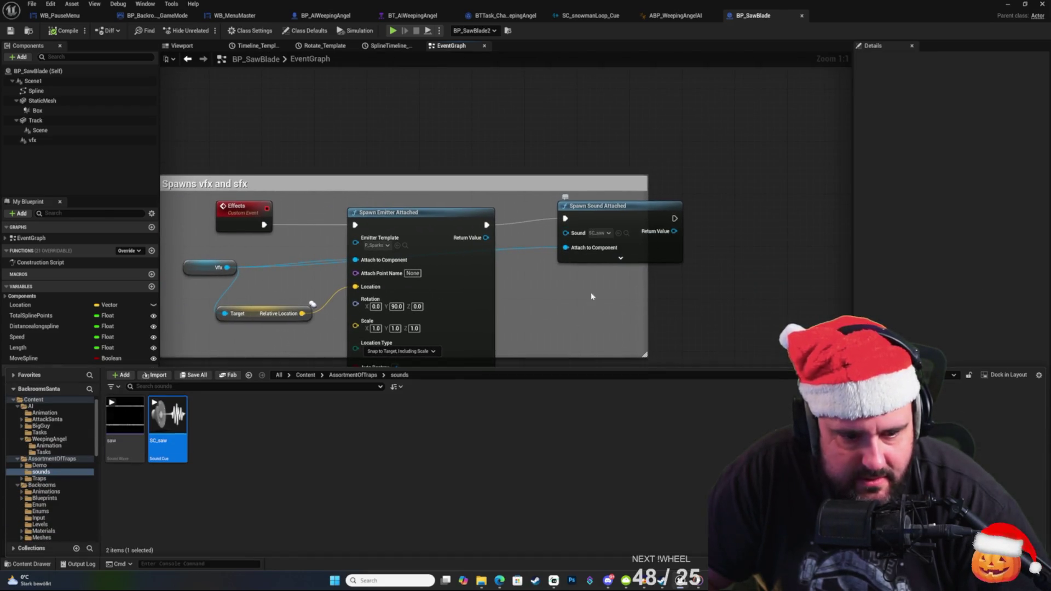
mouse_move(168, 441)
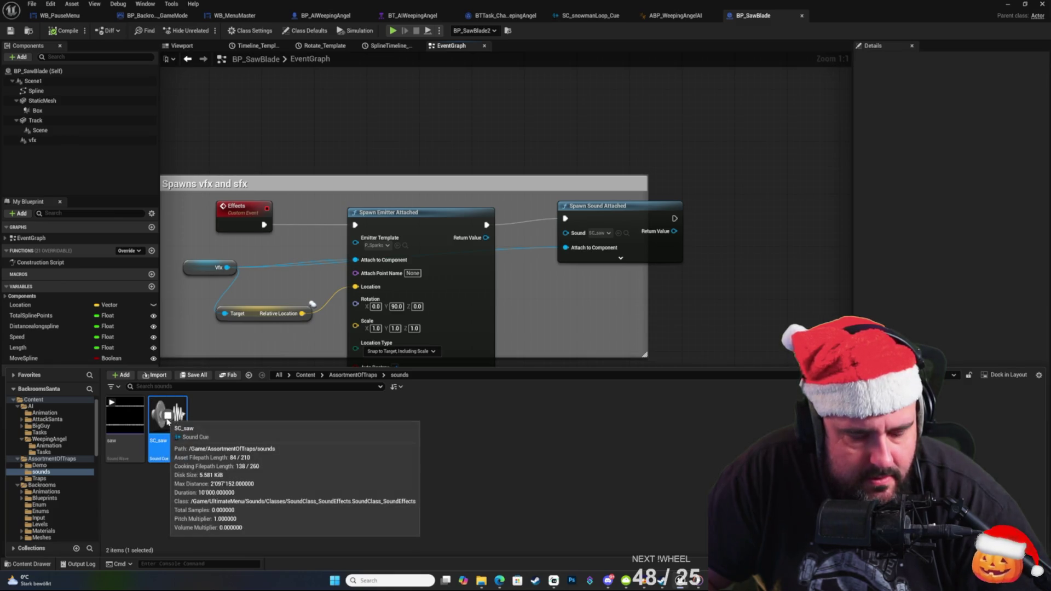
left_click(167, 419)
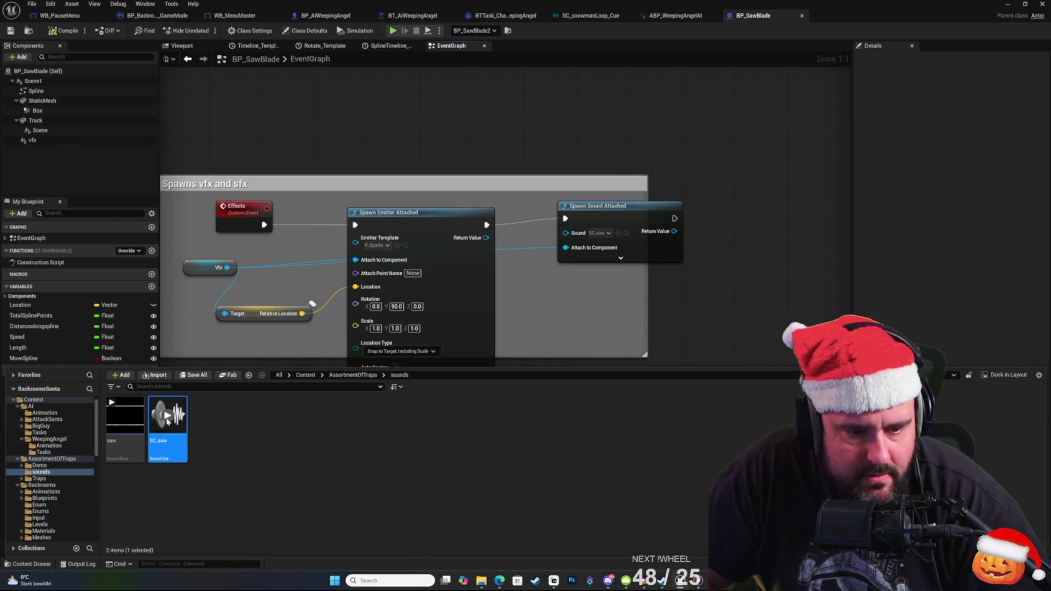
Change SC_saw's Volume Multiplier from about 0.74 to 0.8, then return to BP_SawBlade.
mouse_move(172, 449)
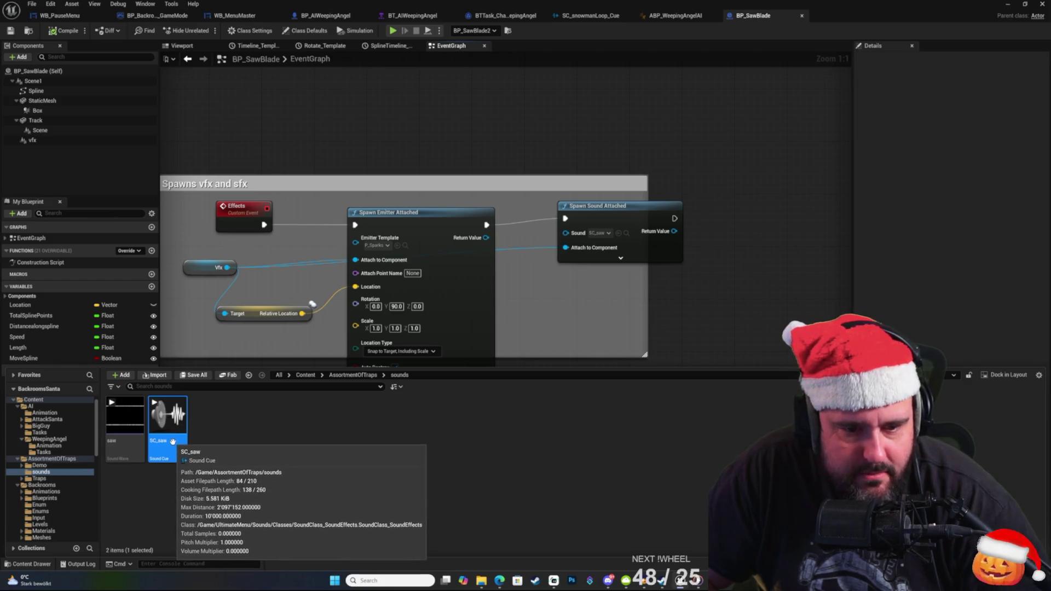
double_click(172, 449)
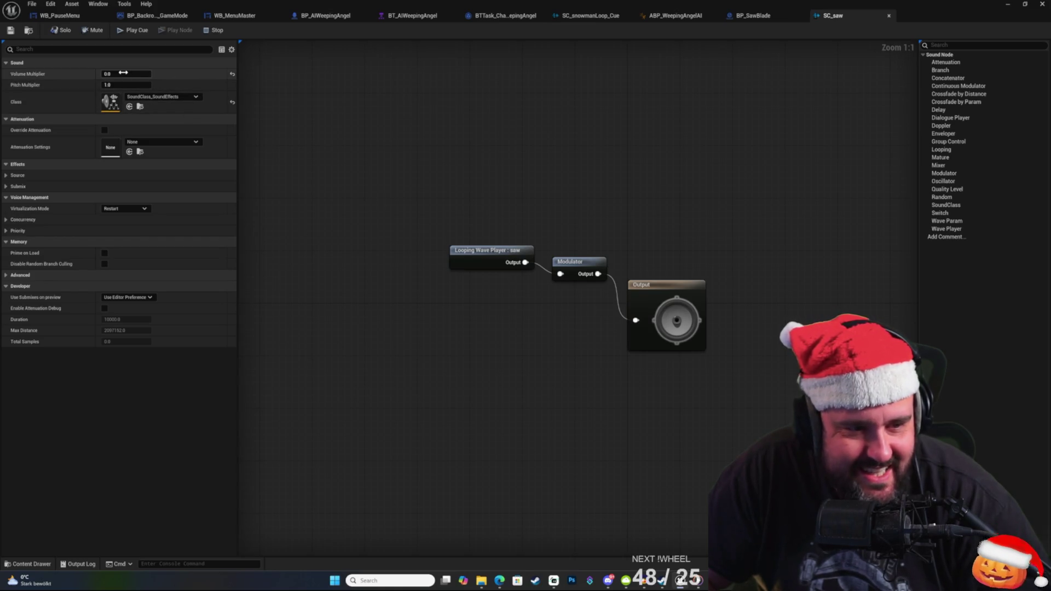
key("Return")
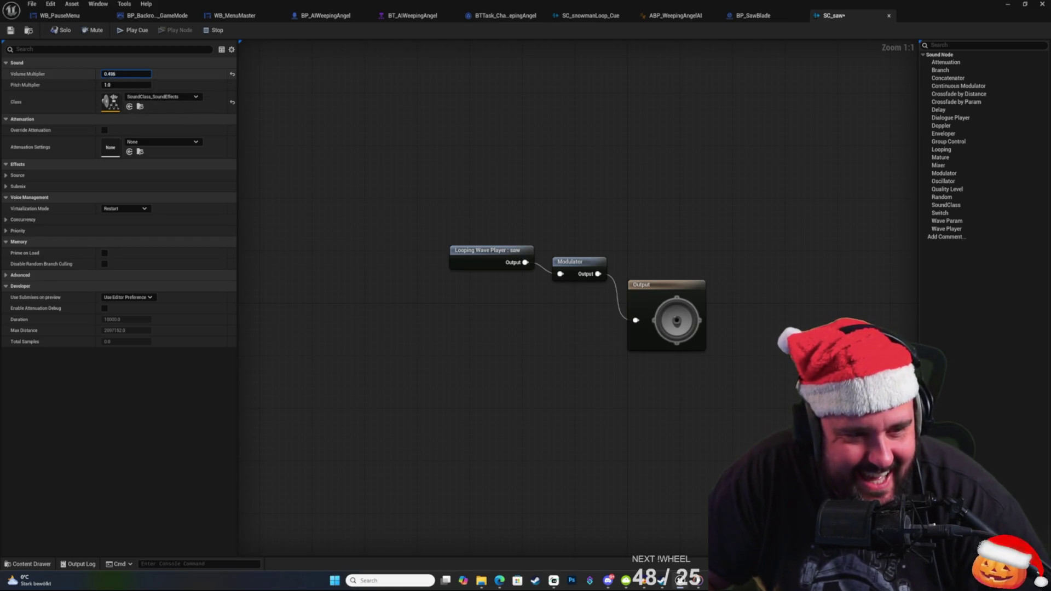
left_click_drag(126, 74, 131, 68)
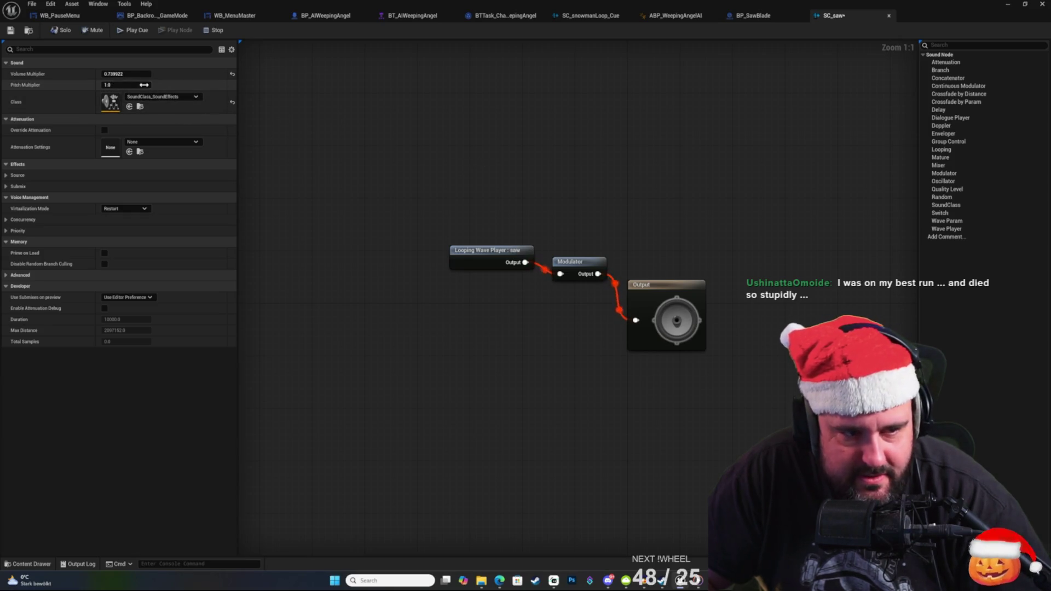
left_click(127, 74)
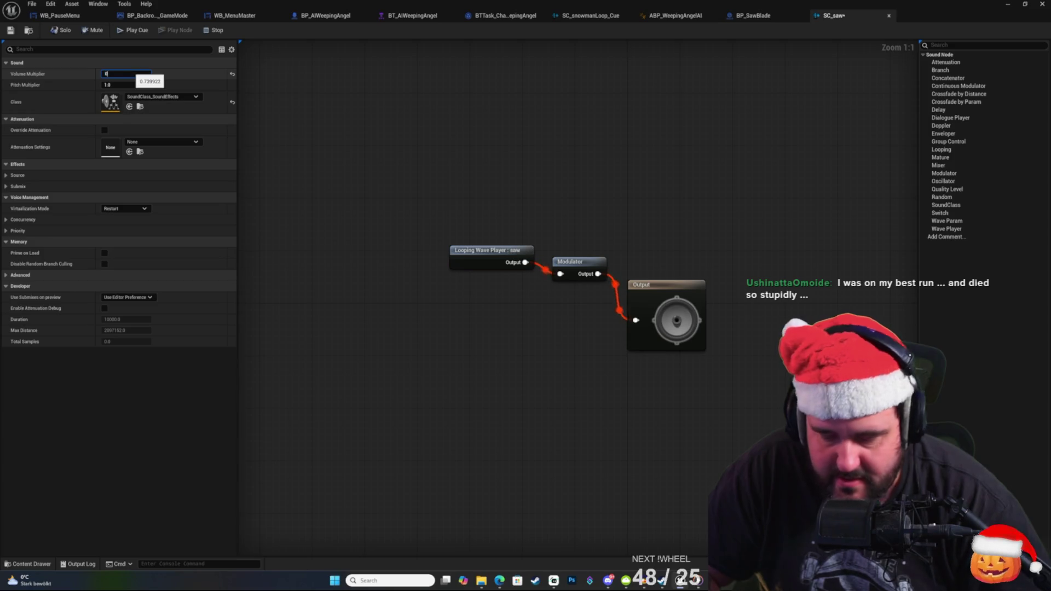
key("Return")
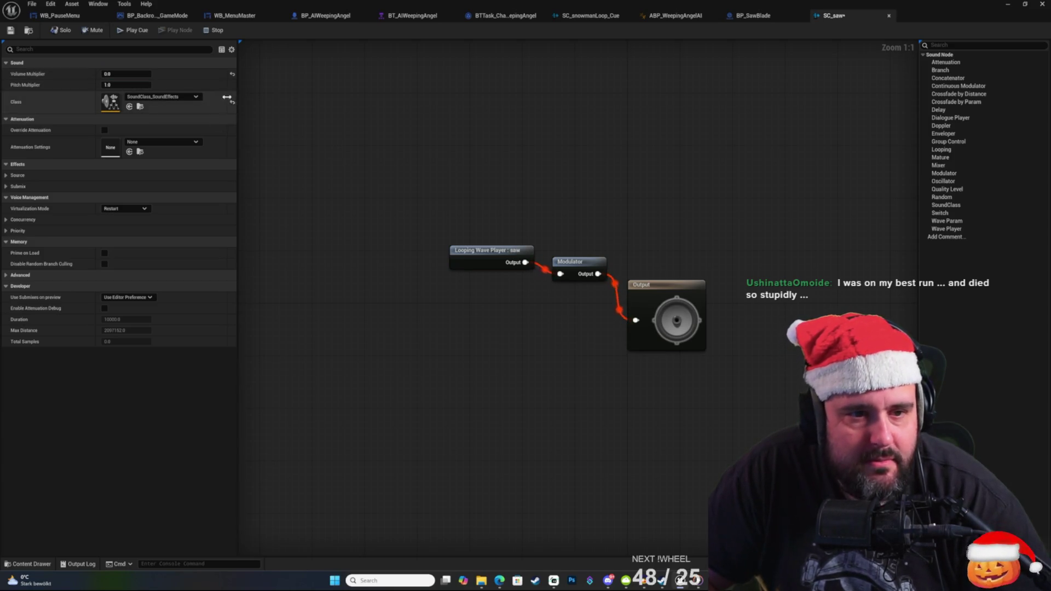
left_click(758, 19)
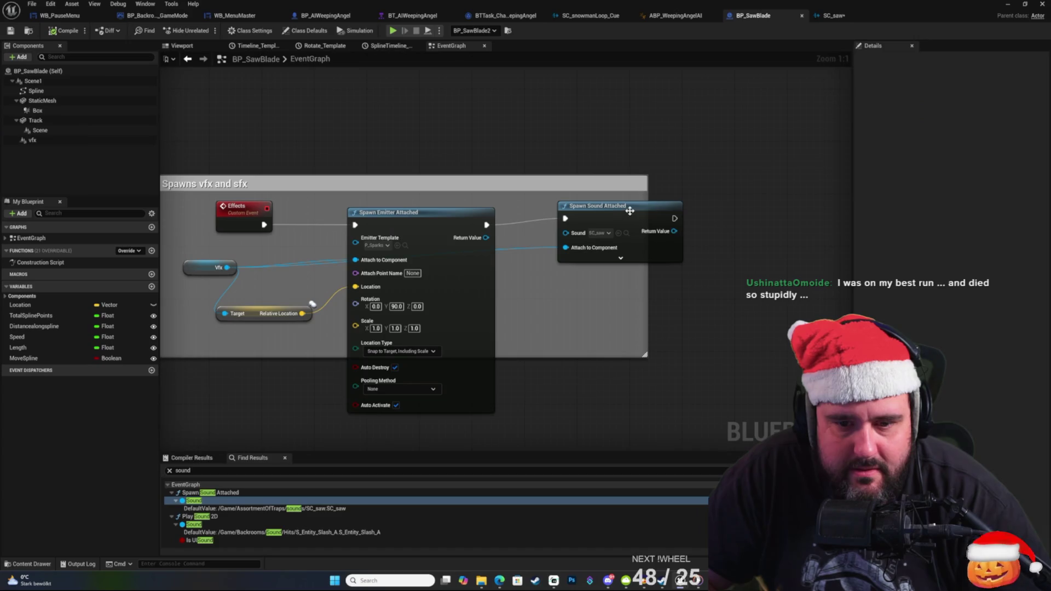
Assign SC_sawLoop_Cue to Spawn Sound Attached's Sound pin and reopen that cue.
left_click(600, 233)
type("s")
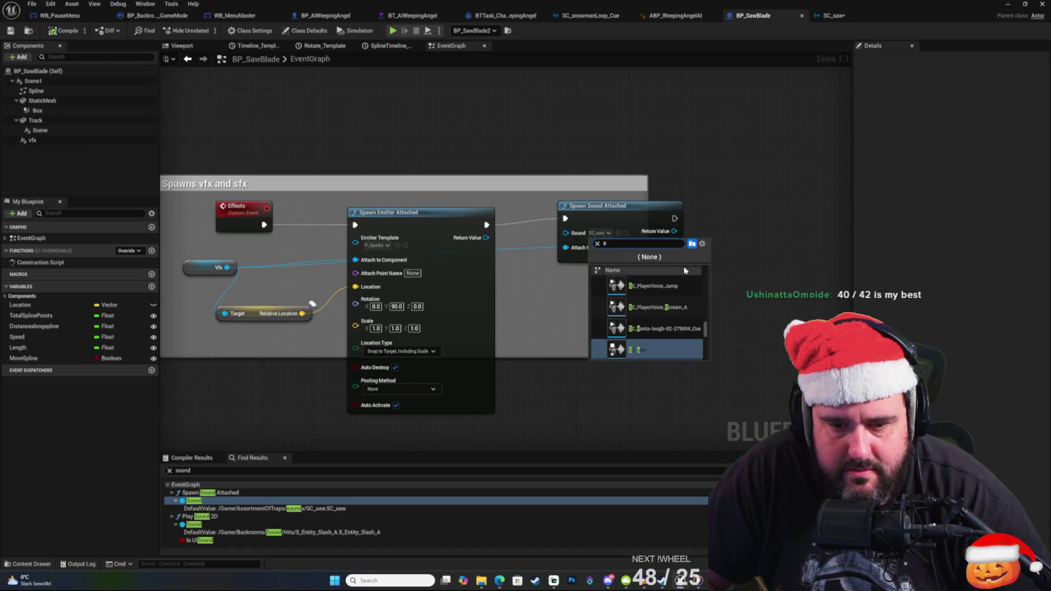
type("aw")
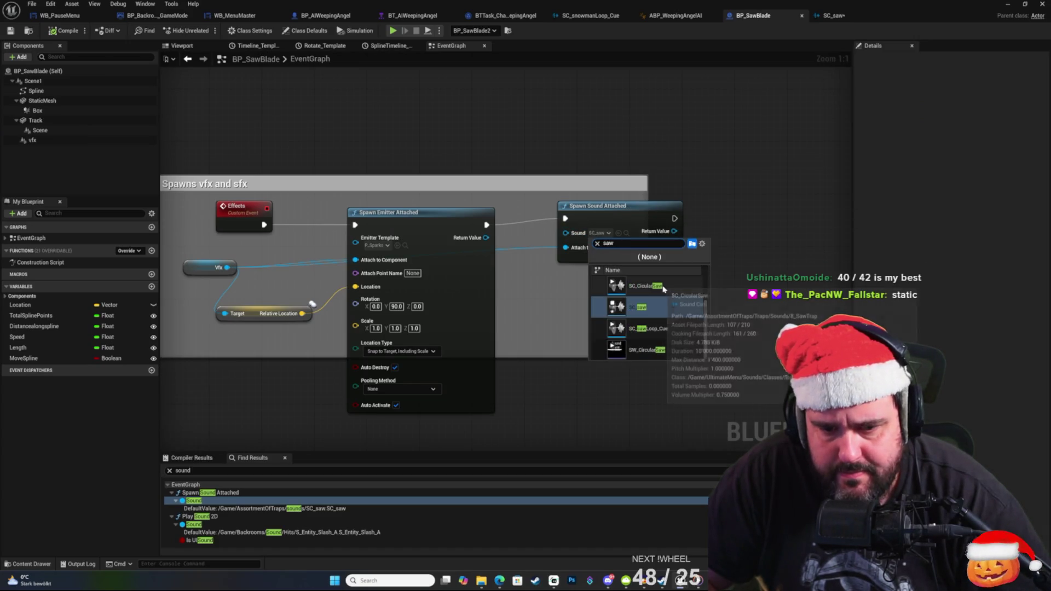
left_click(671, 331)
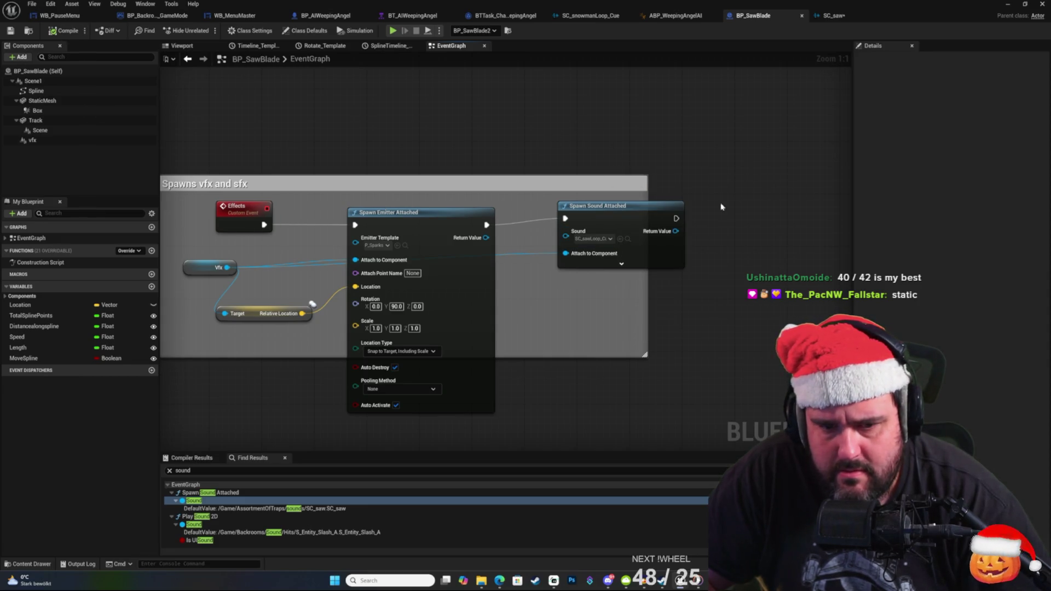
left_click(628, 238)
double_click(766, 416)
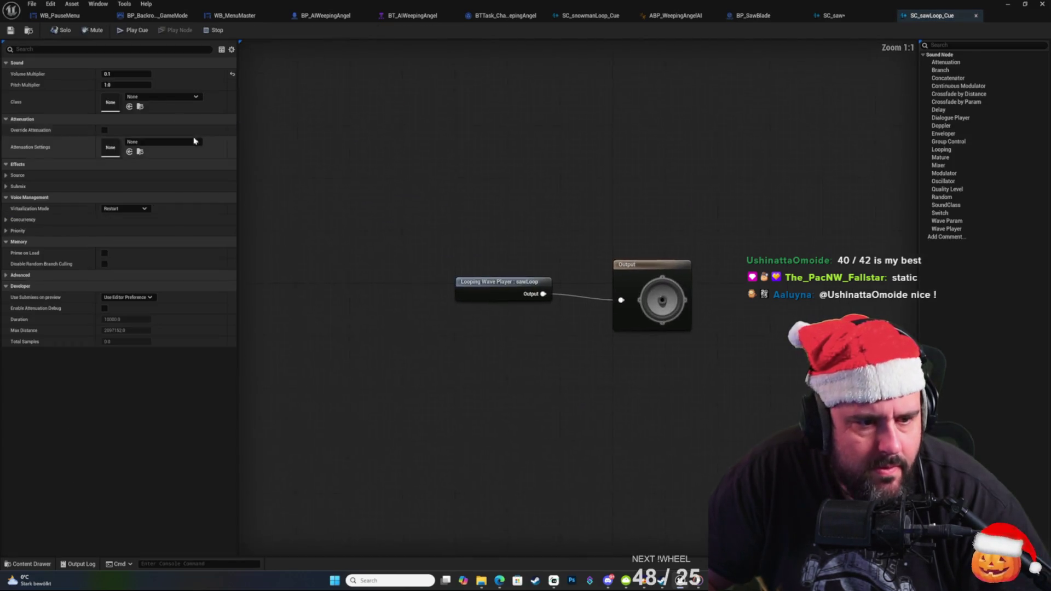
Give SC_sawLoop_Cue the SoundClass_SoundEffects class and FootstepsAttenuation attenuation settings.
left_click(162, 96)
scroll(186, 230, "down", 3)
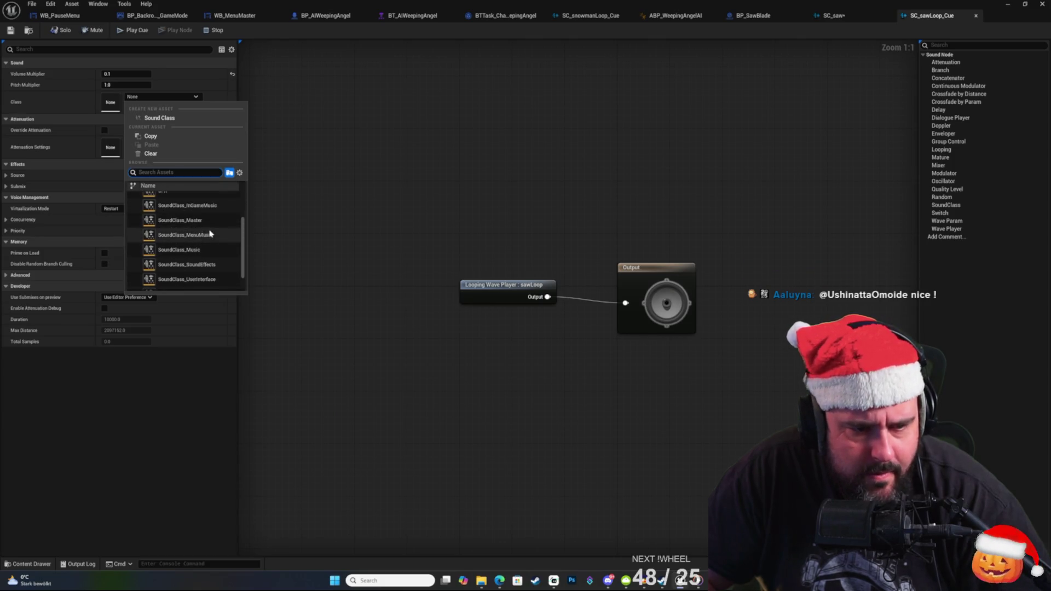
left_click(211, 252)
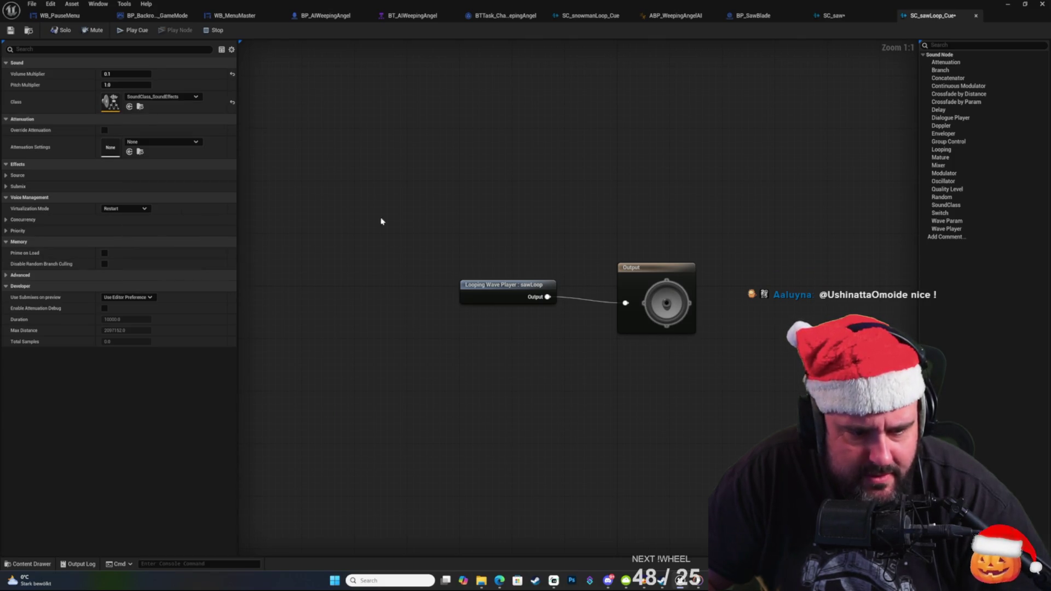
left_click(153, 143)
left_click(185, 245)
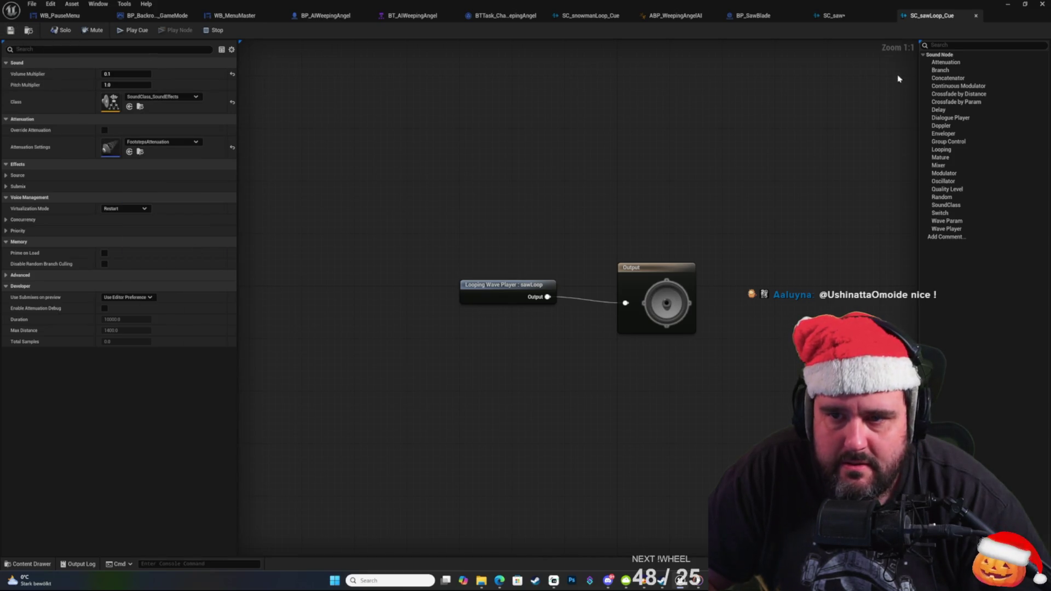
Close the SC_saw sound cue and minimize the editor to return to the level.
left_click(834, 15)
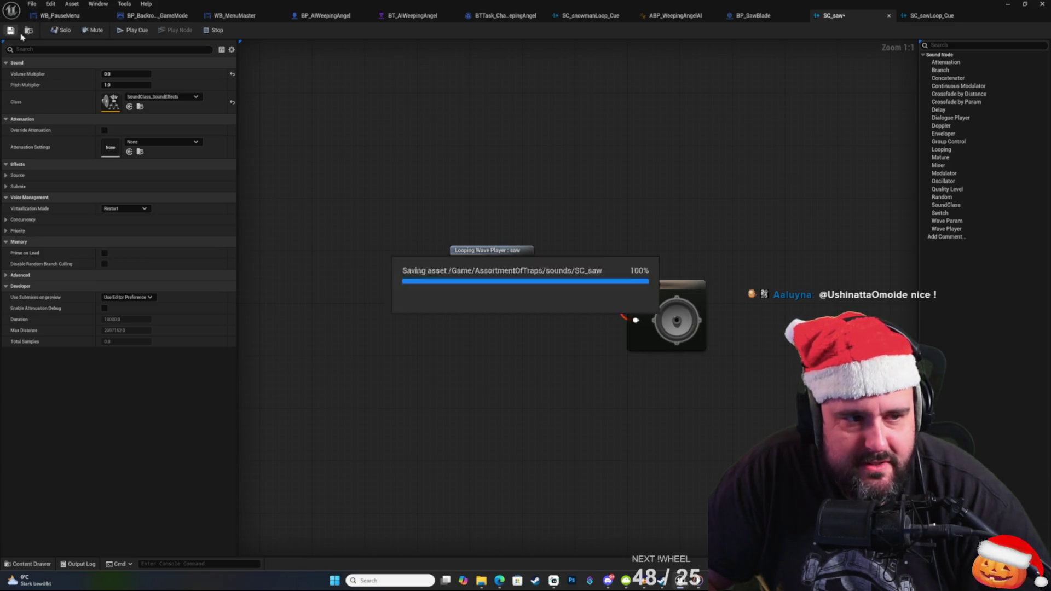
left_click(889, 17)
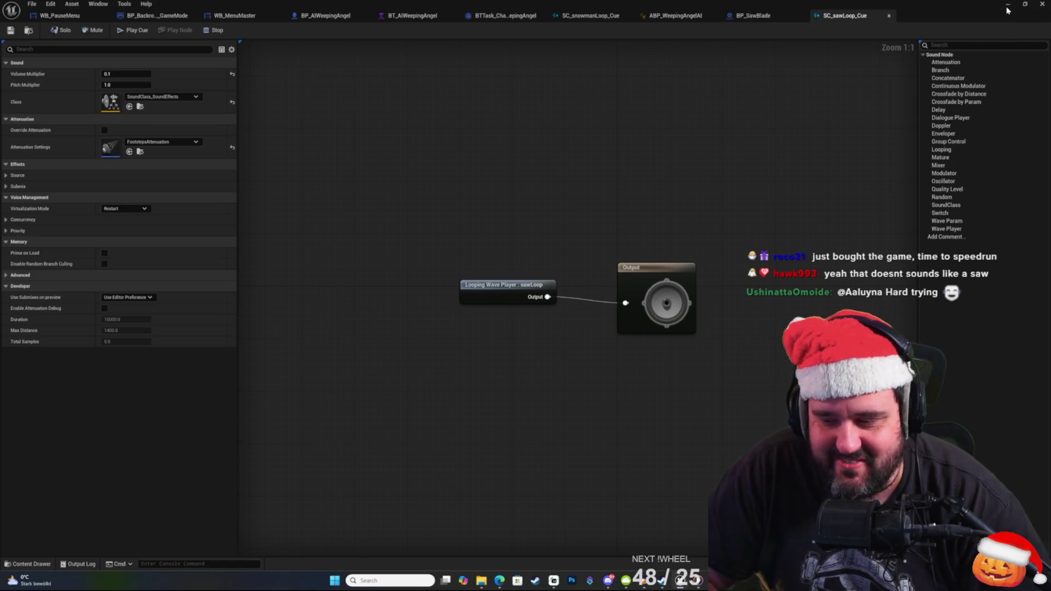
left_click(1007, 4)
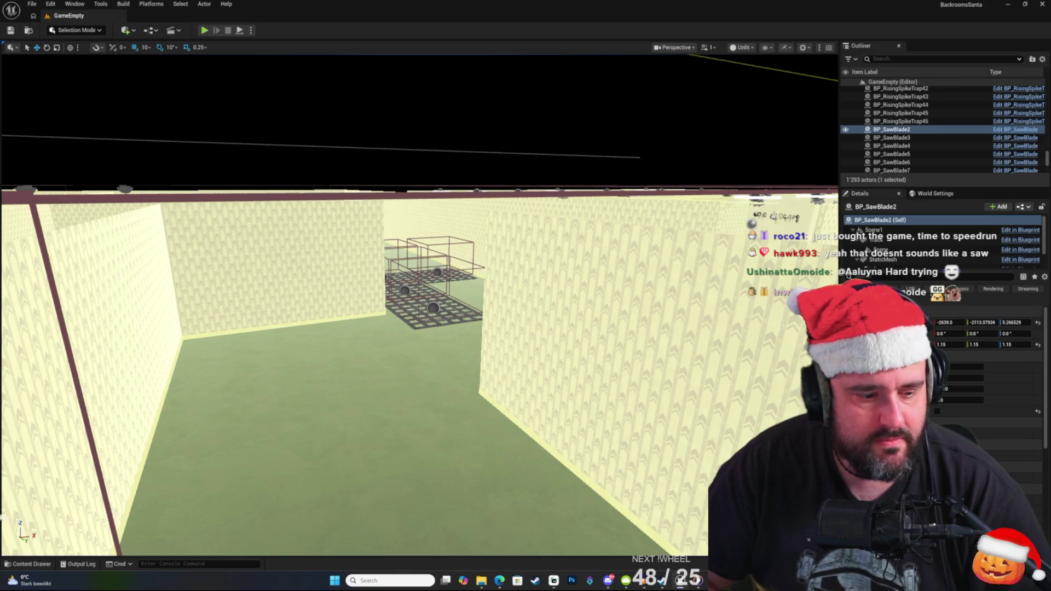
Open the Content Drawer and look over the custom sound asset thumbnails.
left_click(27, 563)
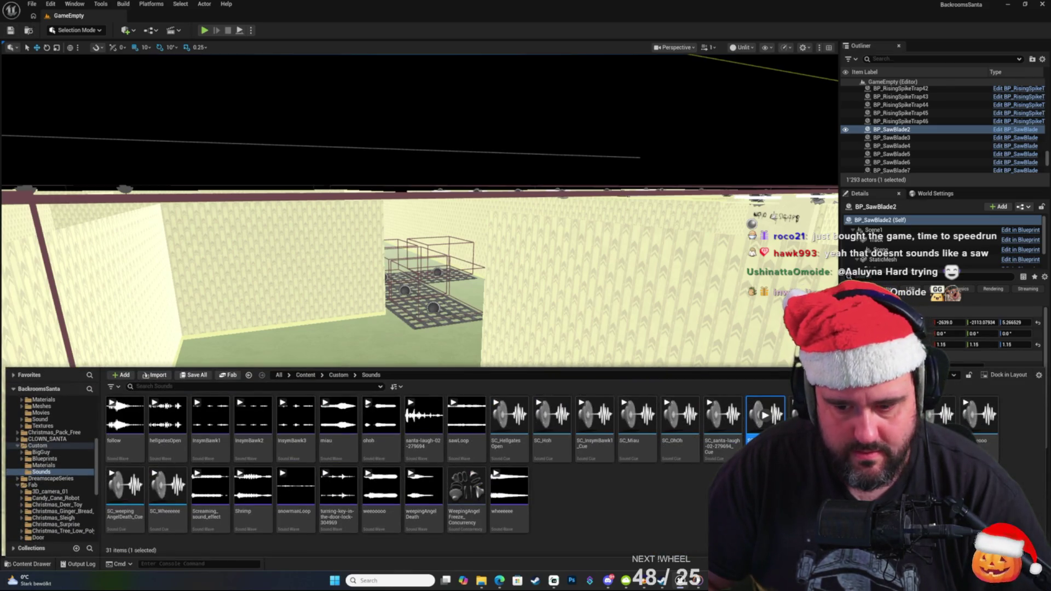
left_click(28, 564)
left_click(27, 564)
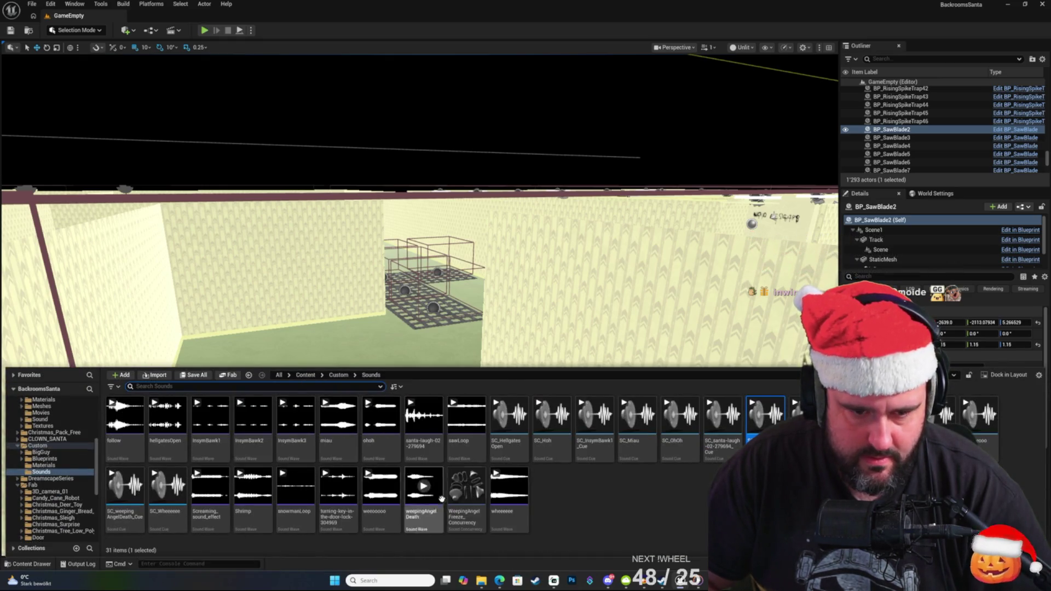
mouse_move(429, 477)
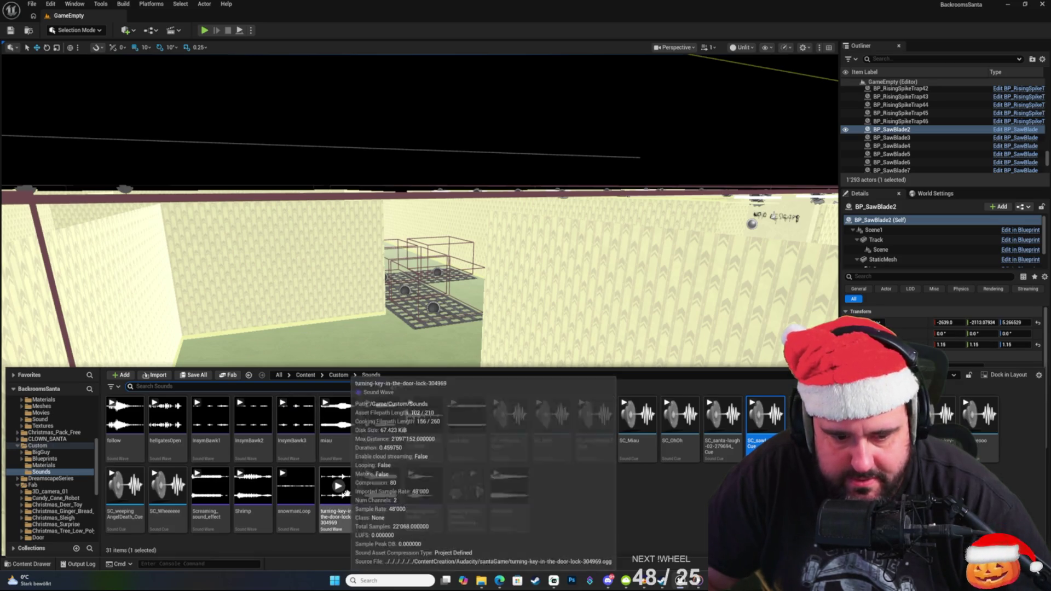
mouse_move(494, 489)
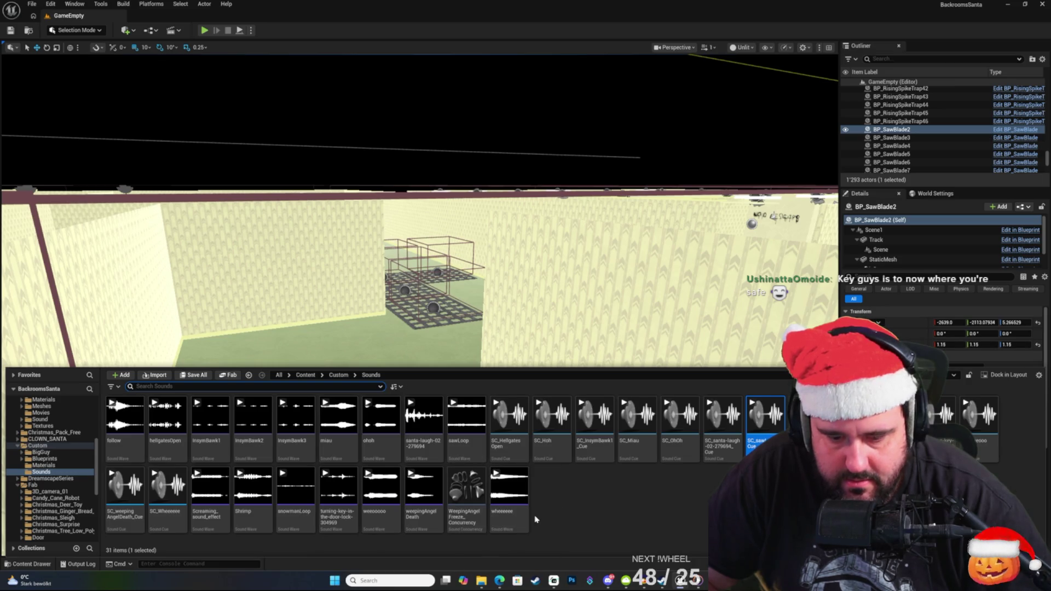
left_click(694, 505)
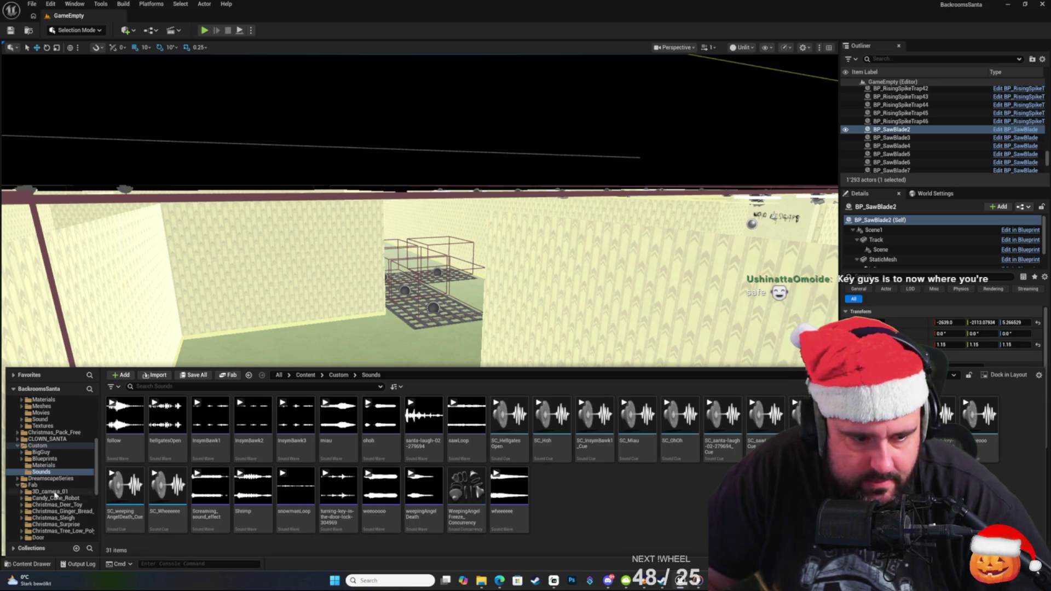
Open the UltimateMenu Environment Maps folder and select the GameEmpty map.
scroll(54, 493, "down", 10)
left_click(44, 485)
left_click(129, 427)
Load the MenuLevel map and start Play In Editor.
double_click(130, 427)
left_click(263, 419)
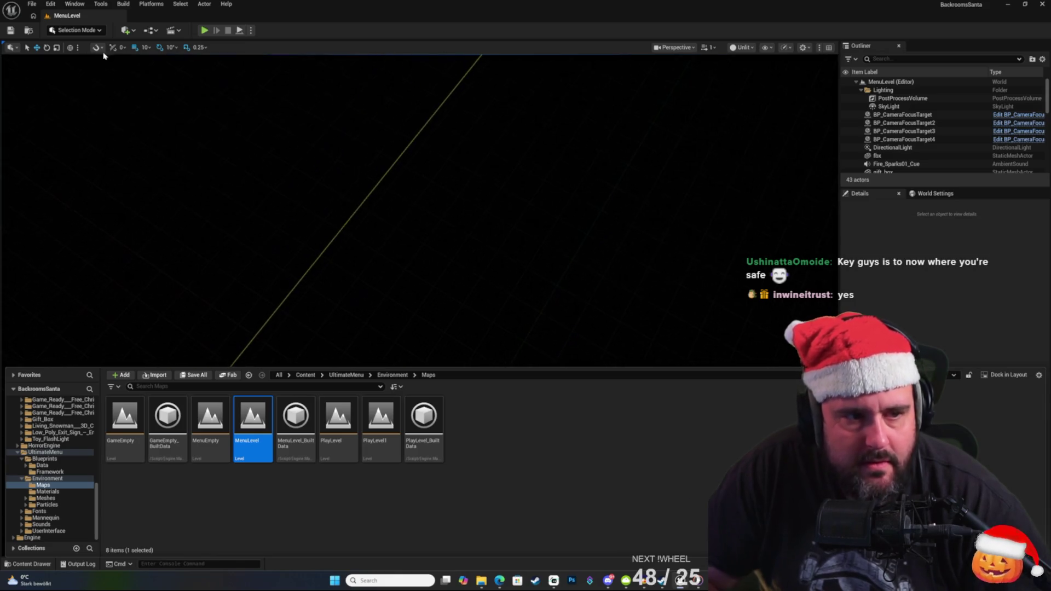
left_click(205, 30)
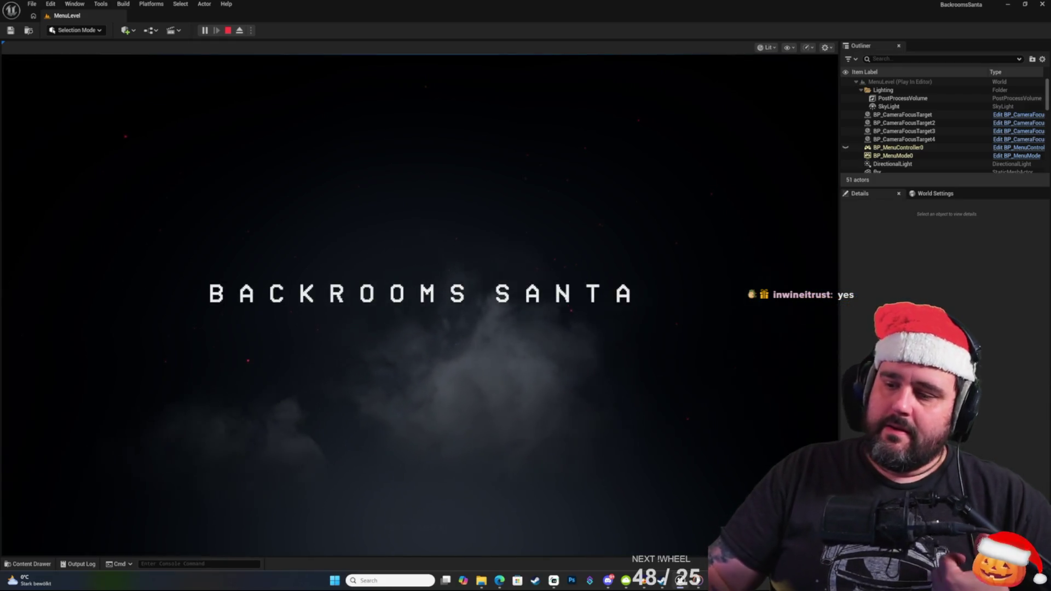
Skip the title screen, start a new game, walk toward the snowman, then stop playing.
key("space")
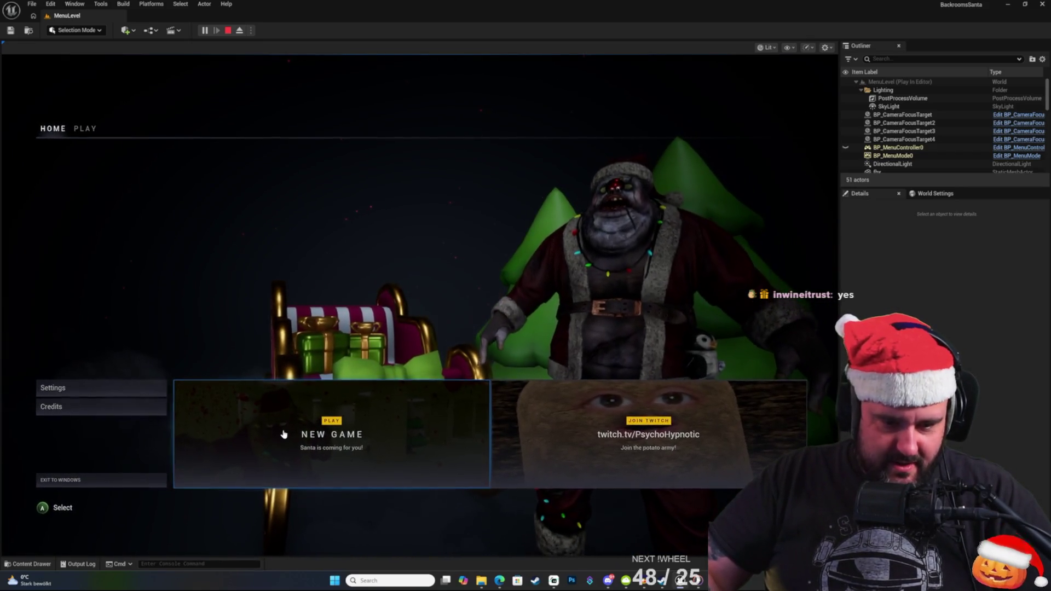
left_click(284, 421)
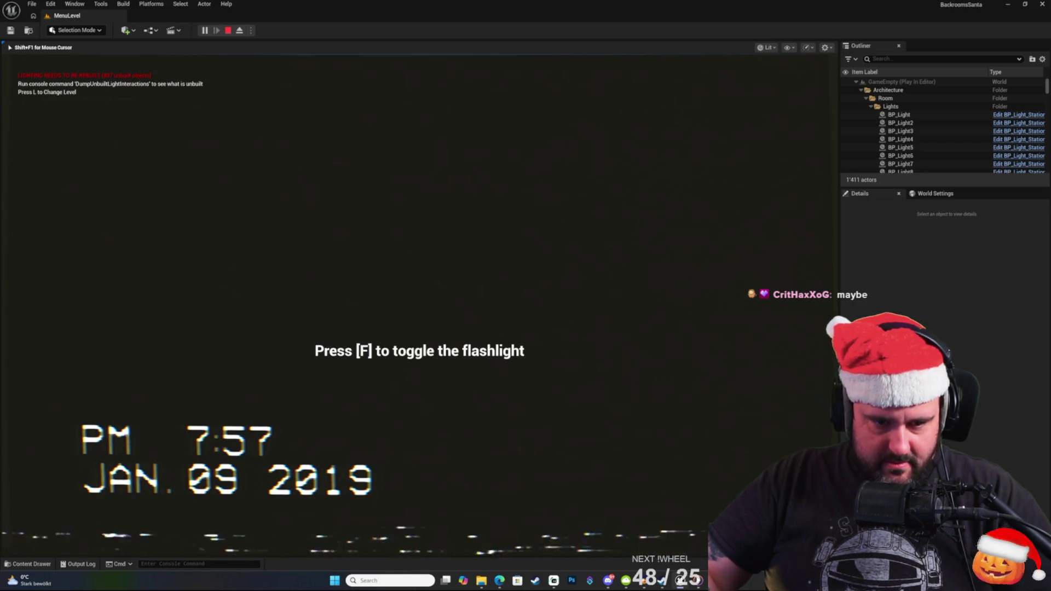
key("w")
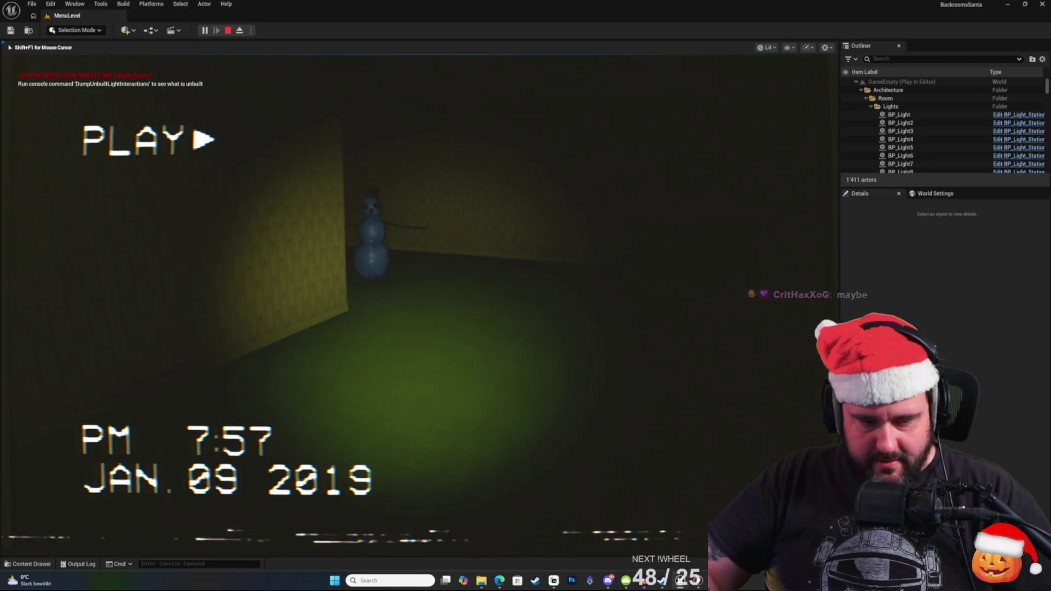
key("Escape")
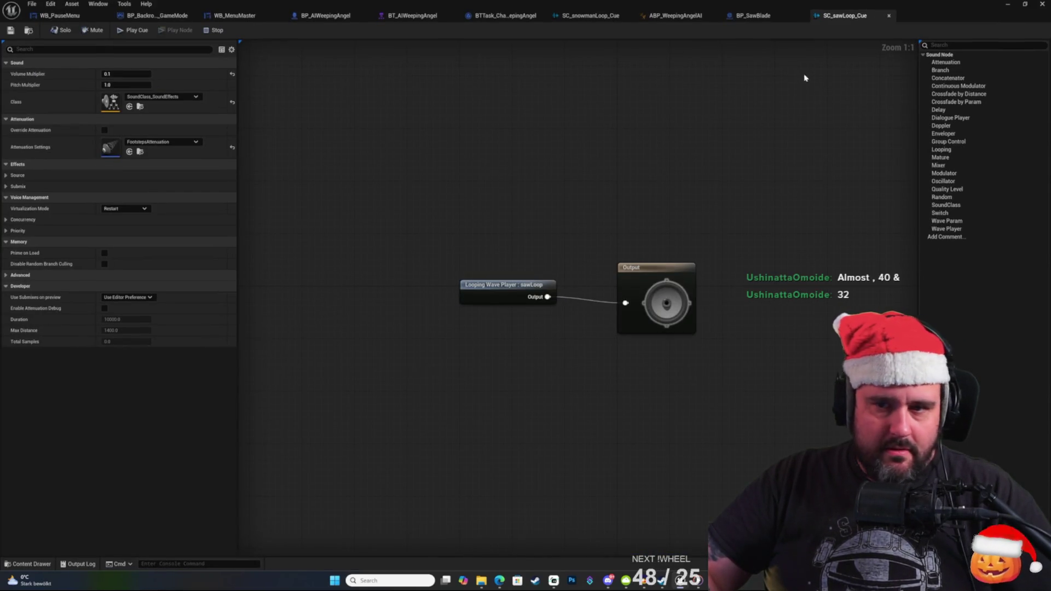
Switch to BP_SawBlade's event graph showing the Spawns vfx and sfx section.
left_click(754, 16)
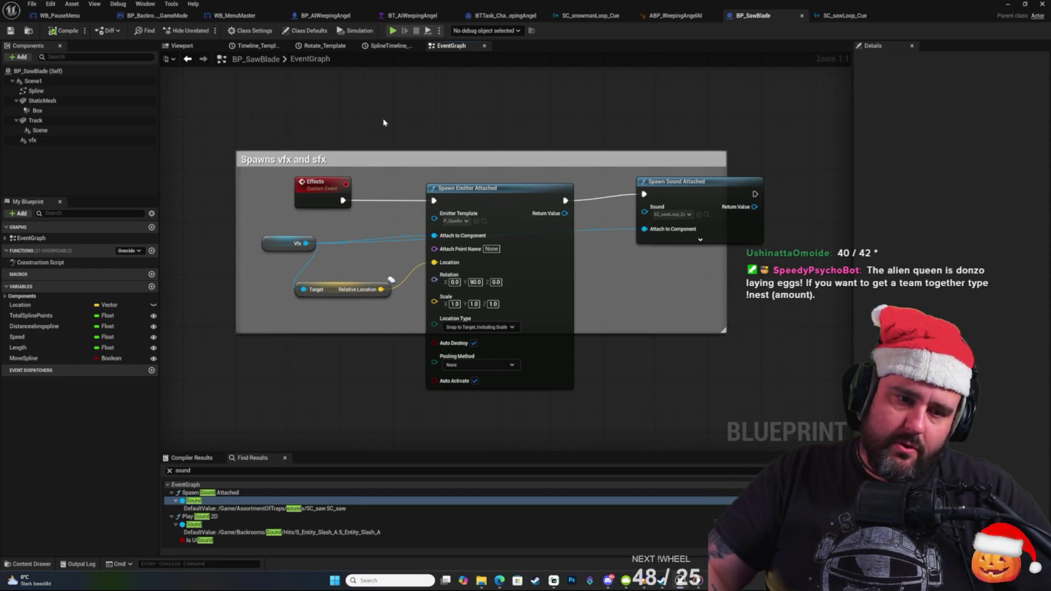
Move the emitter spawn node down, wire Effects straight to the sound spawn, and save and compile.
left_click_drag(502, 194, 502, 234)
mouse_move(343, 201)
left_mouse_down()
mouse_move(646, 206)
mouse_move(643, 194)
left_mouse_up()
left_click(628, 100)
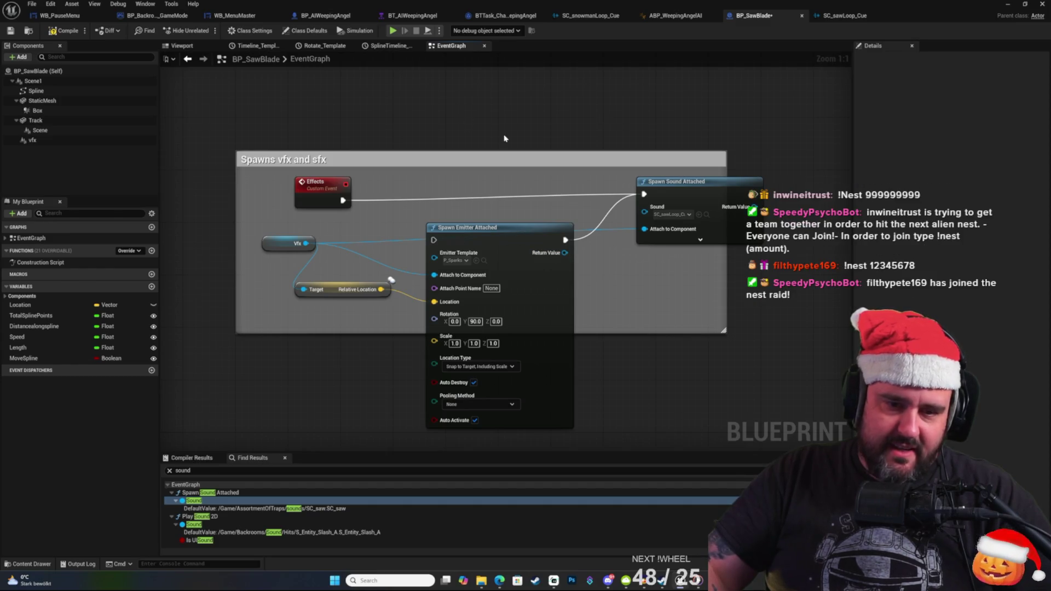
left_click(11, 31)
left_click(61, 31)
Rewire Effects back into Spawn Emitter Attached, line the node up, and save the blueprint.
left_click_drag(397, 112, 366, 114)
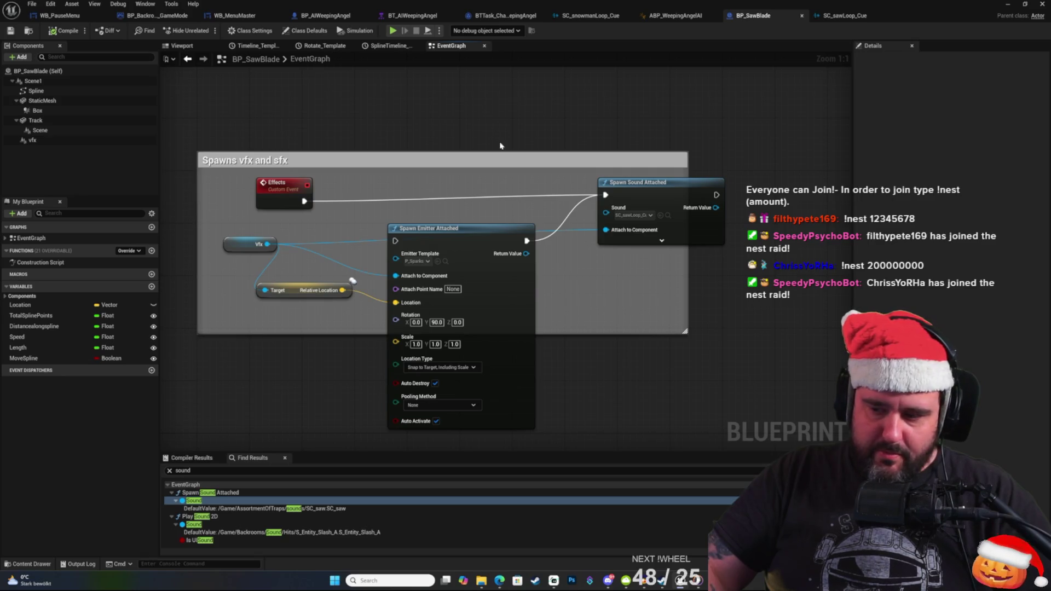
left_click_drag(518, 128, 485, 116)
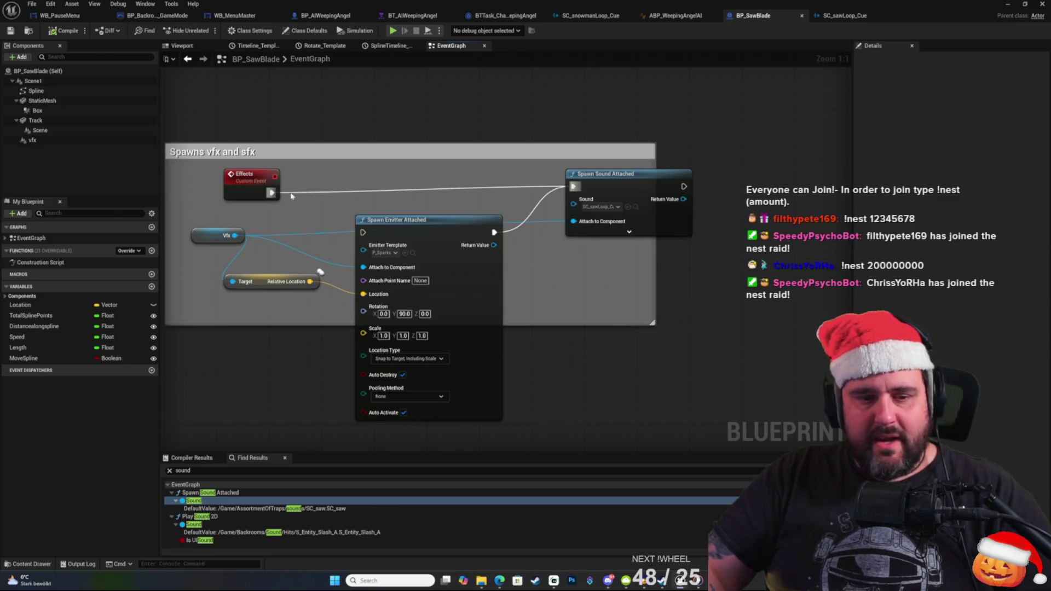
left_click_drag(271, 192, 363, 233)
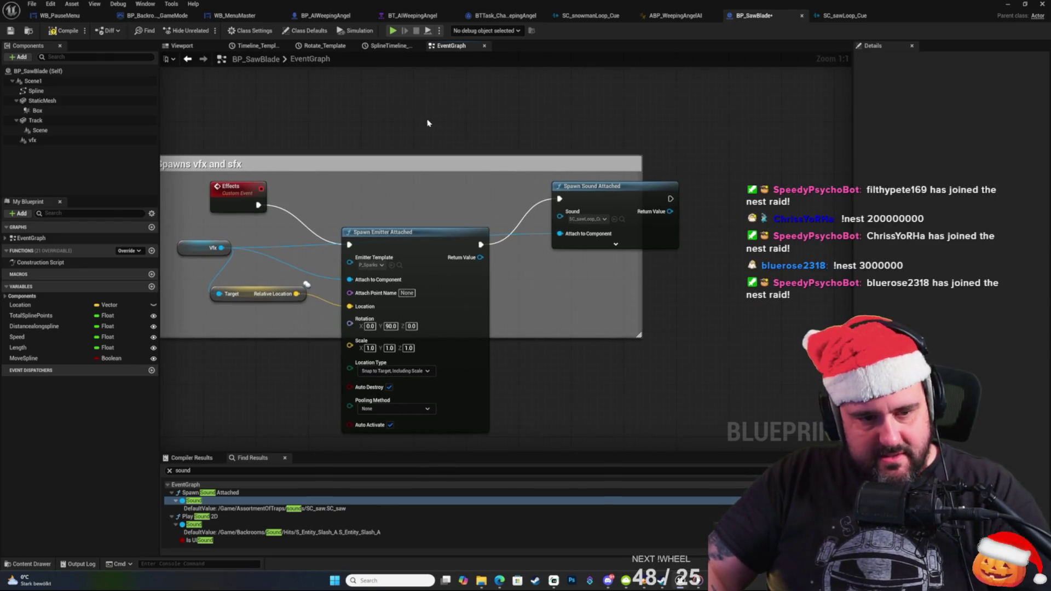
left_click_drag(443, 233, 443, 186)
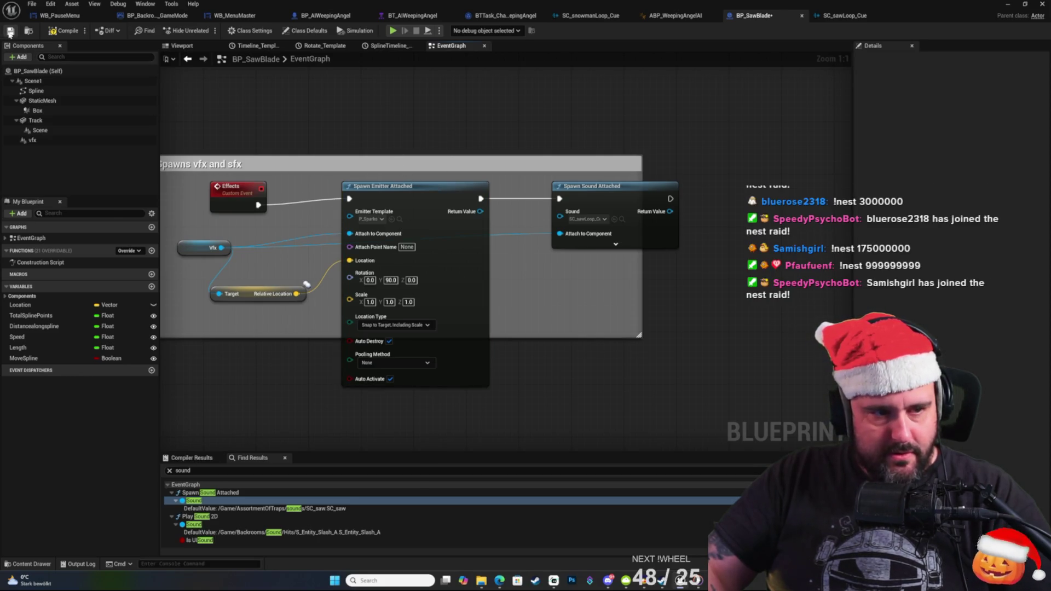
left_click(10, 31)
Open and dismiss the graph's actions menu several times near the spawn nodes.
right_click(367, 135)
left_click(278, 114)
right_click(436, 152)
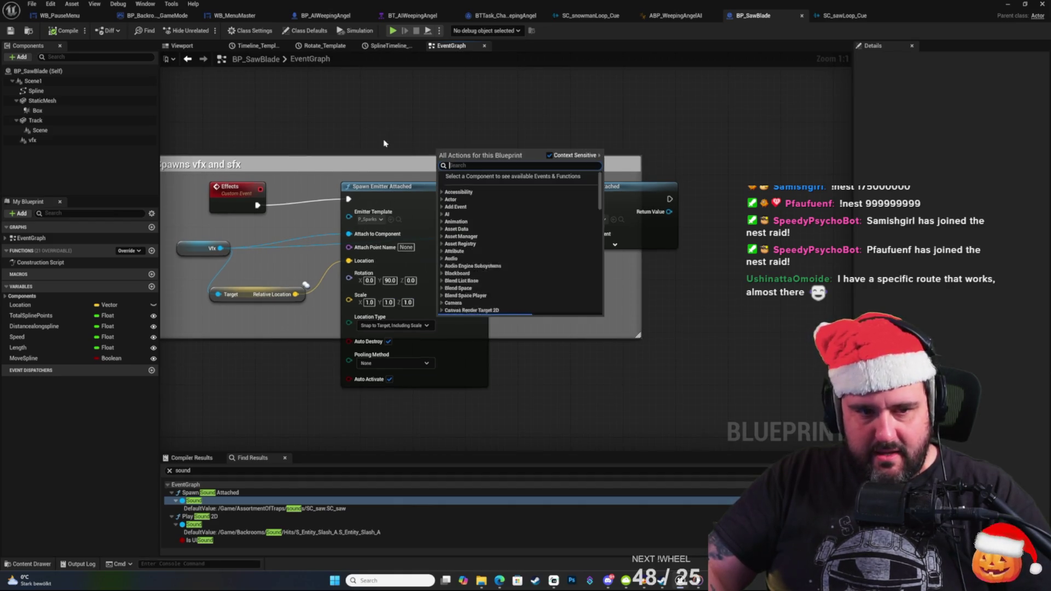
left_click(378, 142)
right_click(382, 148)
left_click(348, 133)
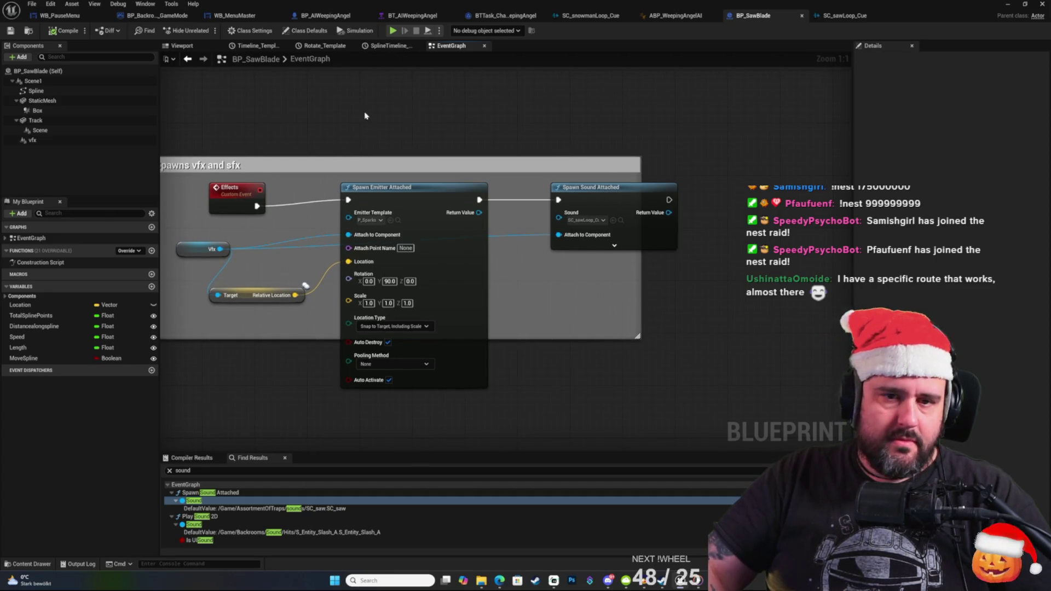
scroll(702, 89, "down", 5)
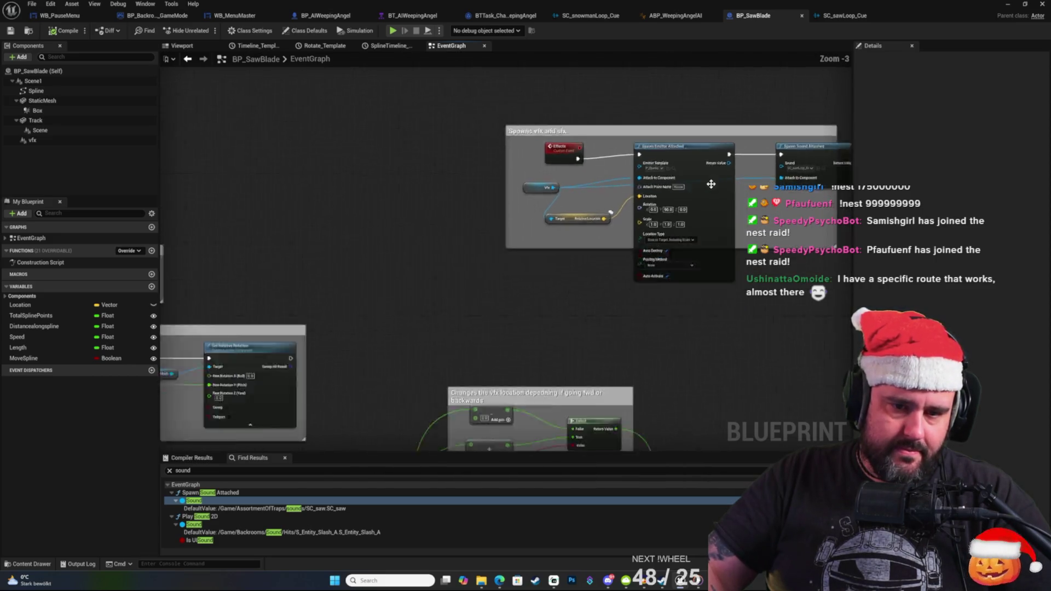
scroll(812, 308, "up", 5)
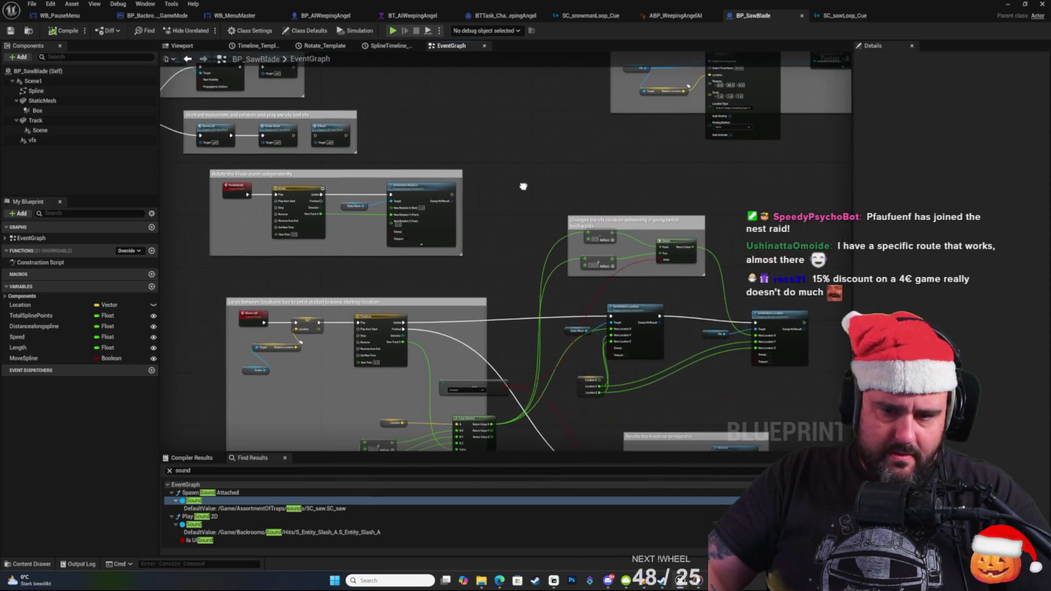
left_click_drag(381, 276, 568, 240)
left_click(727, 129)
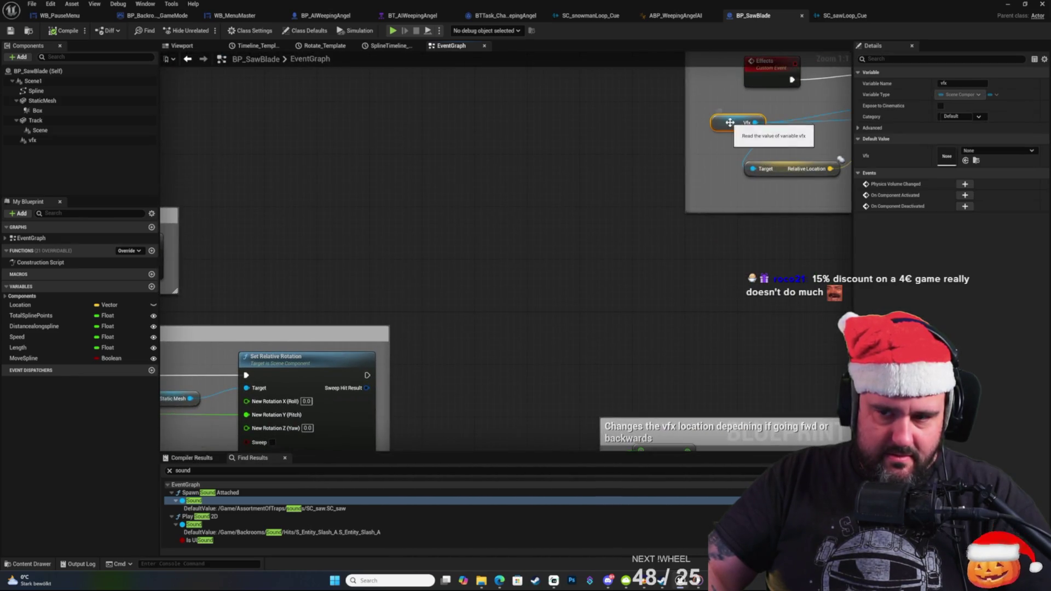
mouse_move(504, 212)
left_mouse_down()
mouse_move(347, 298)
mouse_move(360, 377)
left_mouse_up()
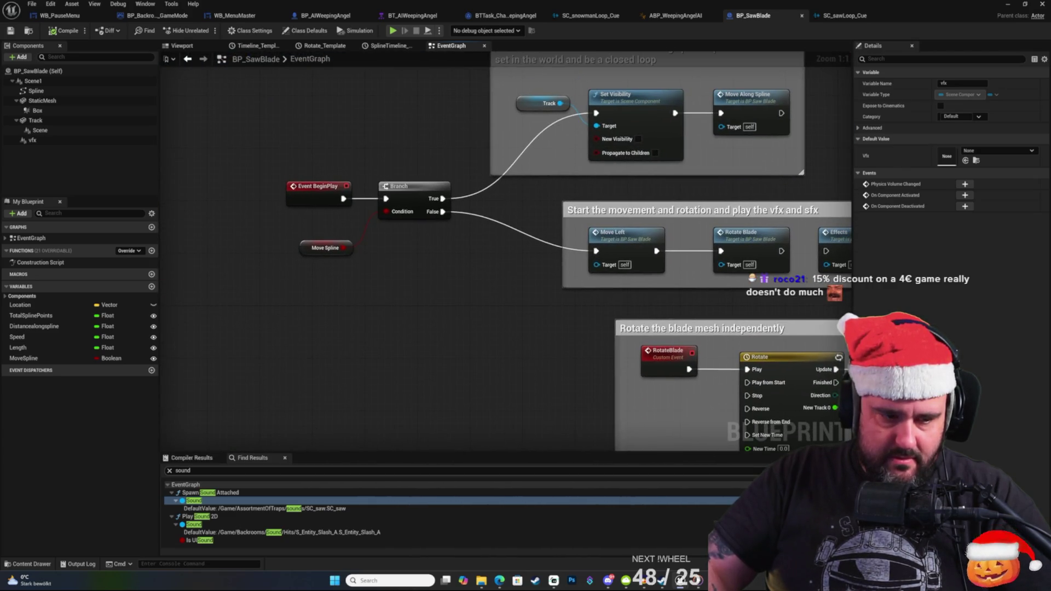
left_click(268, 119)
mouse_move(394, 145)
left_mouse_down()
mouse_move(214, 251)
mouse_move(285, 339)
mouse_move(161, 290)
mouse_move(280, 183)
mouse_move(374, 146)
mouse_move(609, 164)
mouse_move(622, 223)
mouse_move(642, 225)
left_mouse_up()
mouse_move(393, 280)
left_mouse_down()
mouse_move(547, 279)
mouse_move(509, 276)
mouse_move(602, 219)
mouse_move(780, 370)
mouse_move(684, 307)
mouse_move(574, 202)
mouse_move(317, 175)
mouse_move(289, 69)
left_mouse_up()
left_click_drag(460, 182, 192, 127)
mouse_move(368, 219)
left_mouse_down()
mouse_move(337, 144)
mouse_move(617, 346)
left_mouse_up()
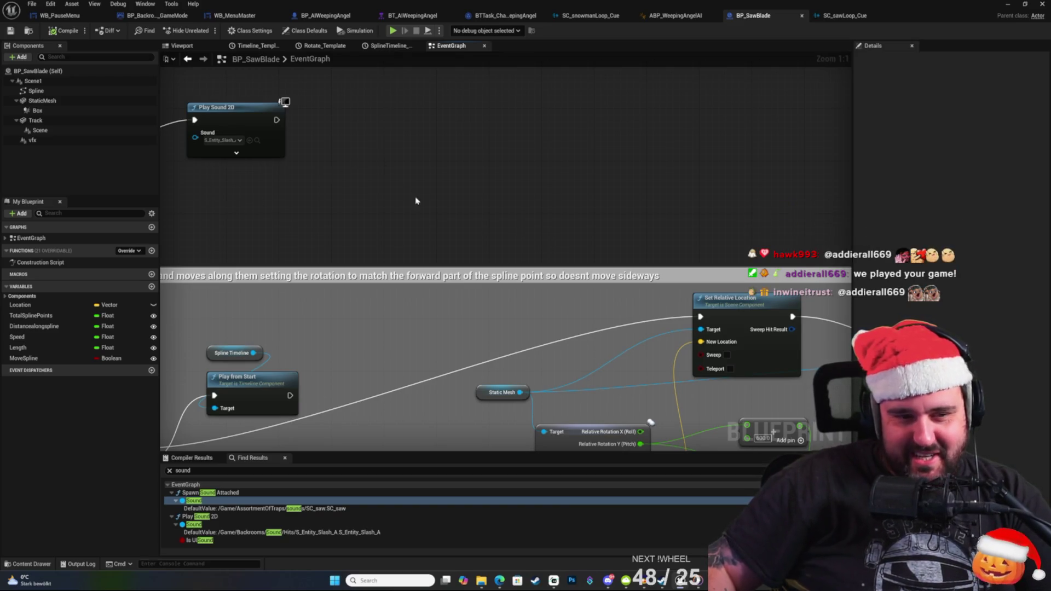
left_click_drag(413, 197, 593, 192)
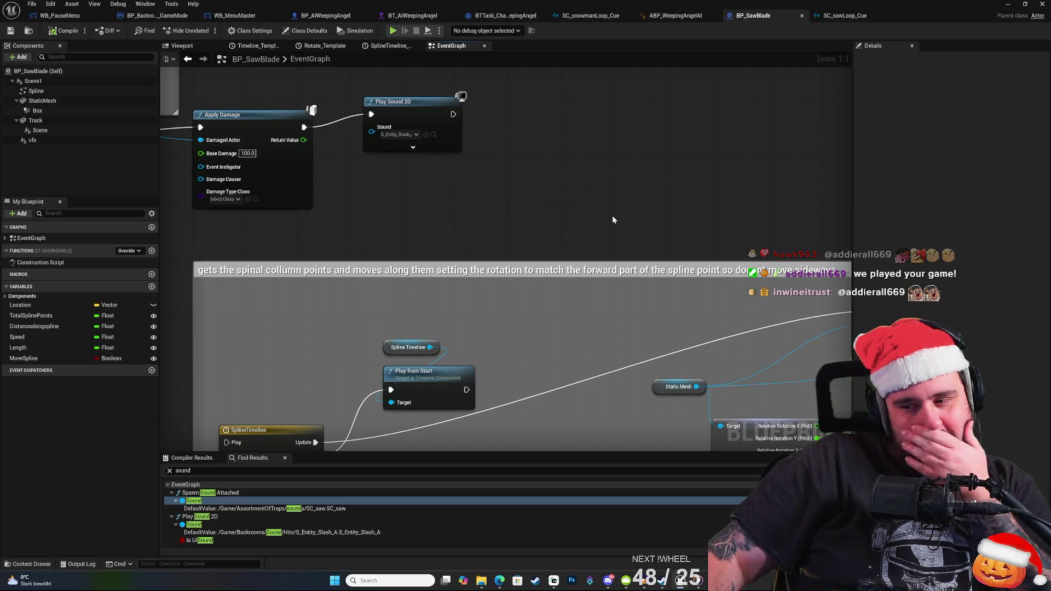
mouse_move(585, 241)
left_mouse_down()
mouse_move(535, 244)
mouse_move(539, 235)
mouse_move(504, 232)
mouse_move(584, 228)
mouse_move(410, 323)
mouse_move(476, 308)
mouse_move(463, 282)
mouse_move(484, 299)
left_mouse_up()
mouse_move(562, 204)
left_mouse_down()
mouse_move(482, 181)
mouse_move(544, 229)
mouse_move(622, 322)
mouse_move(604, 384)
left_mouse_up()
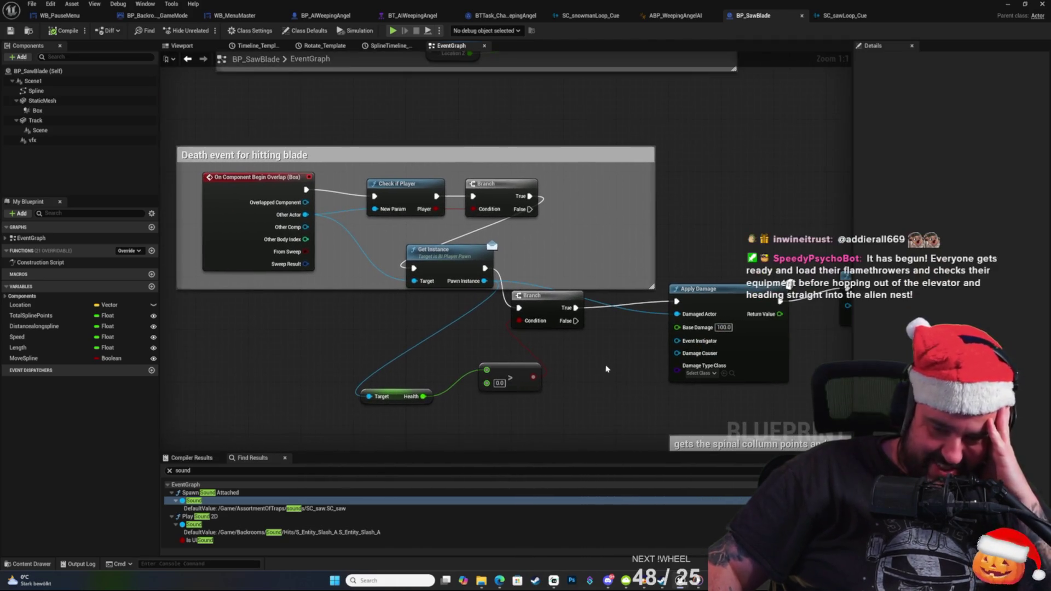
left_click_drag(665, 239, 648, 243)
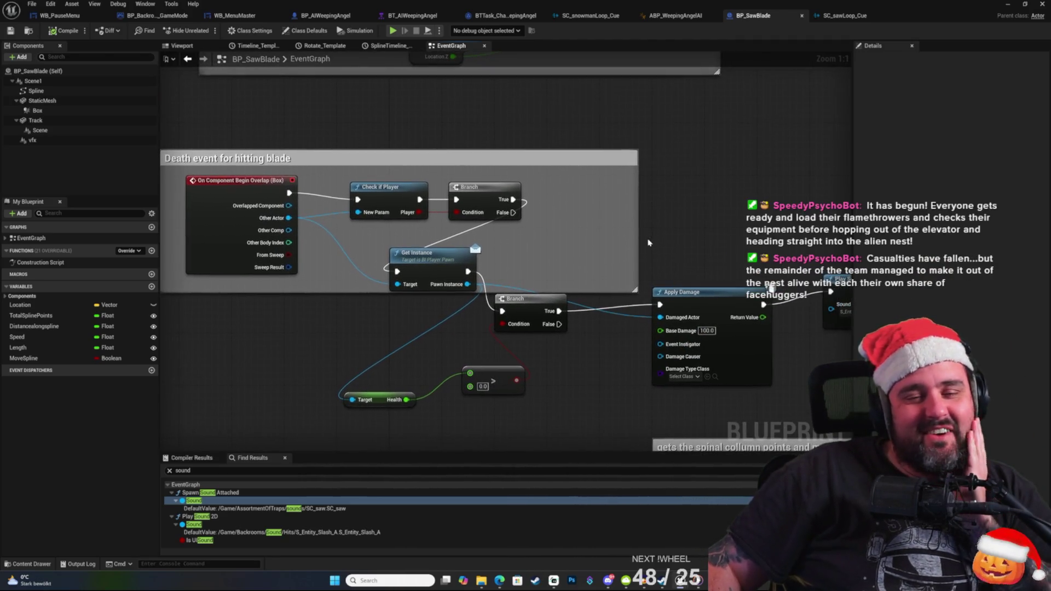
right_click(705, 215)
right_click(669, 242)
left_click(654, 238)
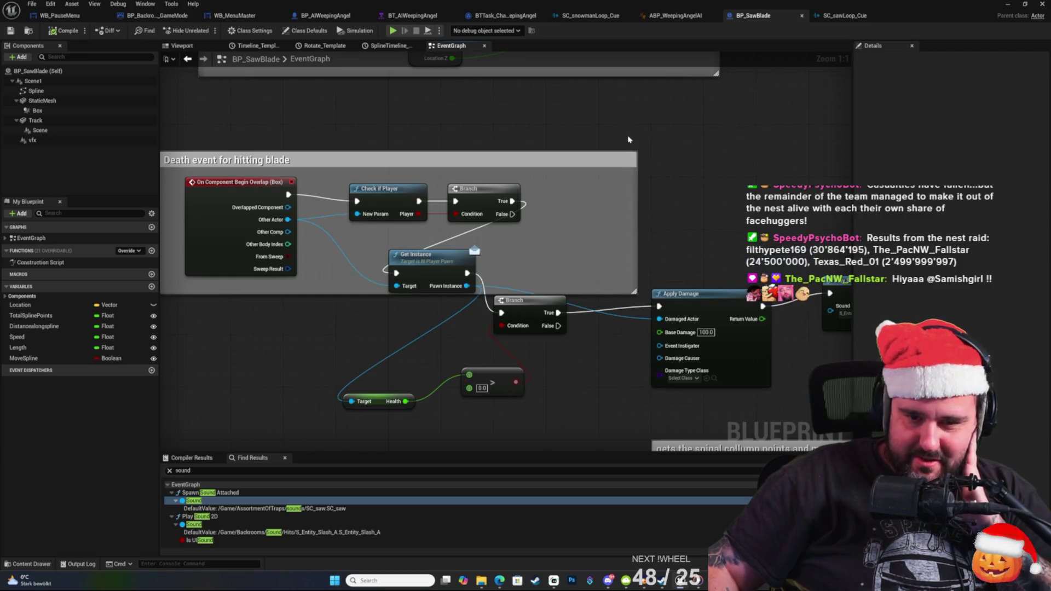
right_click(591, 134)
left_click(523, 131)
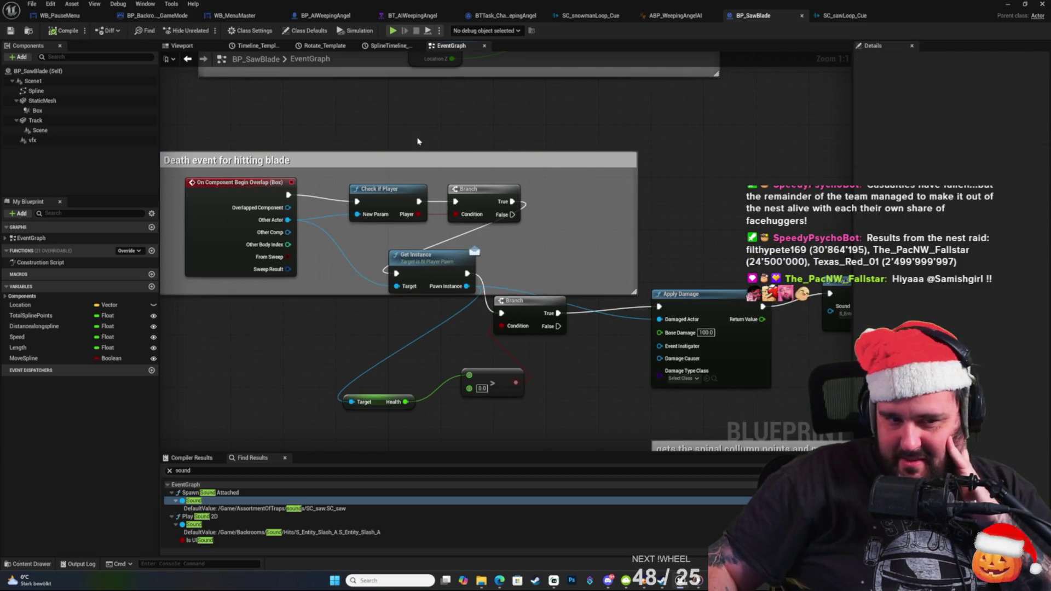
mouse_move(227, 148)
left_mouse_down()
mouse_move(328, 127)
mouse_move(299, 140)
left_mouse_up()
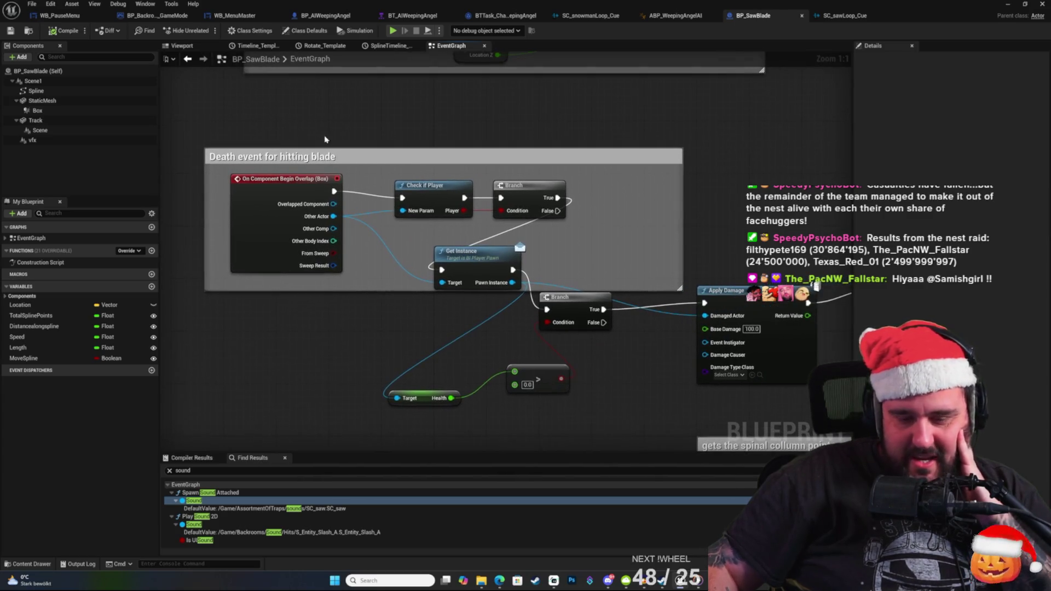
left_click_drag(625, 156, 616, 127)
right_click(736, 121)
left_click(705, 119)
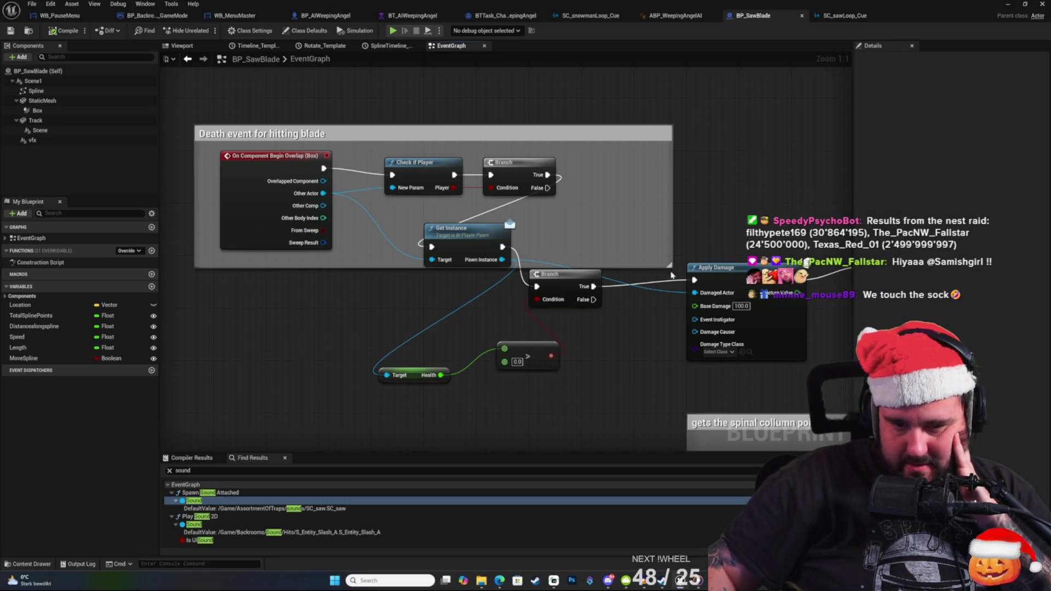
left_click_drag(356, 288, 359, 272)
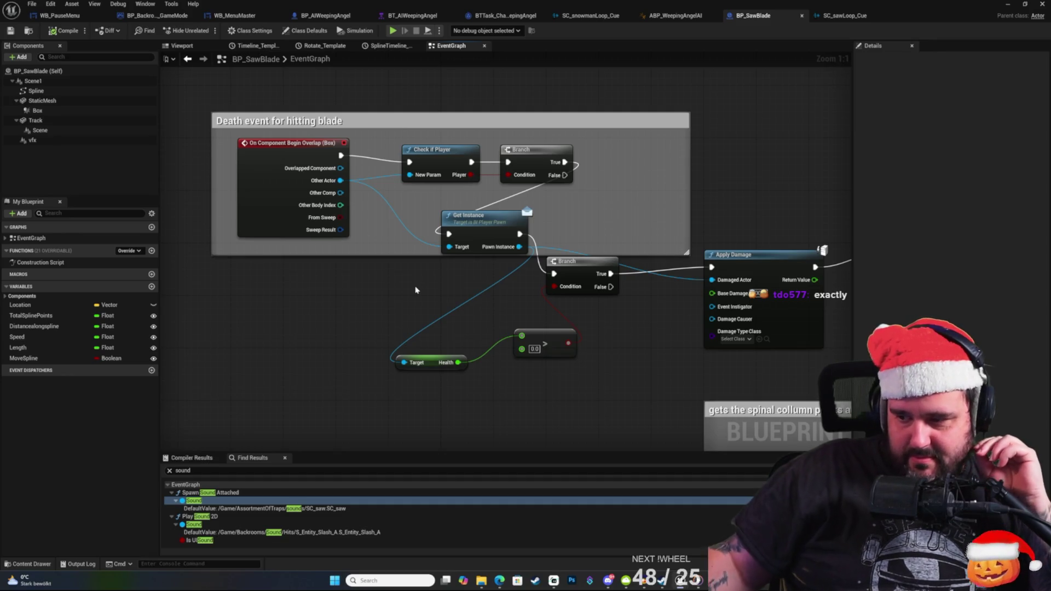
left_click_drag(492, 276, 385, 288)
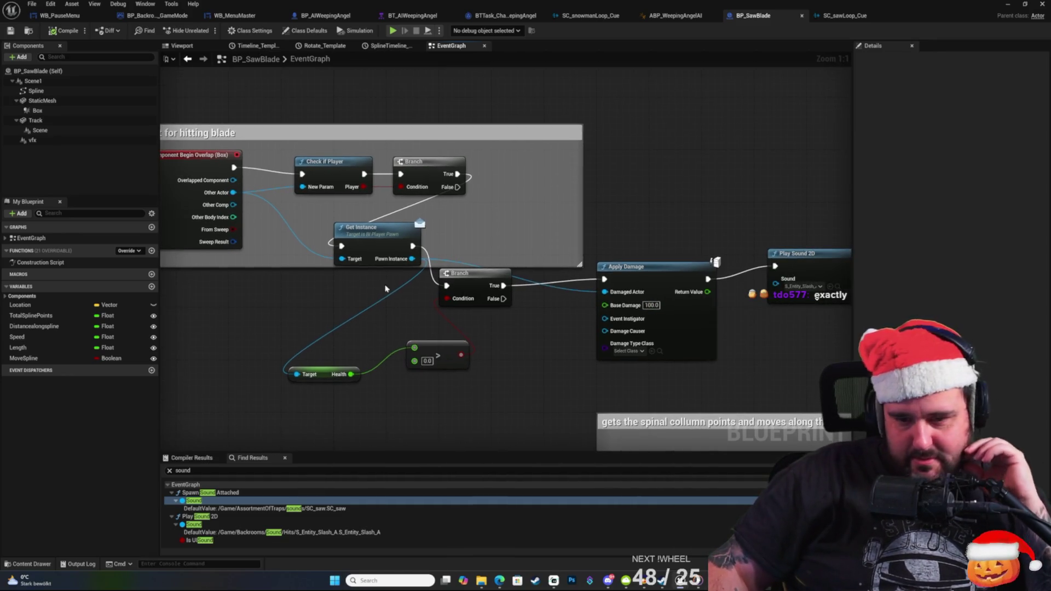
left_click_drag(609, 241, 606, 233)
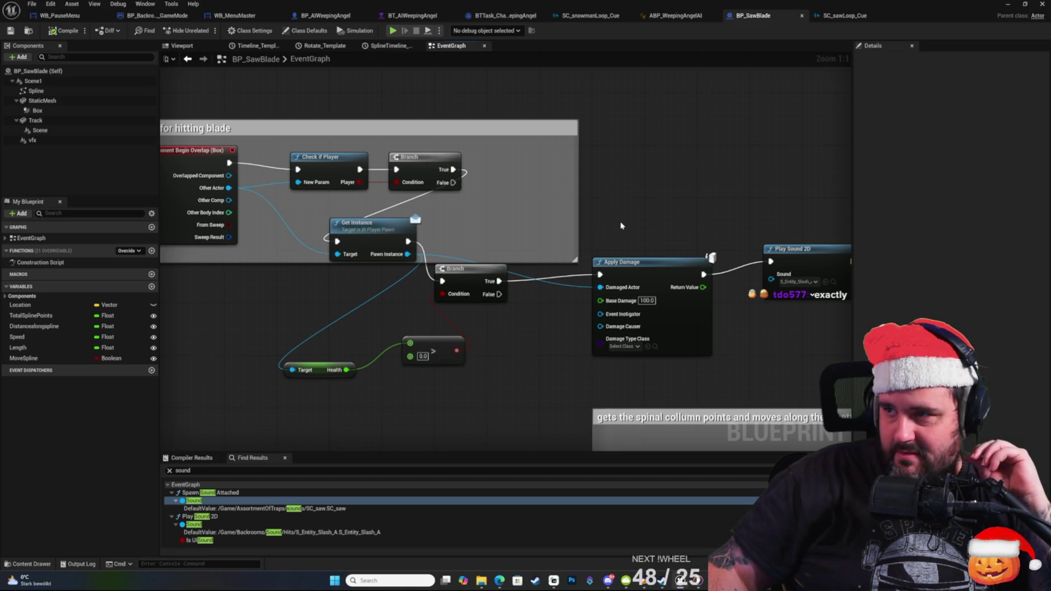
left_click_drag(367, 323, 435, 307)
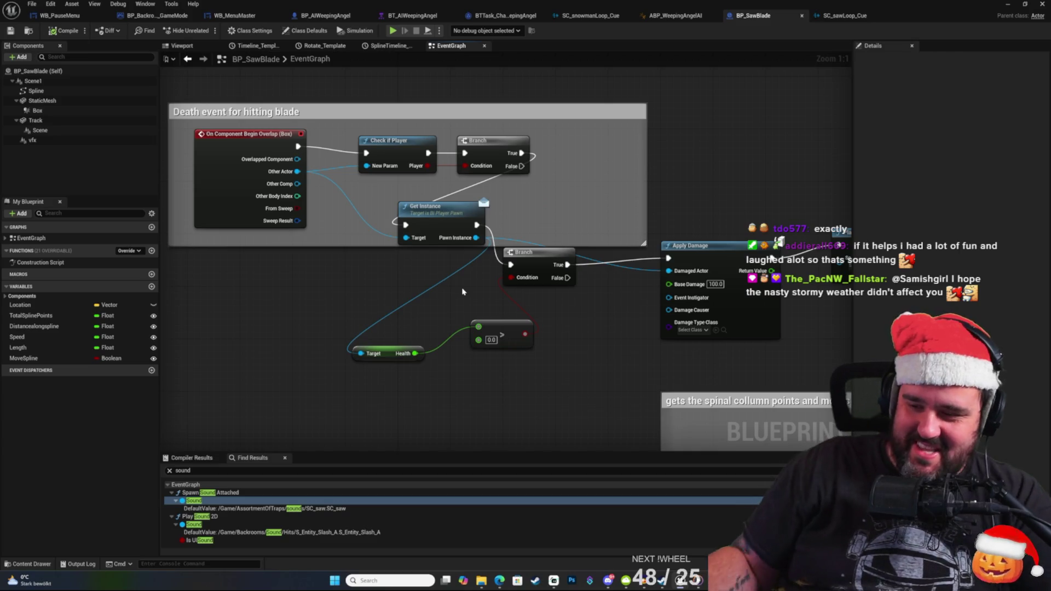
mouse_move(361, 298)
left_mouse_down()
mouse_move(297, 277)
mouse_move(401, 272)
mouse_move(396, 288)
left_mouse_up()
mouse_move(398, 140)
left_mouse_down()
mouse_move(387, 136)
mouse_move(477, 134)
left_mouse_up()
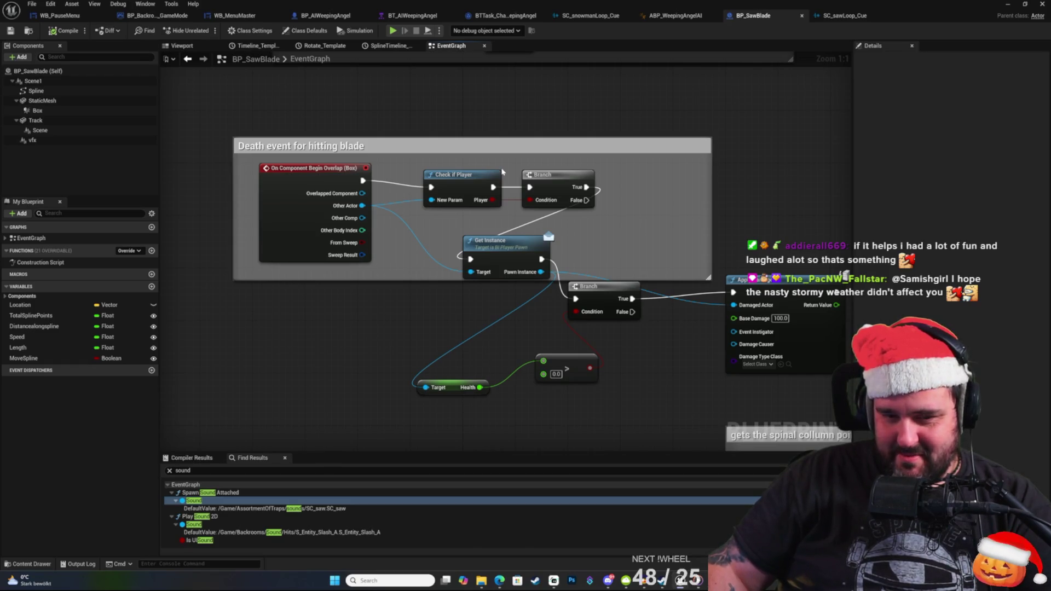
left_click_drag(754, 234, 738, 224)
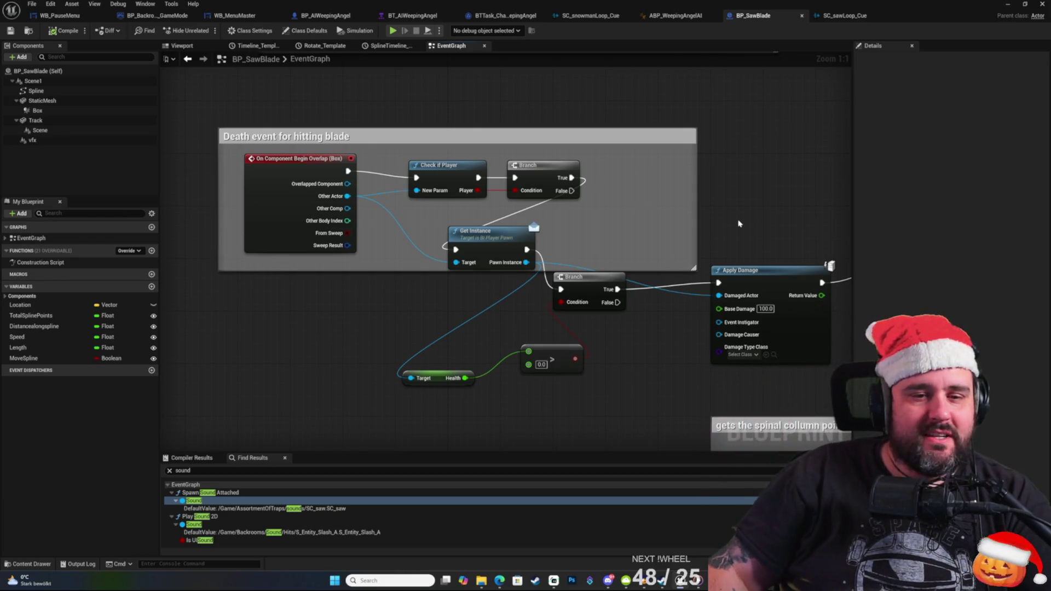
scroll(738, 198, "down", 4)
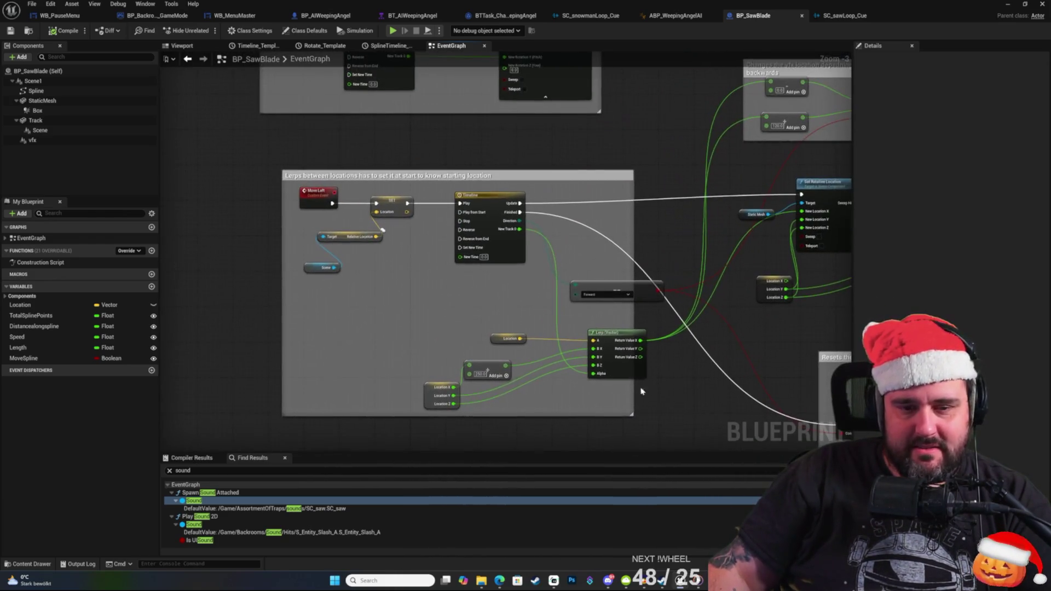
mouse_move(634, 337)
left_mouse_down()
mouse_move(416, 228)
mouse_move(425, 364)
mouse_move(397, 423)
mouse_move(443, 374)
left_mouse_up()
scroll(594, 202, "up", 3)
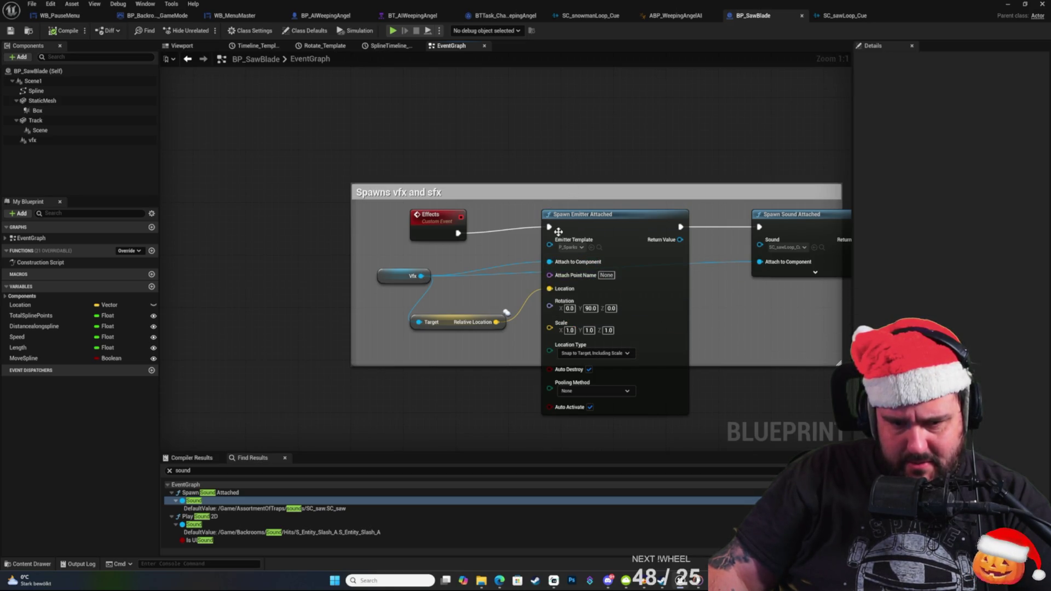
Bring the Effects custom event into view and find its references by name.
left_click_drag(561, 167, 578, 138)
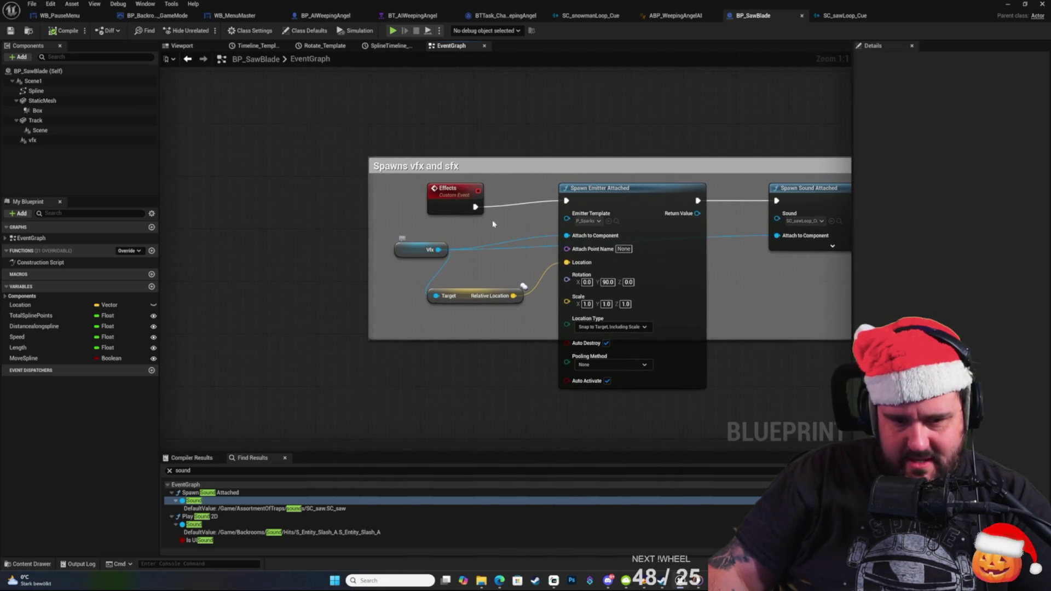
left_click_drag(453, 167, 450, 143)
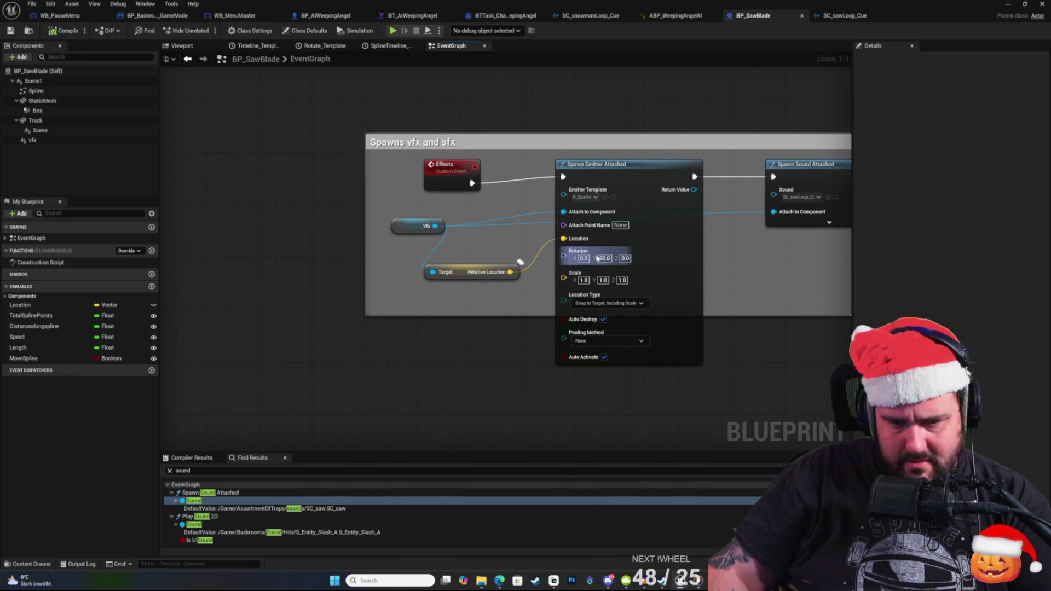
left_click_drag(457, 395, 417, 416)
left_click(407, 190)
right_click(407, 190)
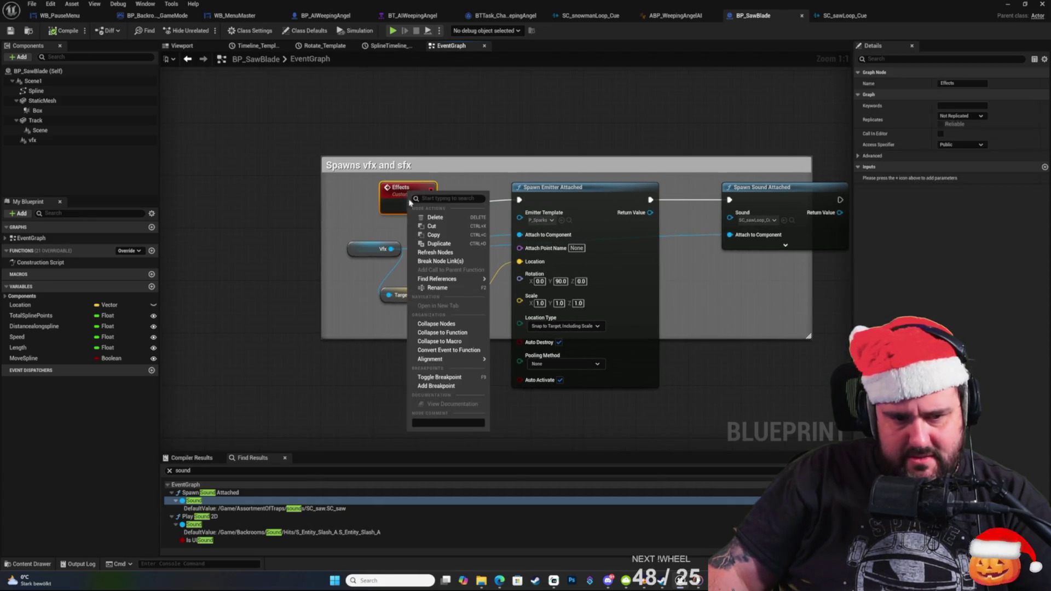
mouse_move(446, 279)
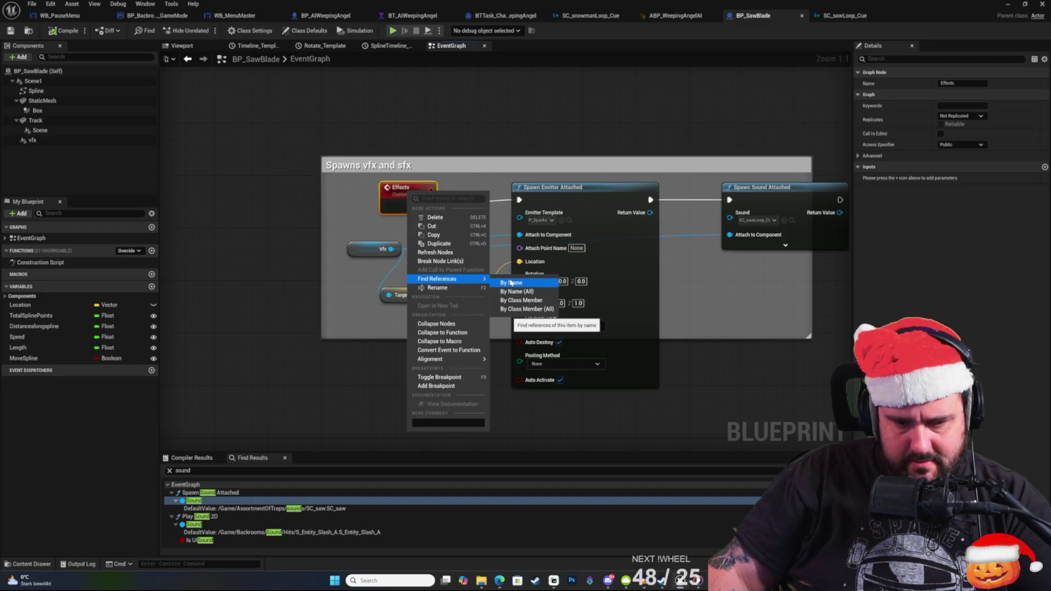
left_click(519, 284)
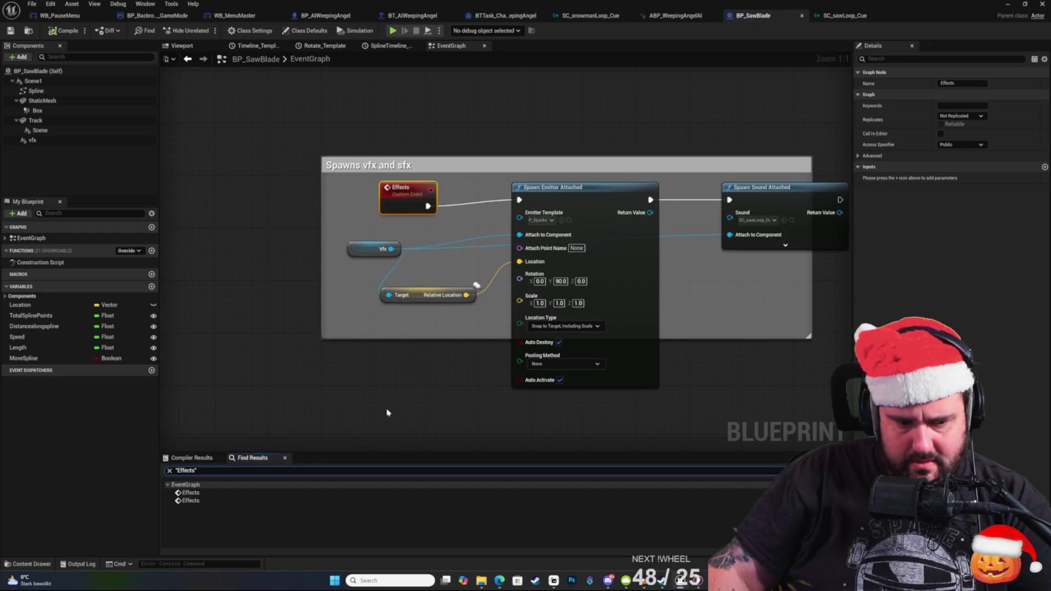
Jump to the Effects call, connect Rotate Blade's output to it, and minimize the blueprint.
left_click(201, 494)
left_click(202, 501)
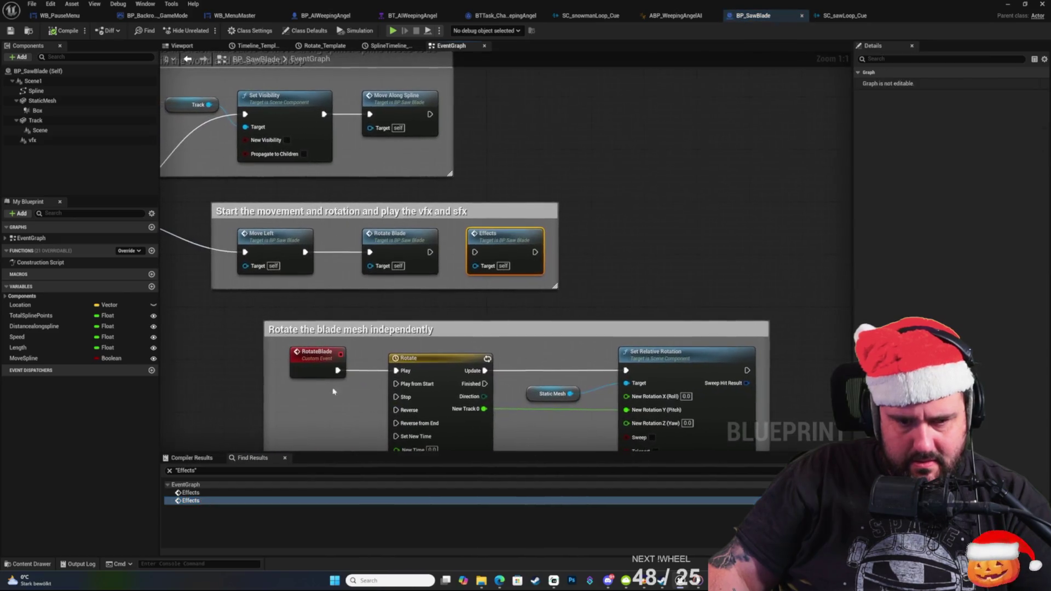
left_click_drag(512, 252, 557, 251)
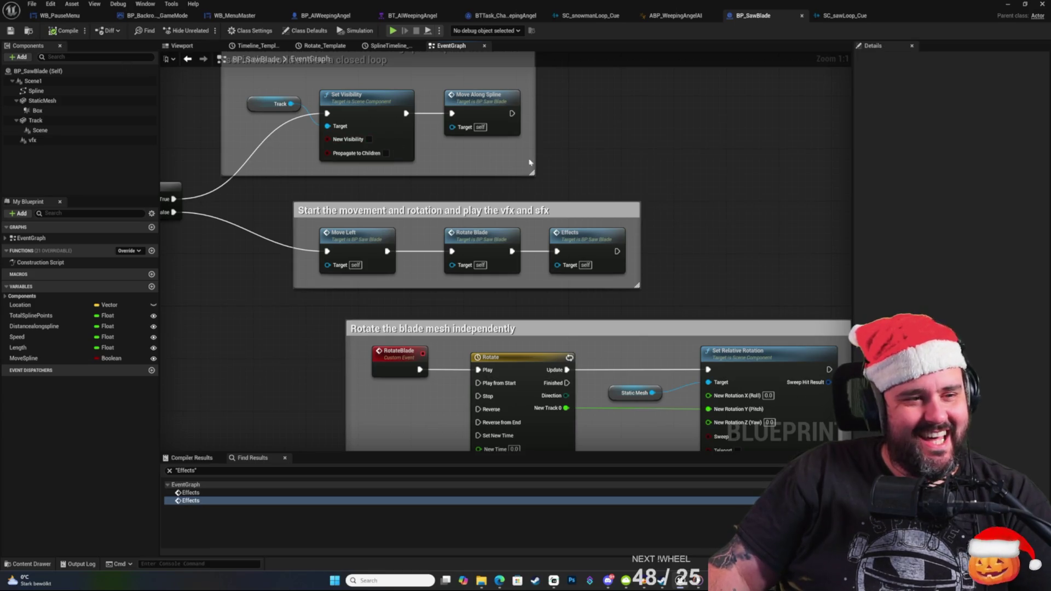
left_click(1007, 5)
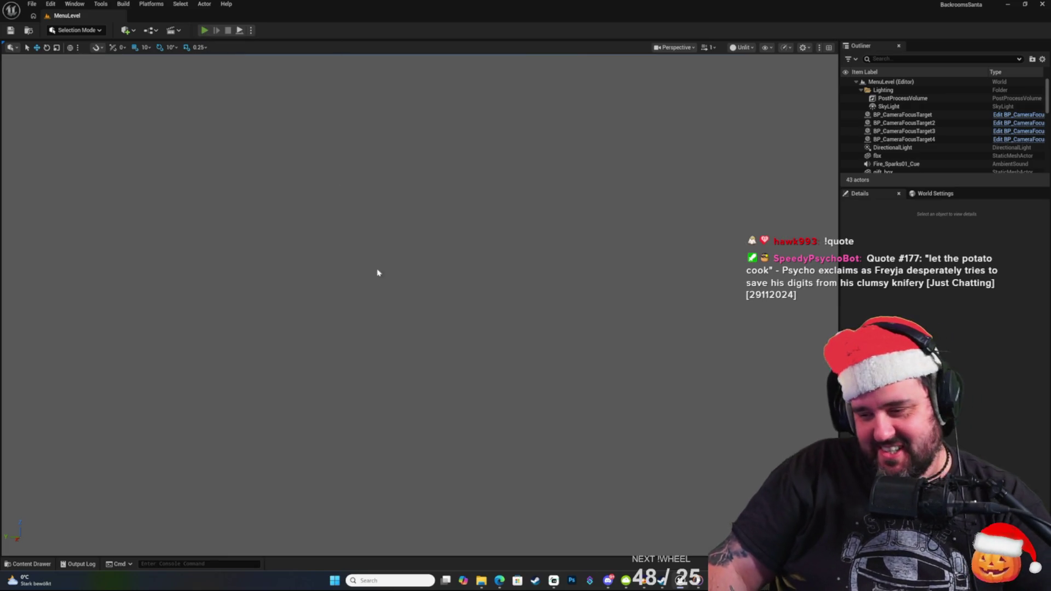
key("alt+p")
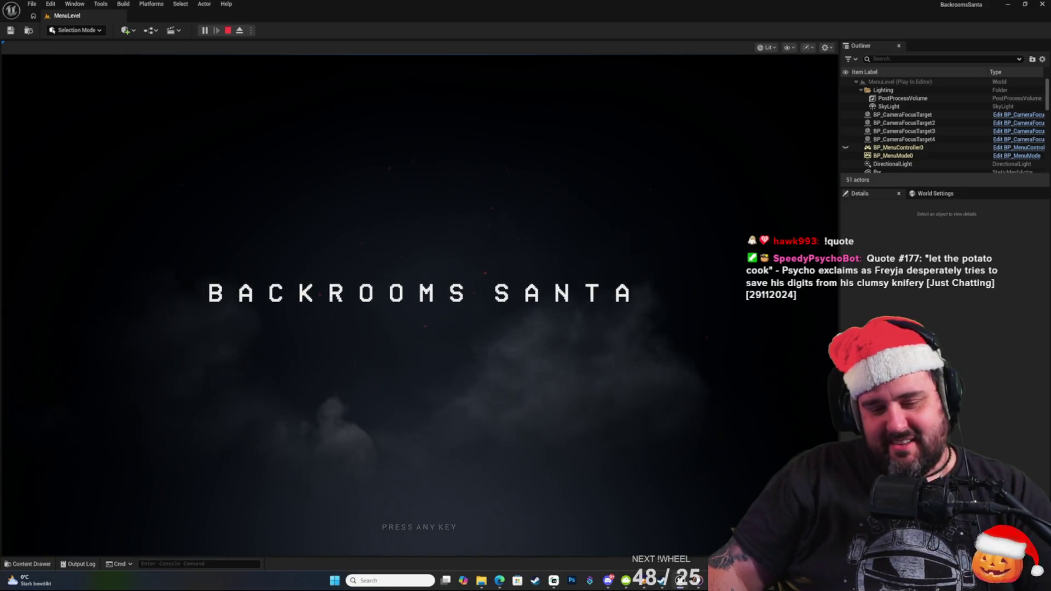
left_click(465, 460)
left_click(382, 382)
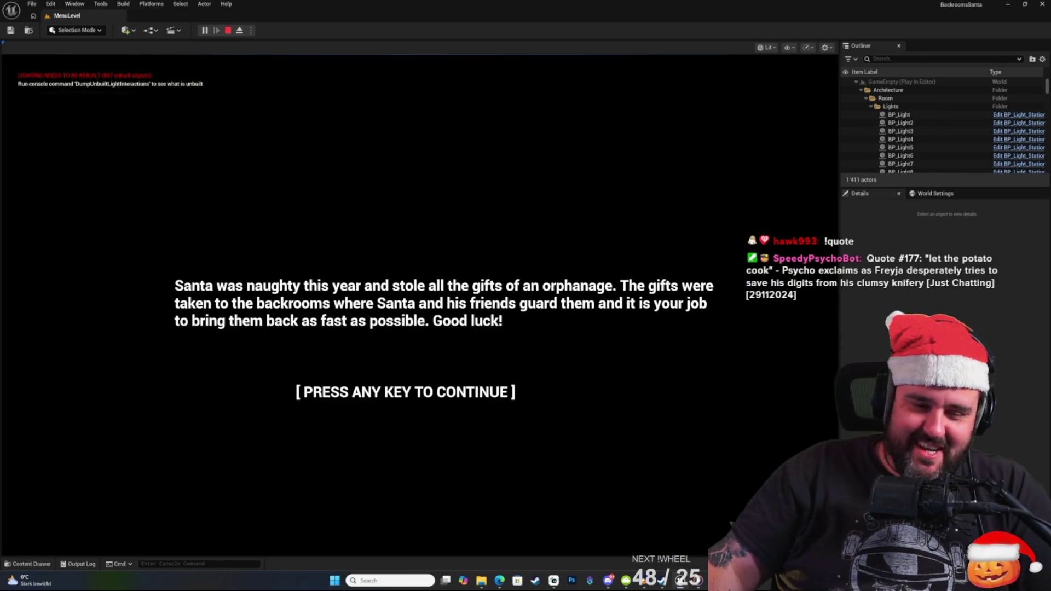
left_click(263, 357)
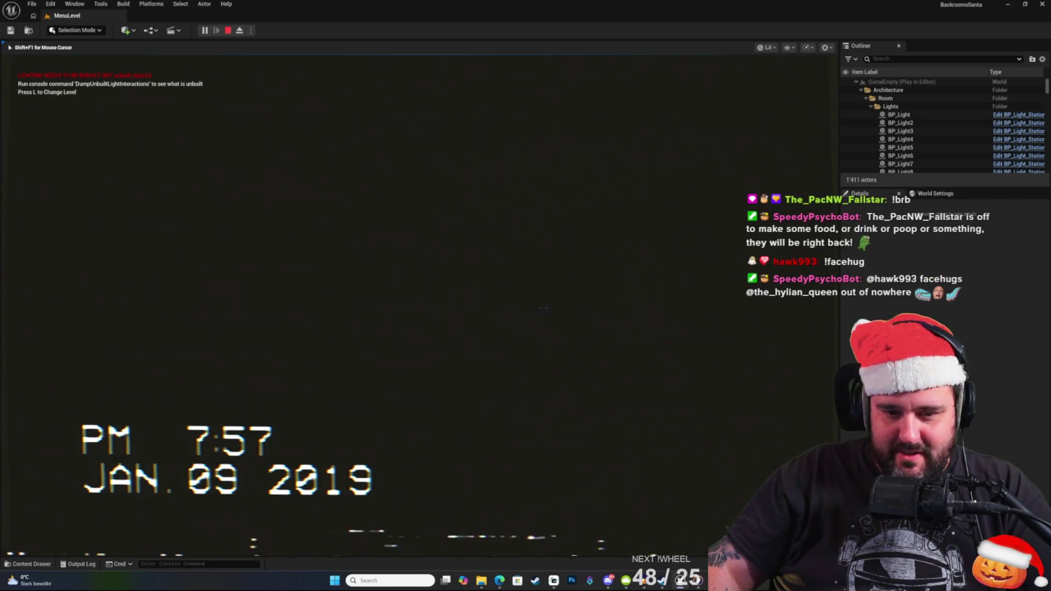
key("e")
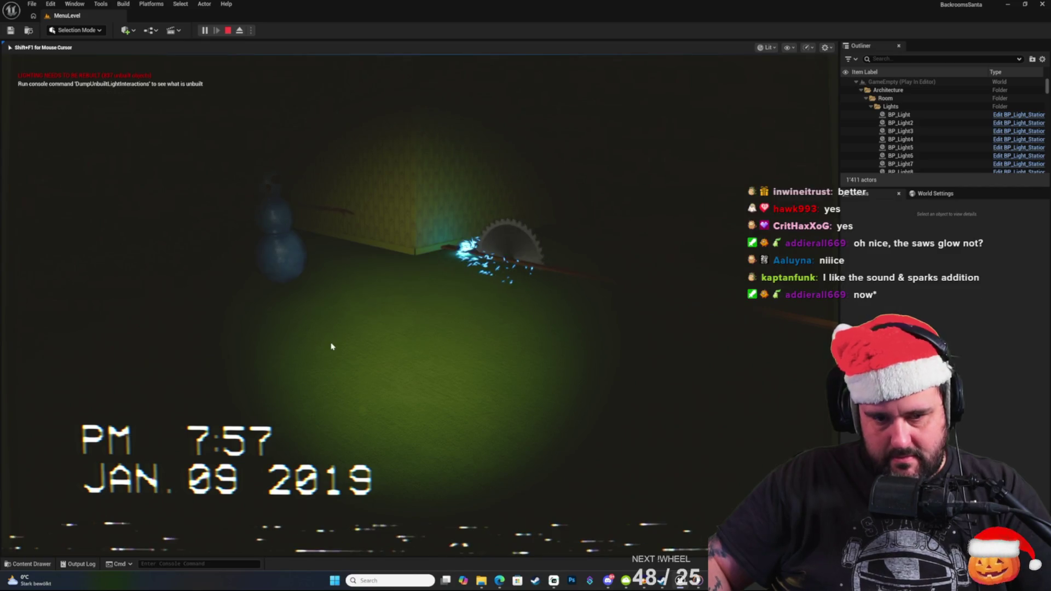
key("Escape")
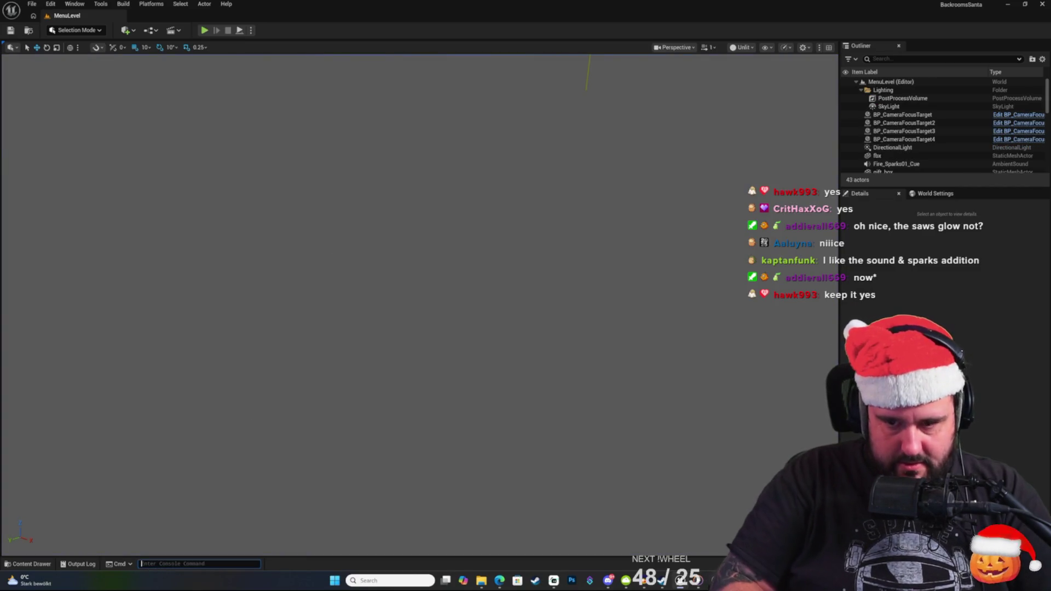
key("Up")
key("Return")
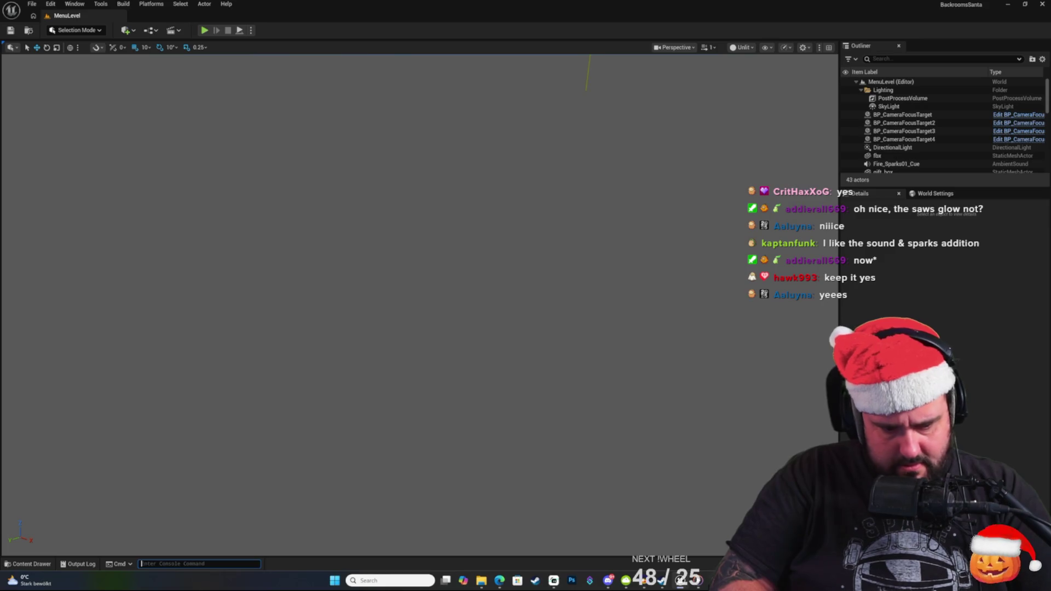
type("show fp")
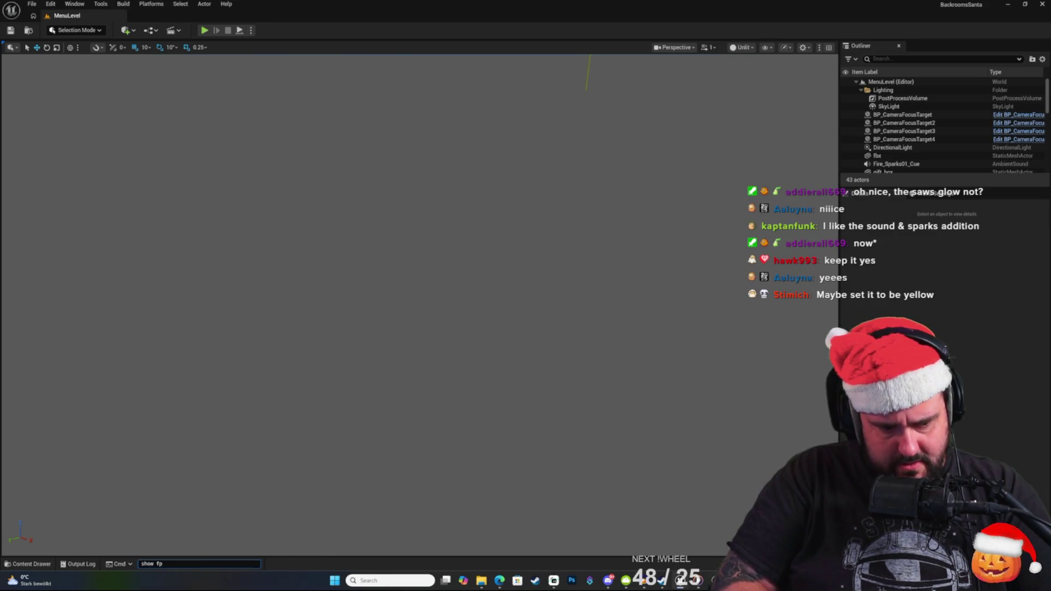
Enter and run 'stat fps' in the Cmd console field, fixing typos along the way.
key("BackSpace")
key("BackSpace")
key("BackSpace")
type("f")
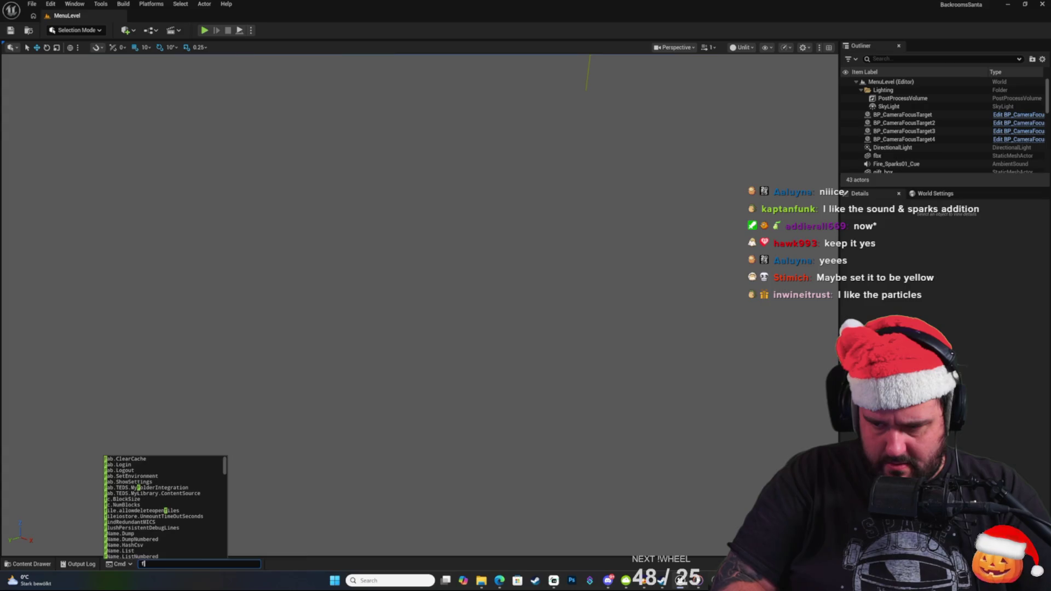
type("ps")
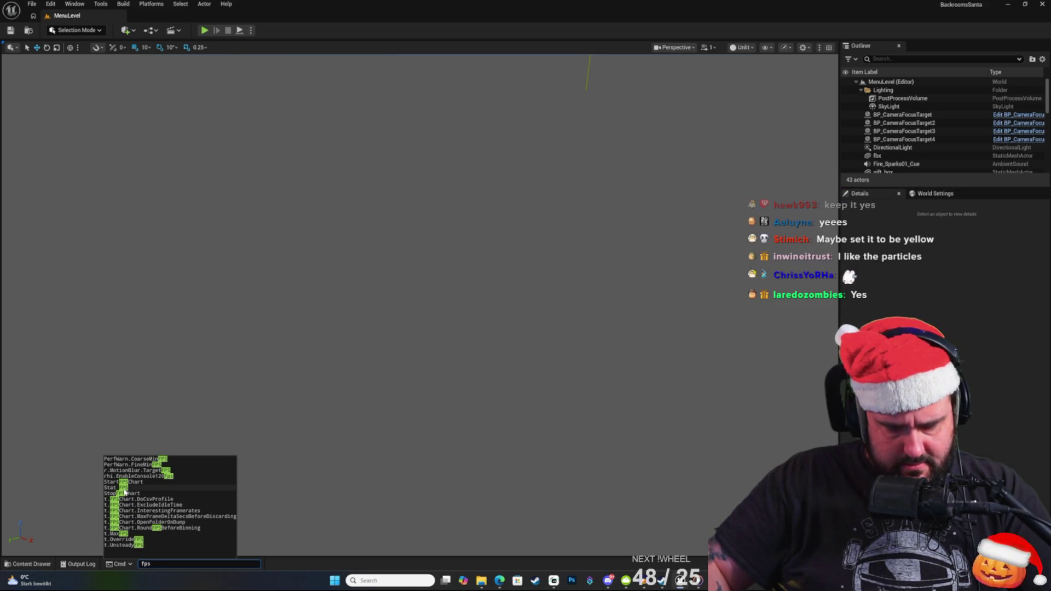
key("BackSpace")
key("BackSpace")
key("BackSpace")
type("statr")
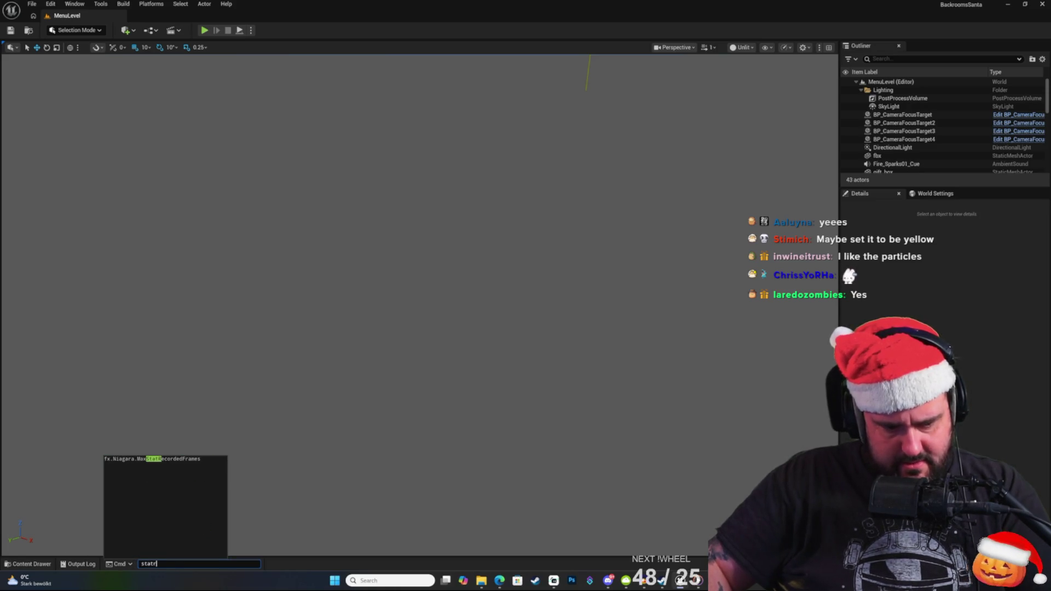
key("BackSpace")
type("fps")
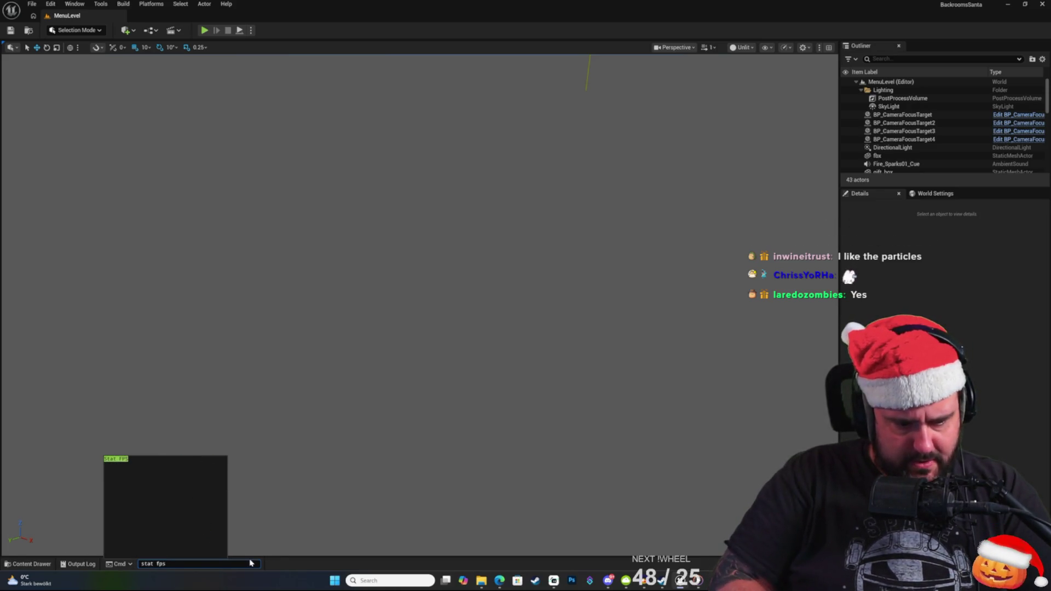
key("Return")
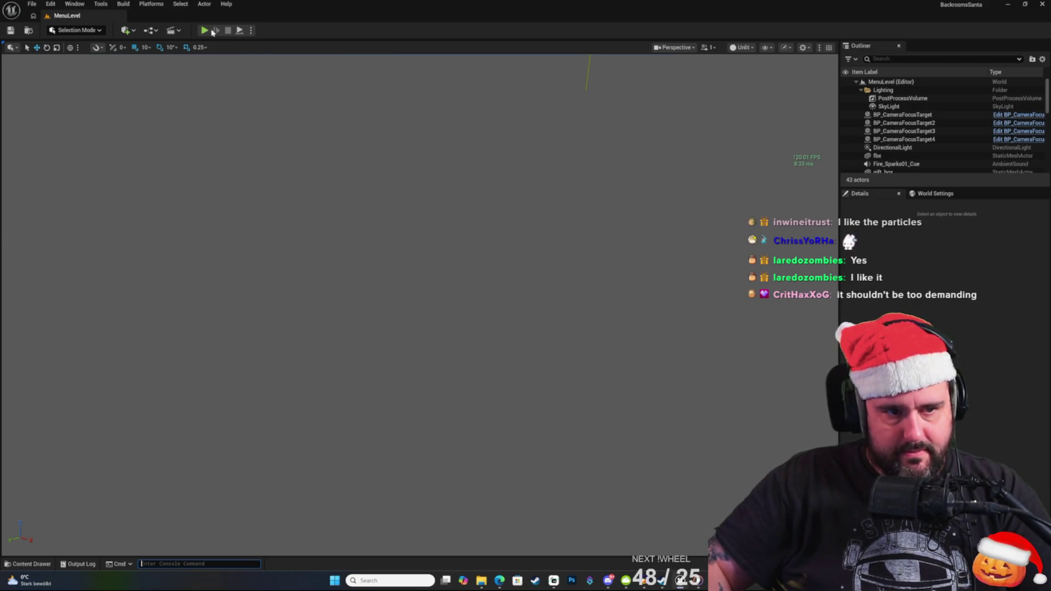
Play-test with Alt+P, start a new game, turn on the flashlight, and walk to the snowman.
key("alt+p")
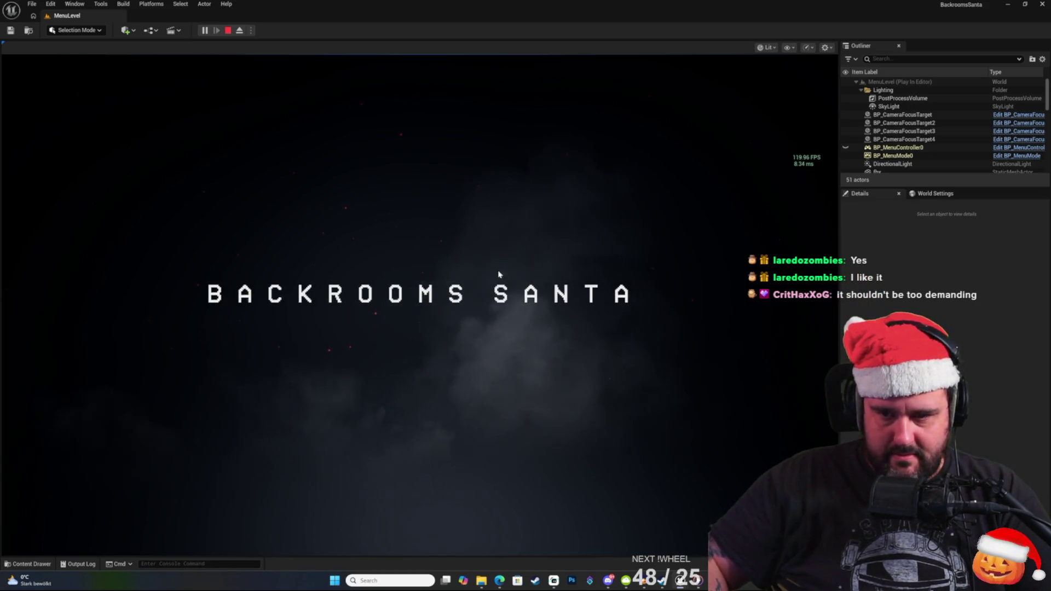
left_click(495, 264)
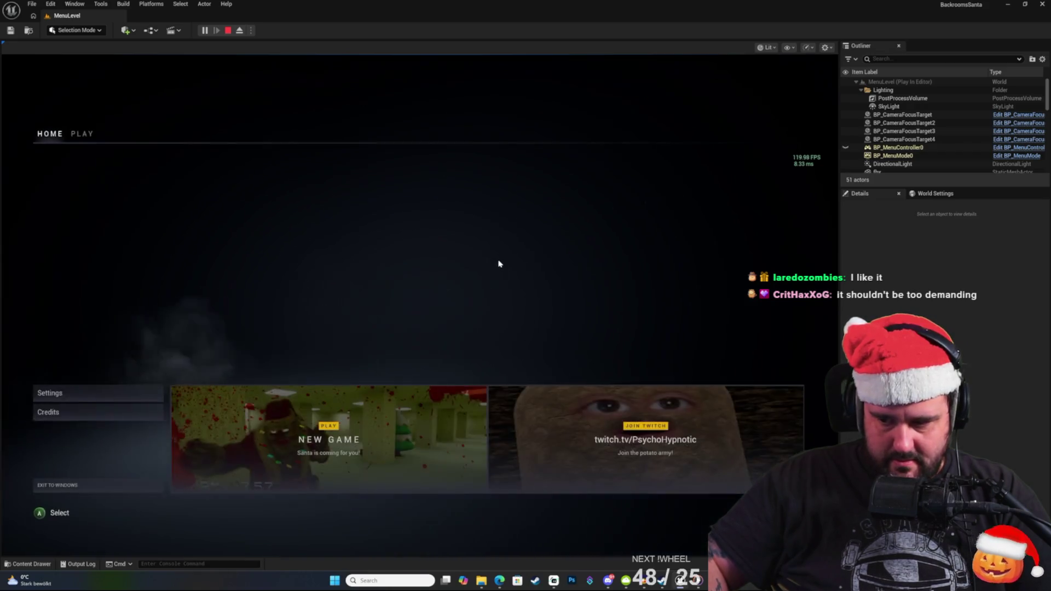
left_click(410, 429)
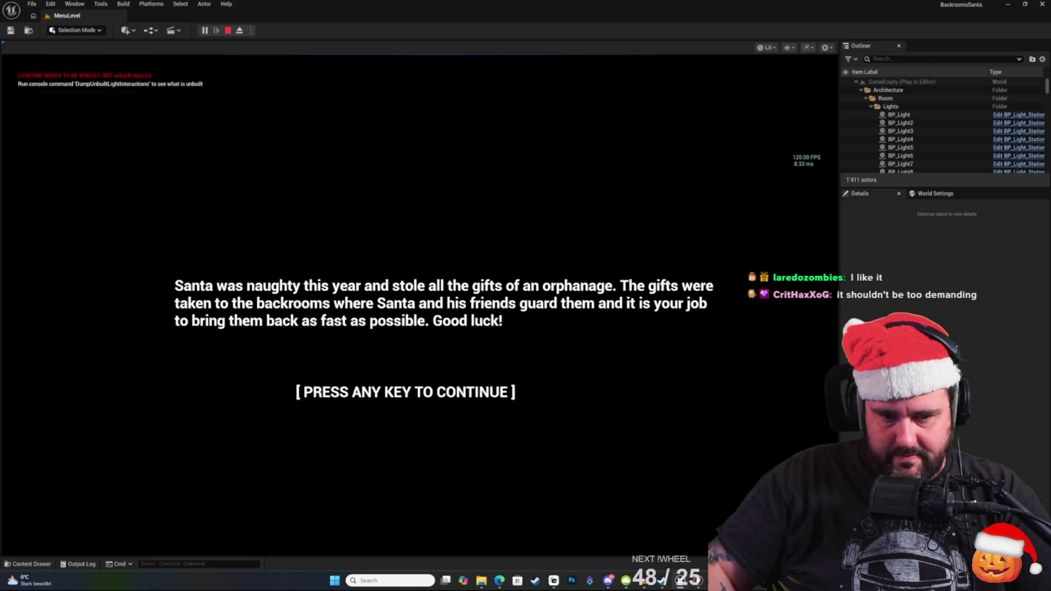
left_click(421, 308)
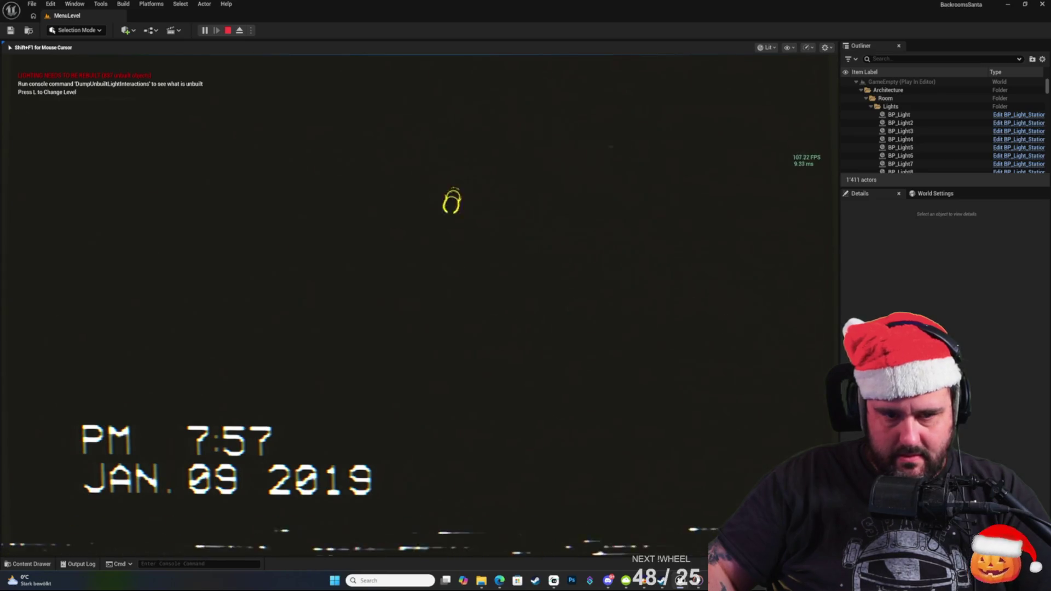
key("f")
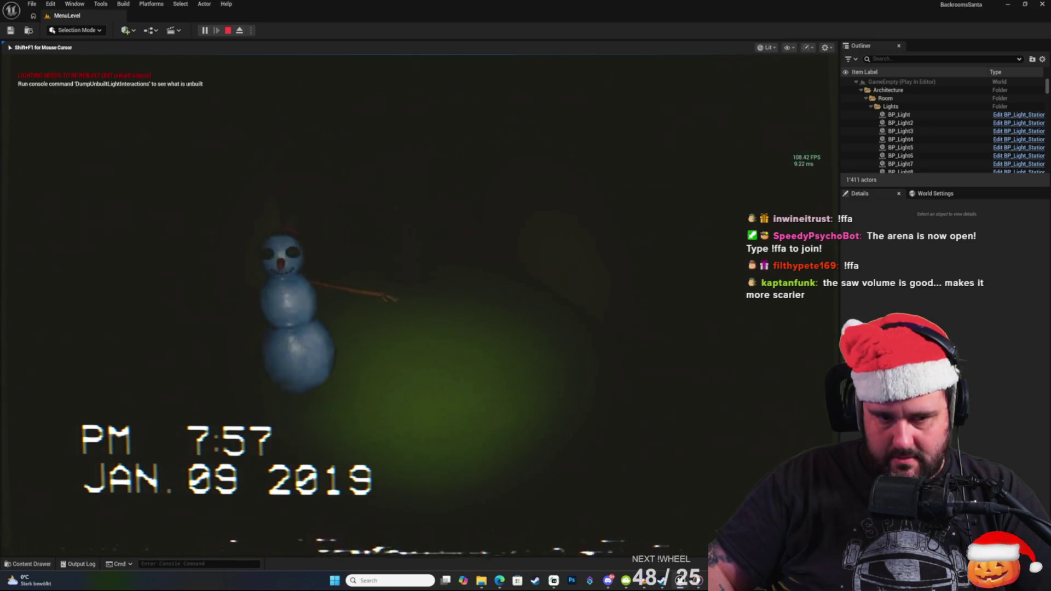
key("Escape")
Return to the blueprint editor, go to BT_AIWeepingAngel, and open BTTask_ChaseWeepingAngel's event graph.
key("alt+Tab")
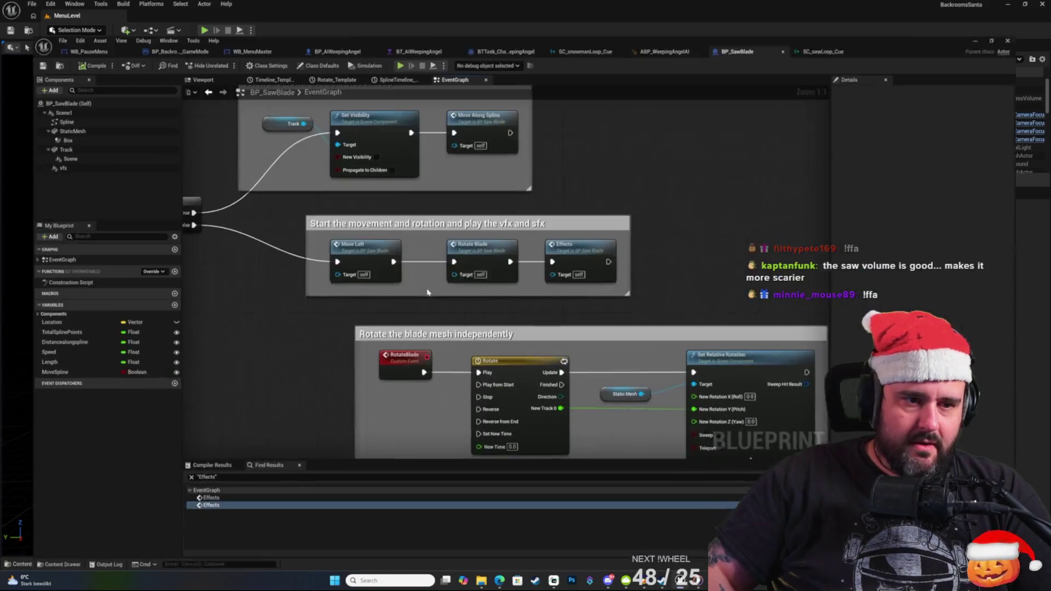
left_click_drag(369, 126, 333, 113)
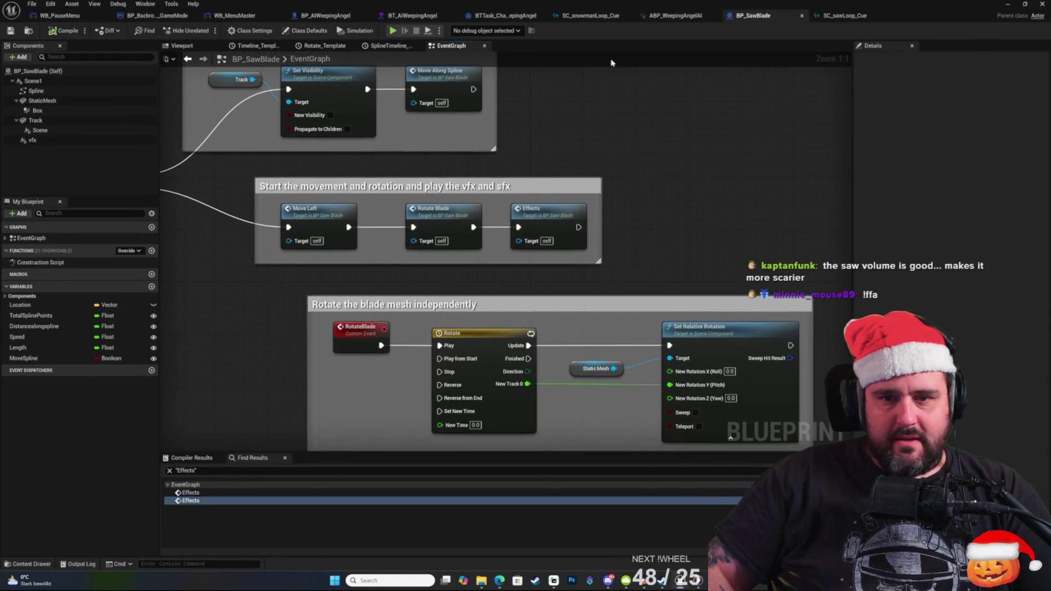
left_click(690, 18)
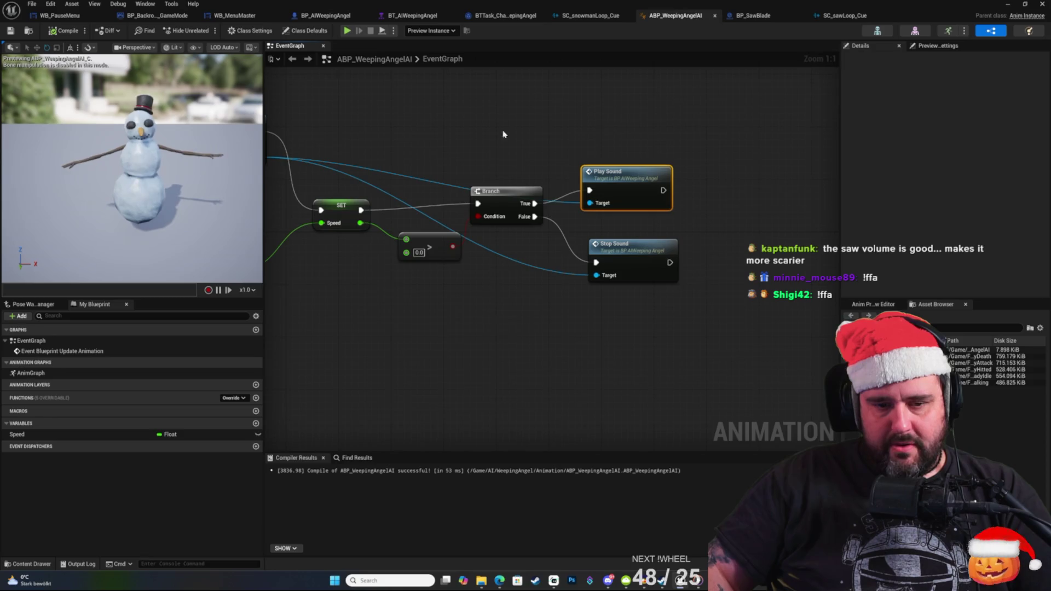
mouse_move(478, 167)
left_mouse_down()
mouse_move(746, 157)
mouse_move(619, 138)
left_mouse_up()
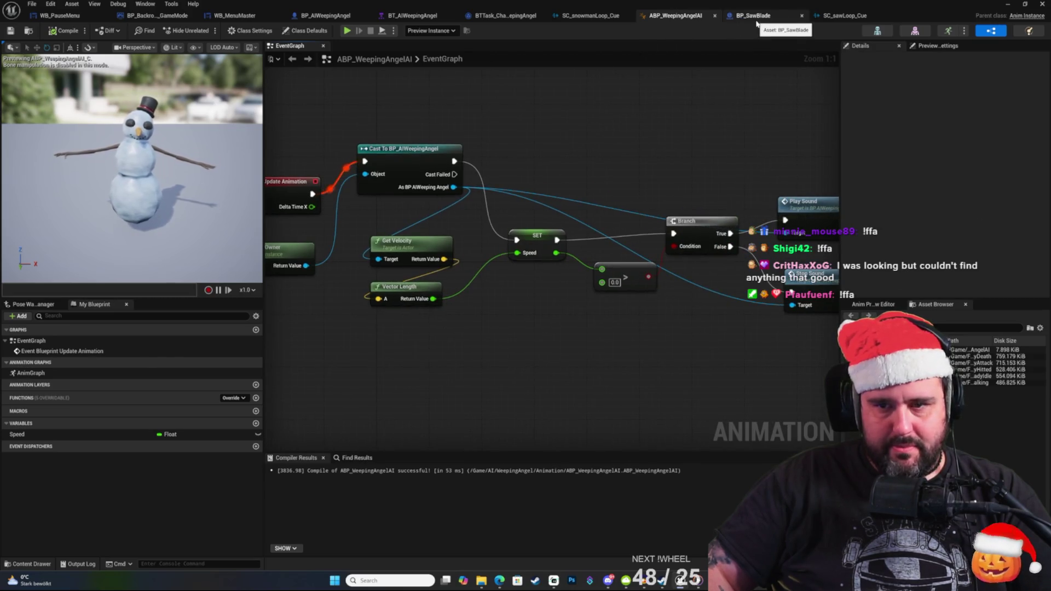
left_click(412, 15)
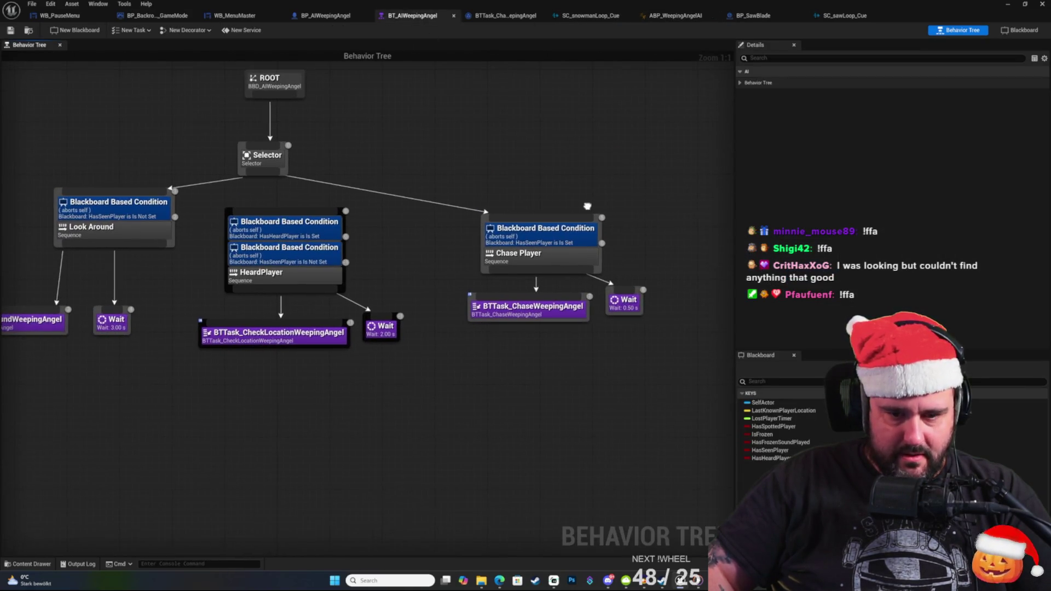
double_click(528, 309)
mouse_move(530, 312)
left_mouse_down()
mouse_move(480, 305)
mouse_move(633, 182)
mouse_move(575, 229)
mouse_move(484, 338)
mouse_move(432, 325)
mouse_move(460, 301)
left_mouse_up()
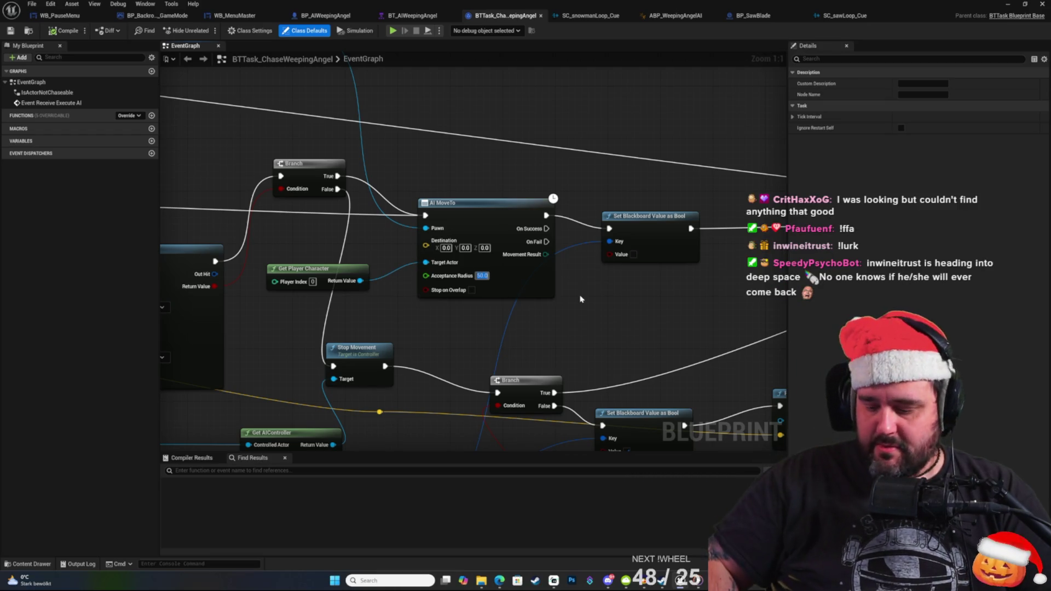
type("1")
key("Return")
mouse_move(469, 193)
left_mouse_down()
mouse_move(653, 140)
mouse_move(514, 168)
left_mouse_up()
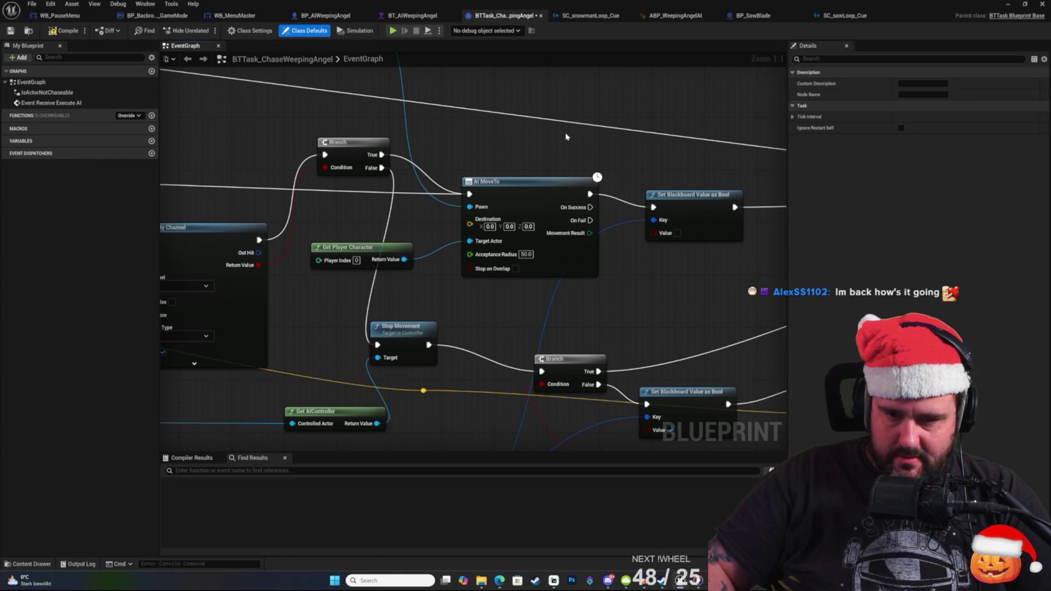
left_click_drag(550, 148, 537, 143)
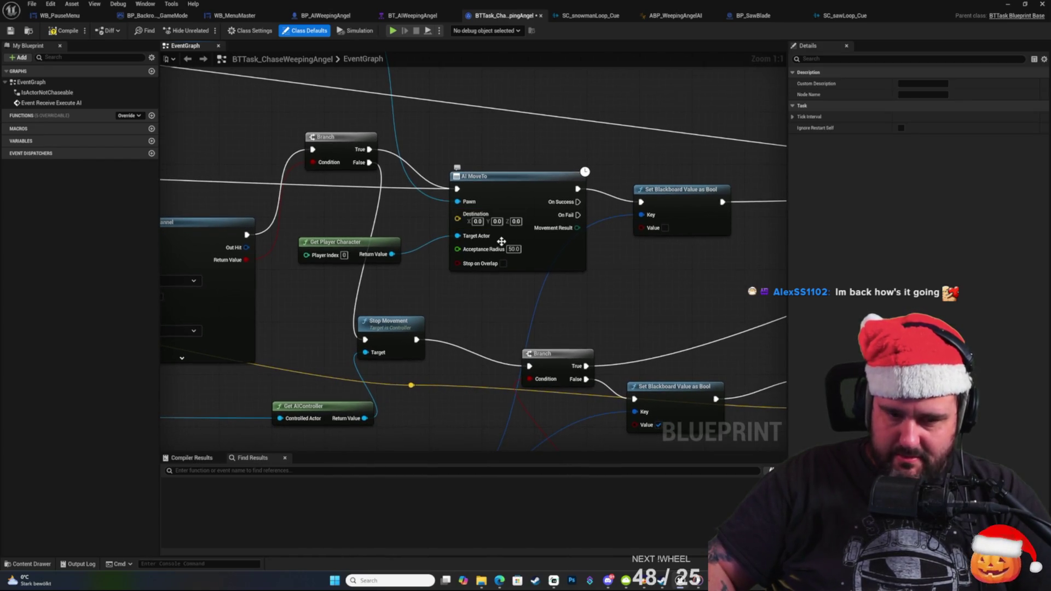
mouse_move(502, 239)
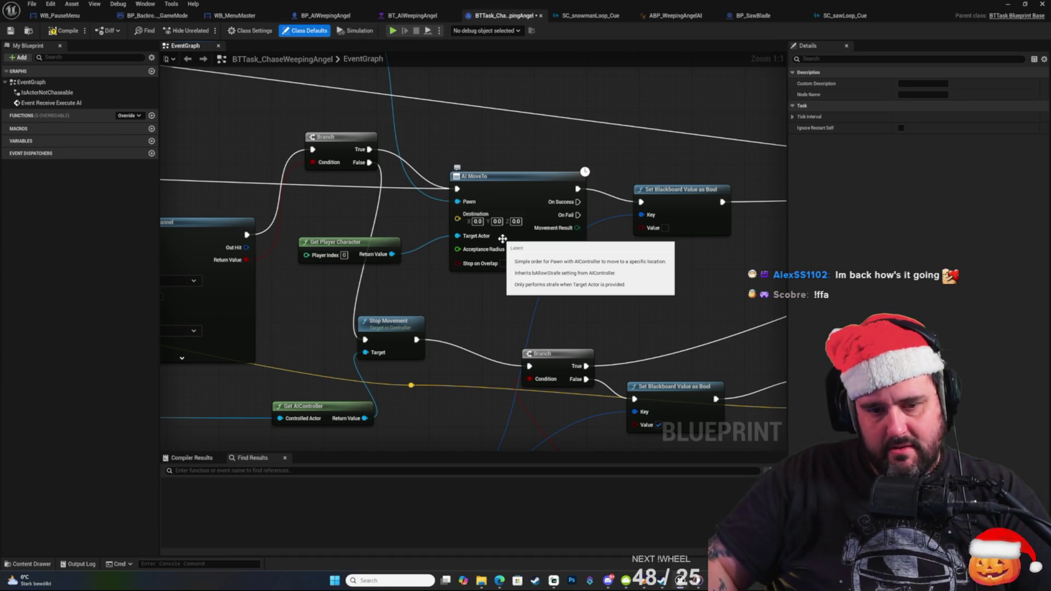
left_click_drag(457, 337, 567, 316)
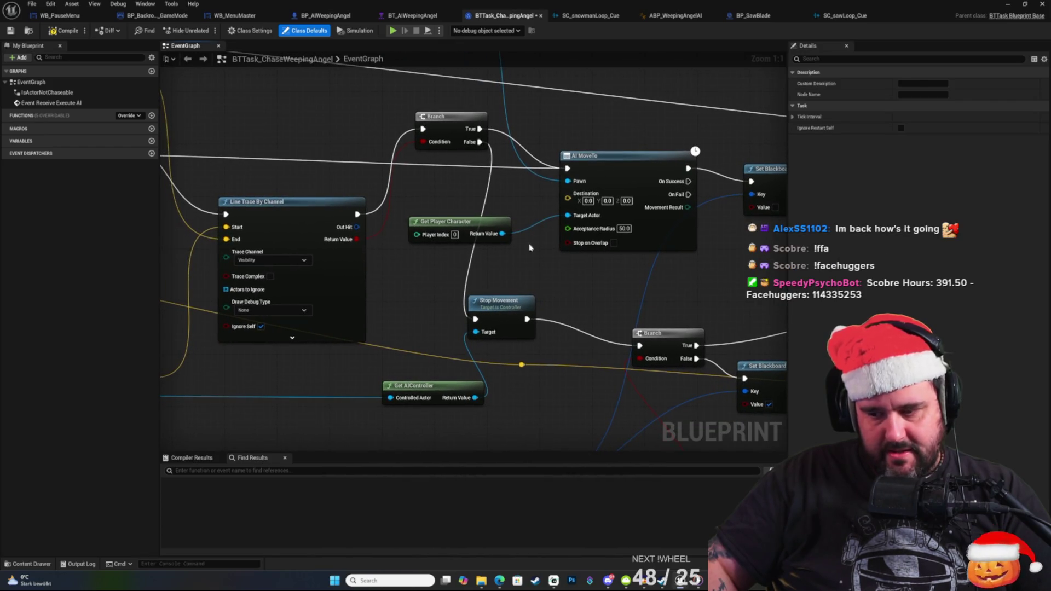
mouse_move(582, 138)
left_mouse_down()
mouse_move(637, 104)
mouse_move(679, 102)
mouse_move(471, 144)
mouse_move(572, 142)
mouse_move(459, 230)
mouse_move(438, 82)
mouse_move(362, 246)
left_mouse_up()
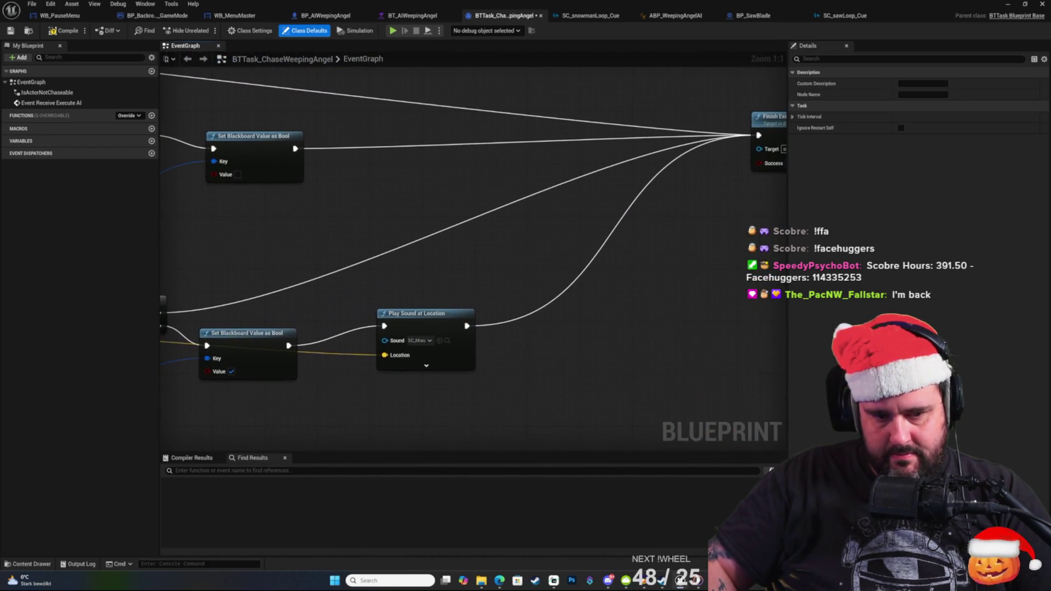
mouse_move(164, 136)
left_mouse_down()
mouse_move(576, 123)
mouse_move(540, 192)
mouse_move(535, 176)
left_mouse_up()
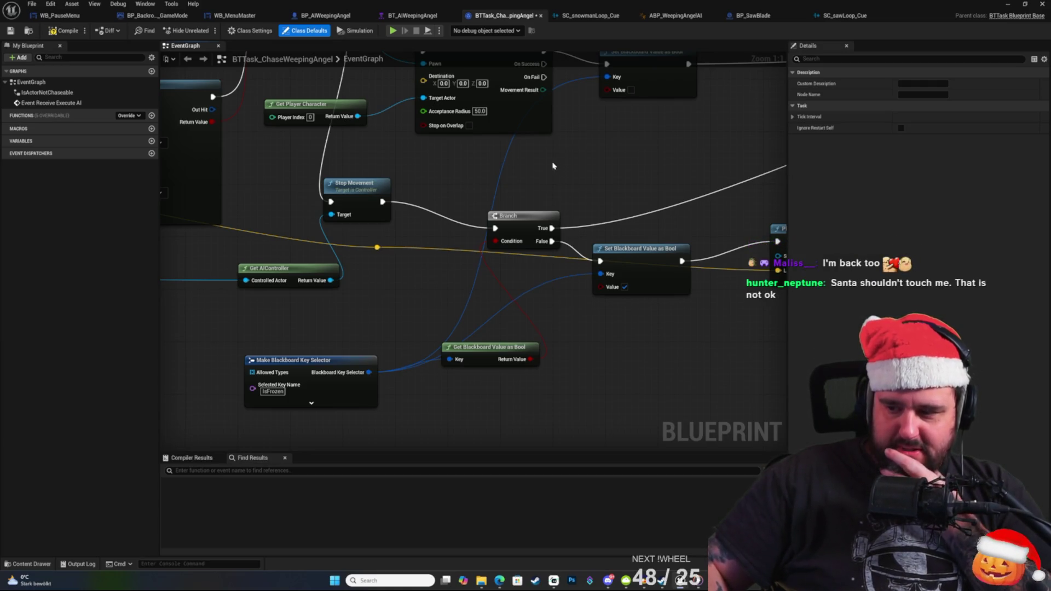
left_click_drag(569, 183, 617, 253)
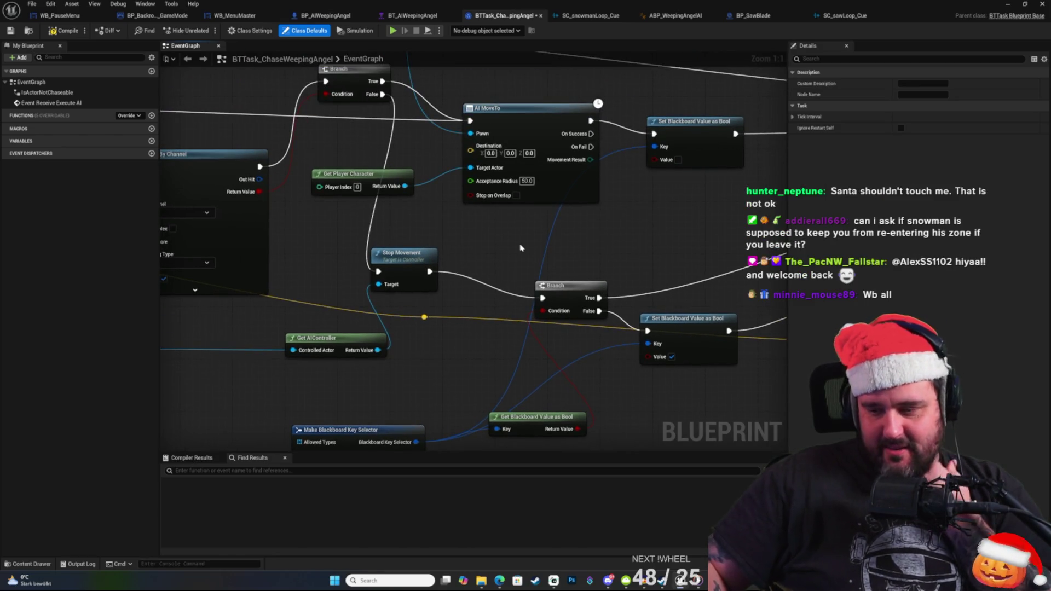
left_click_drag(514, 247, 403, 266)
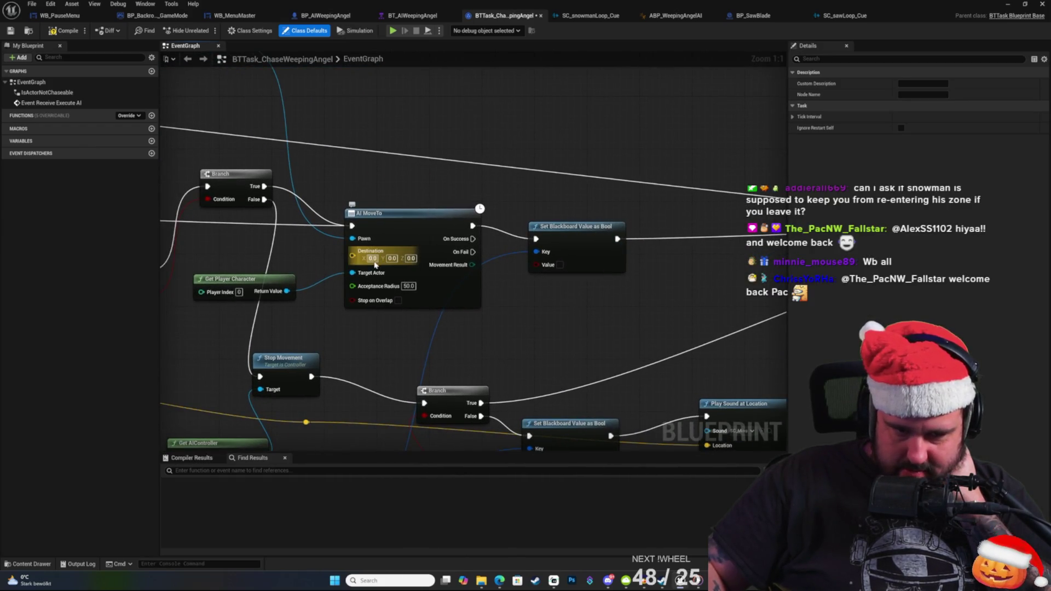
left_click(580, 228)
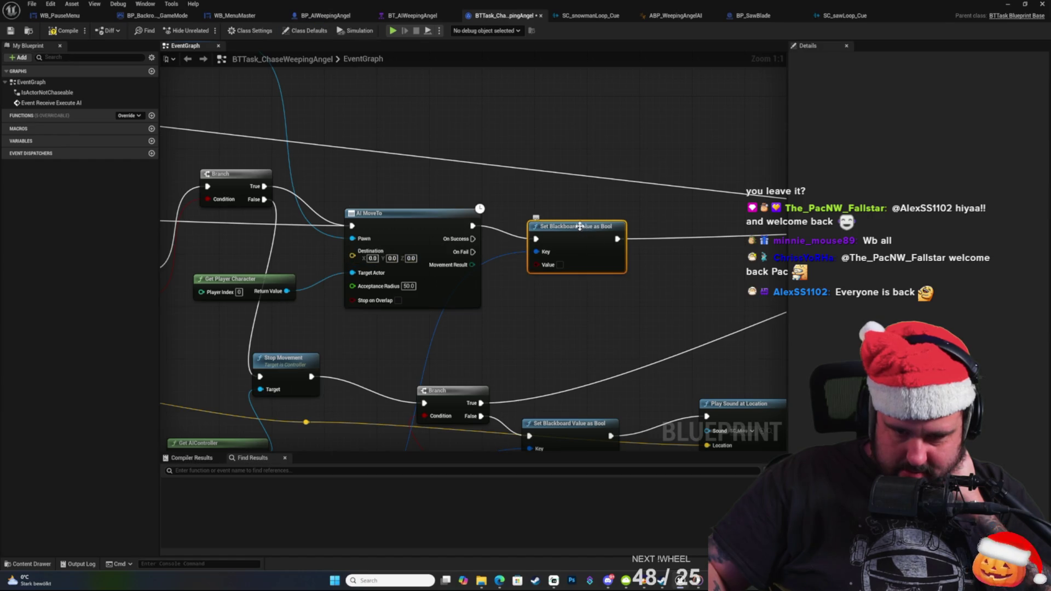
right_click(551, 136)
left_click(480, 100)
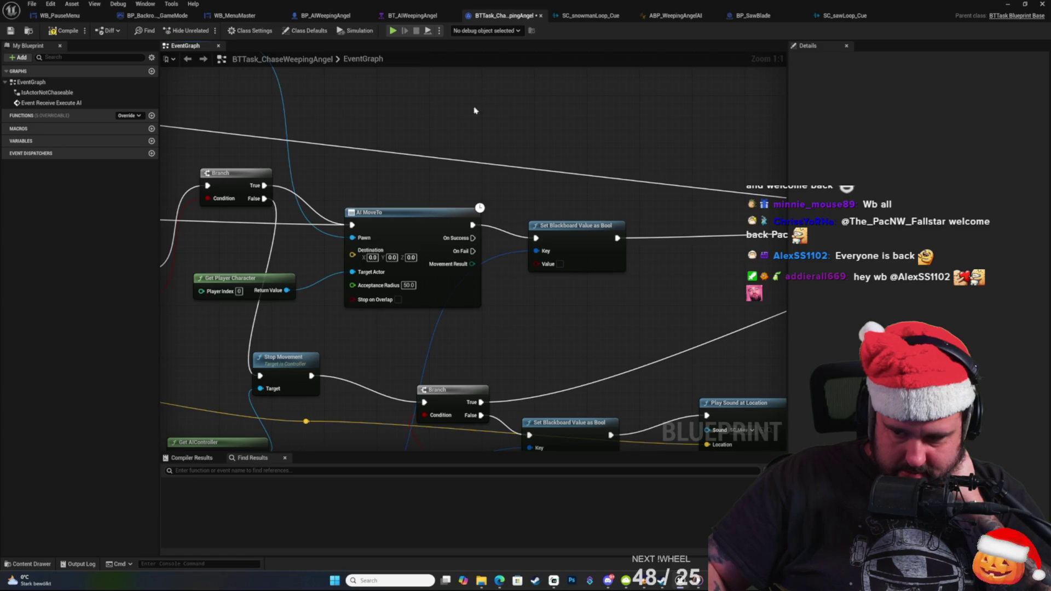
left_click_drag(437, 207, 492, 196)
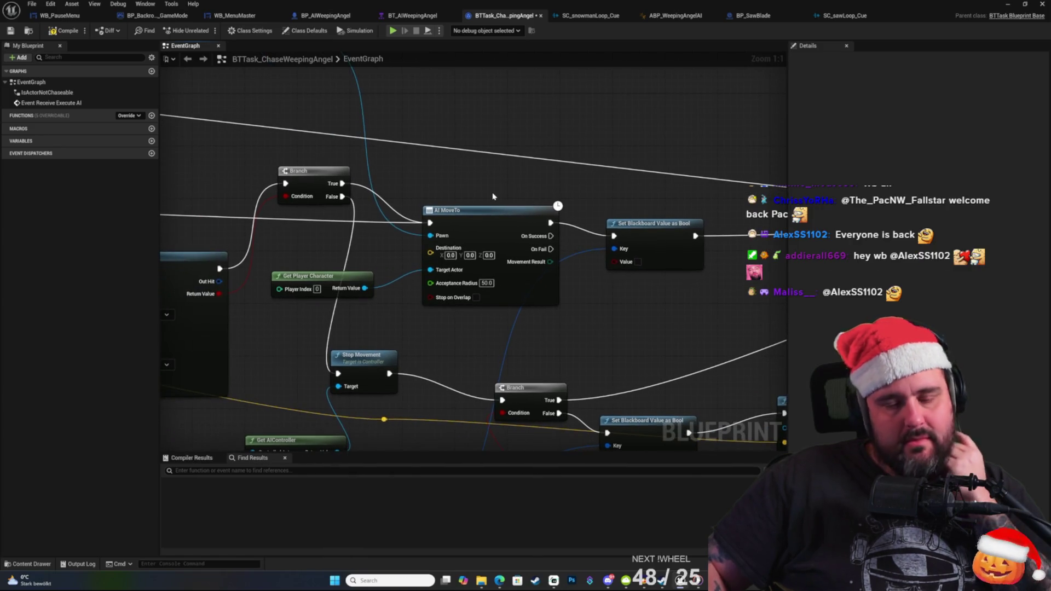
mouse_move(373, 215)
left_mouse_down()
mouse_move(427, 213)
mouse_move(559, 253)
mouse_move(305, 277)
mouse_move(676, 289)
mouse_move(514, 319)
mouse_move(667, 295)
mouse_move(626, 112)
left_mouse_up()
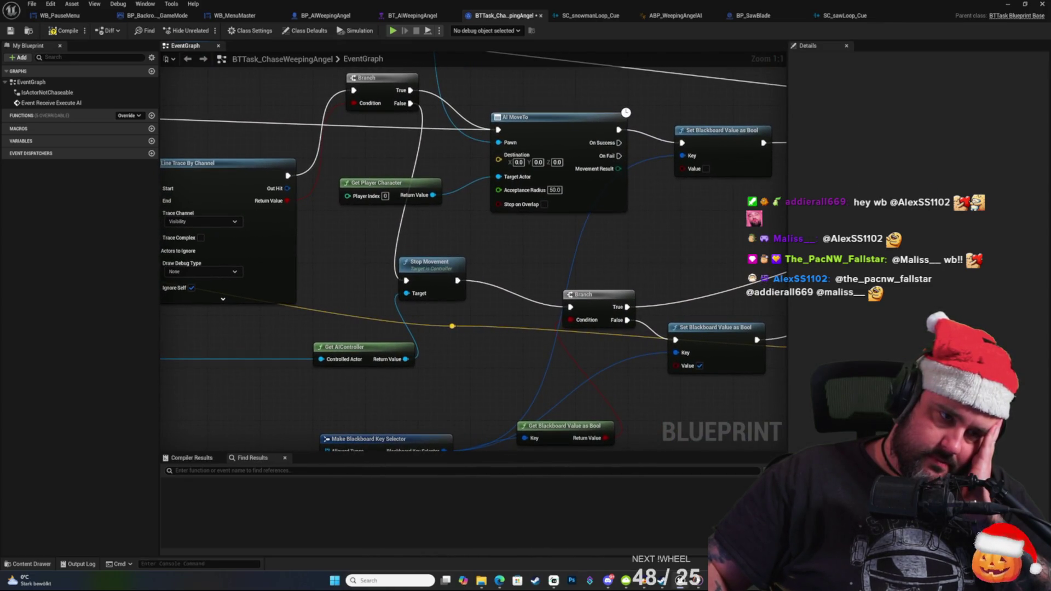
mouse_move(160, 408)
left_mouse_down()
mouse_move(300, 368)
mouse_move(164, 427)
left_mouse_up()
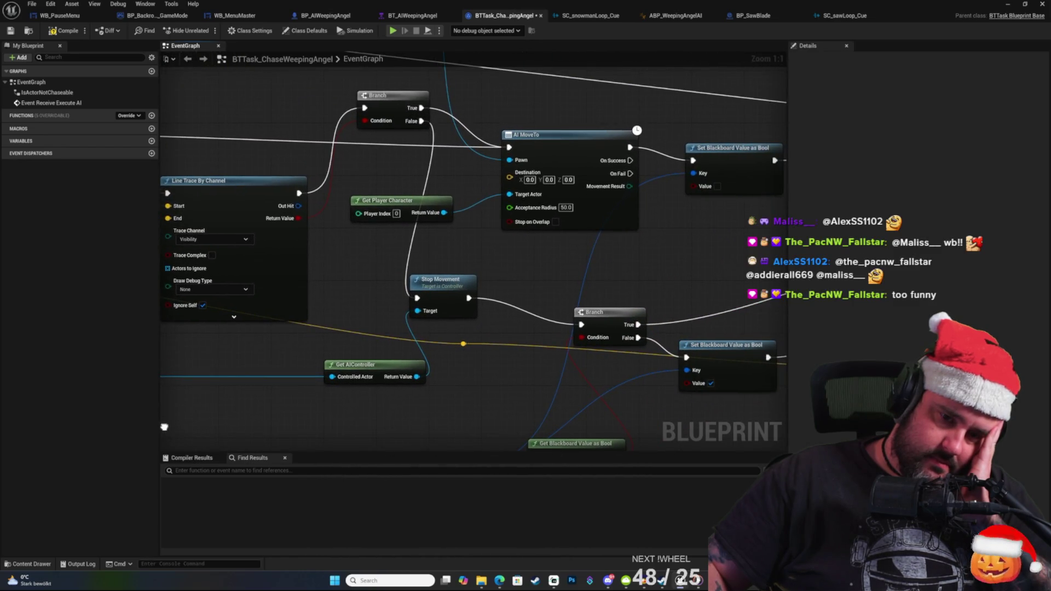
left_click_drag(381, 279, 435, 236)
right_click(516, 181)
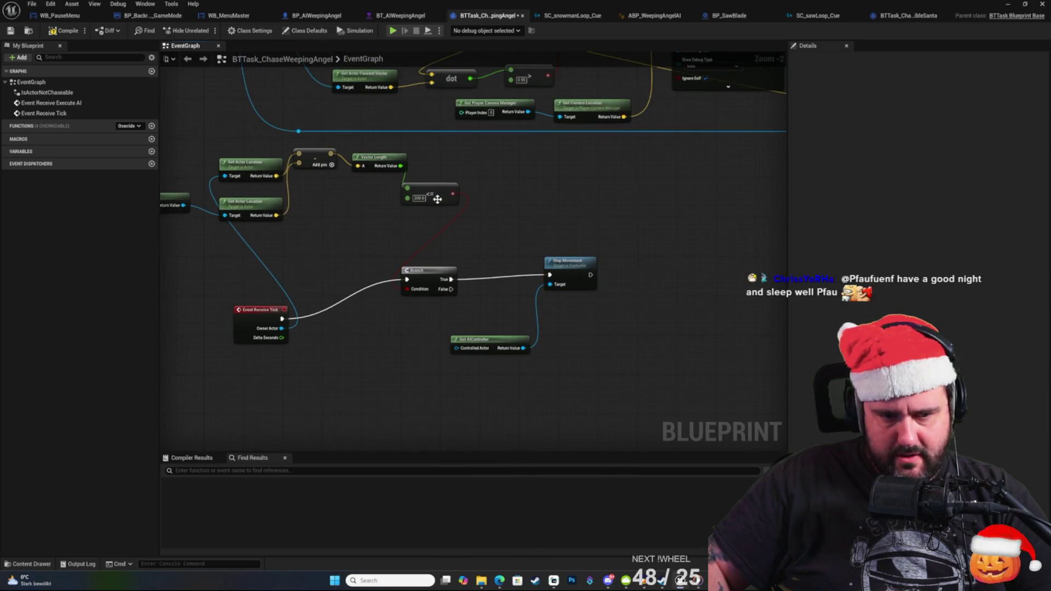
Box-select the Receive Tick, distance-check, Branch, Stop Movement and Get AIController nodes, then delete them.
scroll(482, 184, "up", 2)
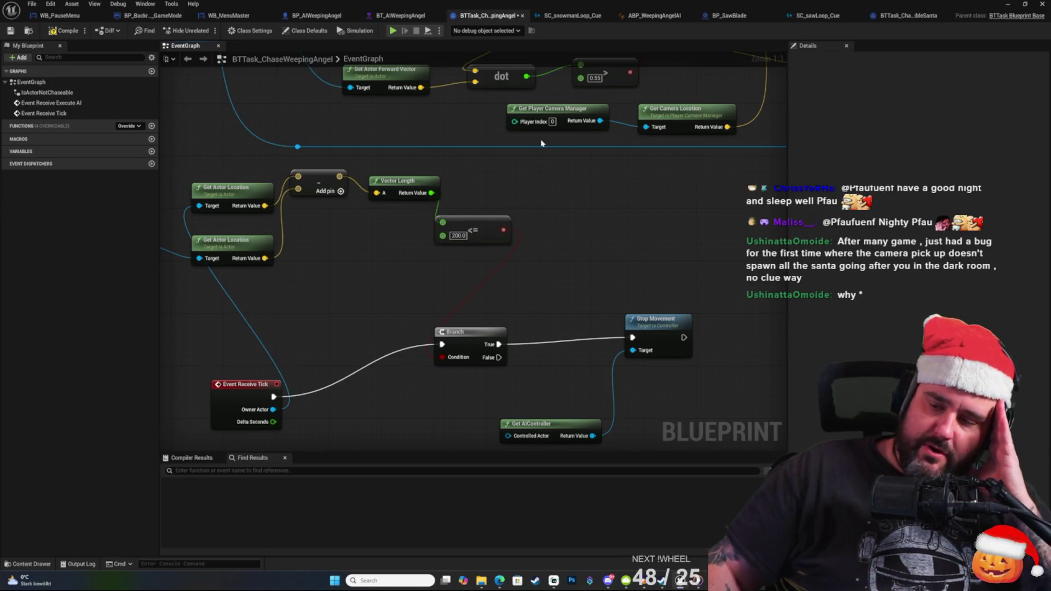
scroll(547, 208, "down", 3)
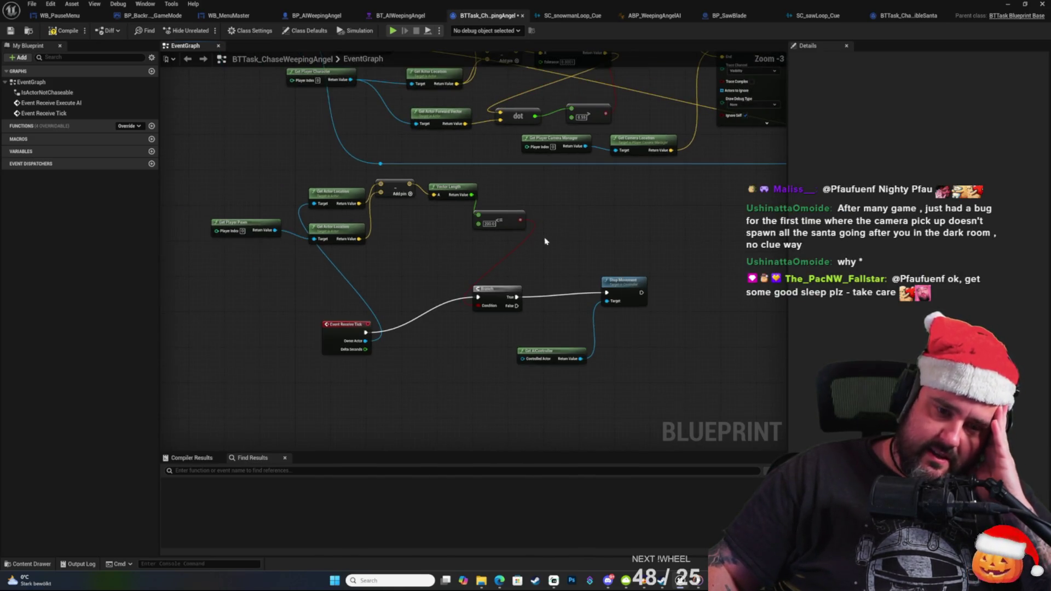
mouse_move(673, 395)
left_mouse_down()
mouse_move(200, 254)
mouse_move(176, 176)
mouse_move(265, 176)
mouse_move(266, 186)
left_mouse_up()
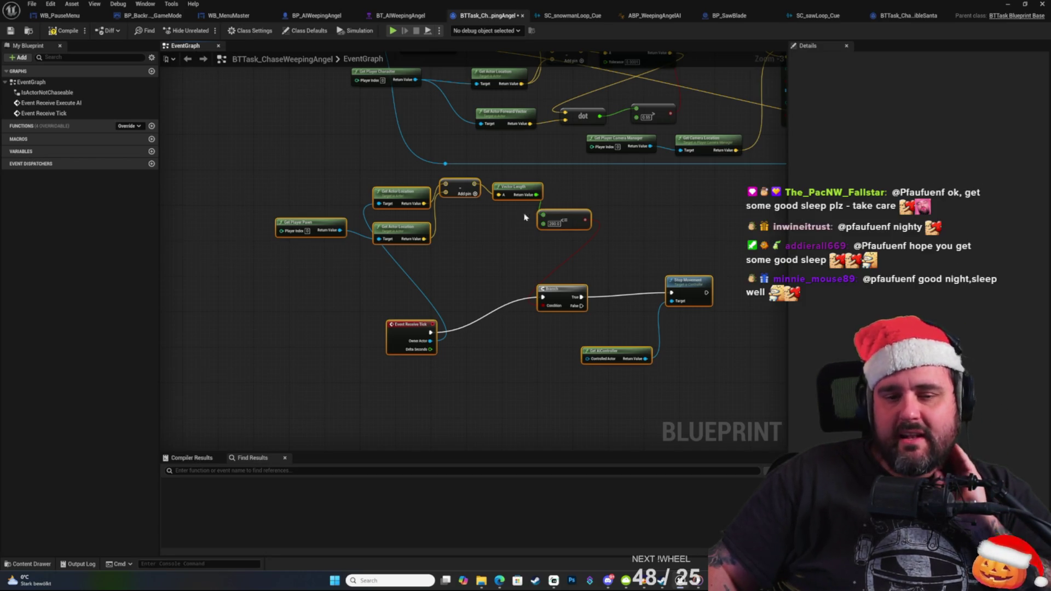
left_click(670, 255)
mouse_move(660, 259)
left_mouse_down()
mouse_move(538, 198)
mouse_move(519, 220)
left_mouse_up()
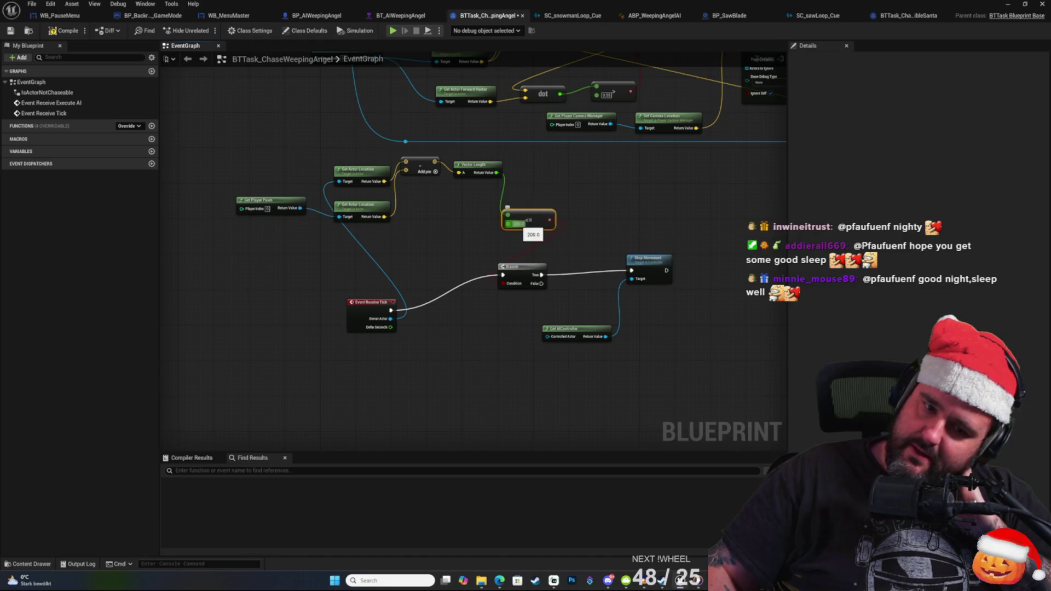
mouse_move(627, 201)
left_mouse_down()
mouse_move(568, 209)
mouse_move(559, 190)
left_mouse_up()
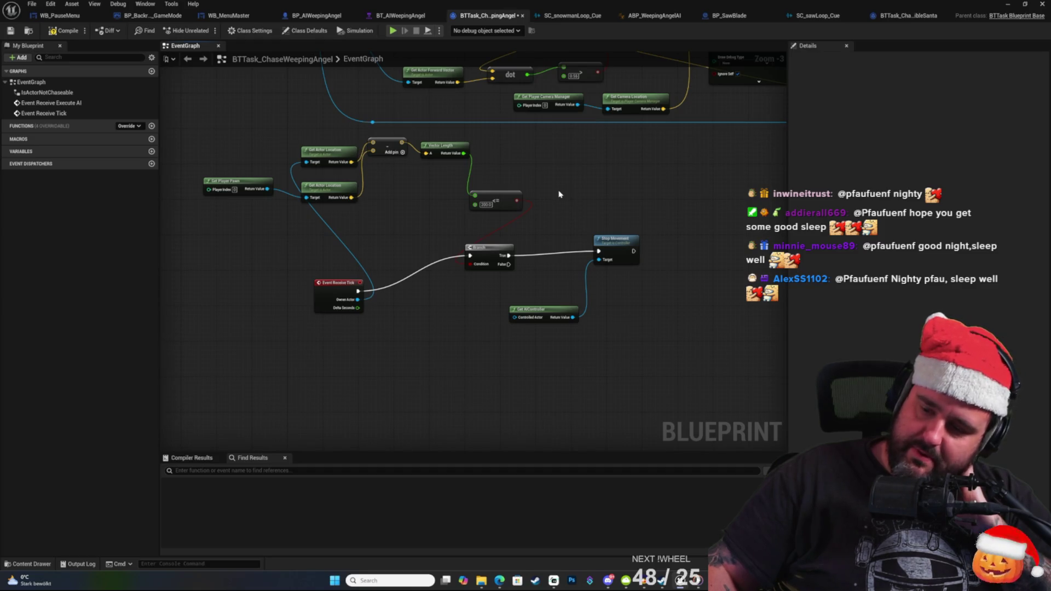
left_click_drag(665, 422, 175, 159)
key("Delete")
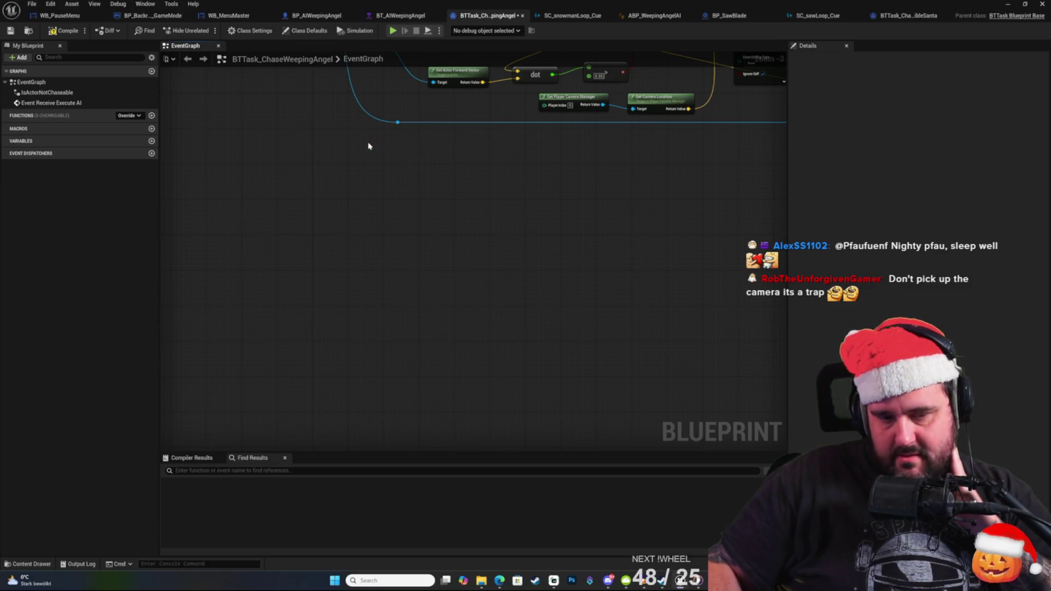
right_click(396, 204)
mouse_move(273, 152)
left_mouse_down()
mouse_move(312, 301)
mouse_move(288, 363)
mouse_move(160, 335)
left_mouse_up()
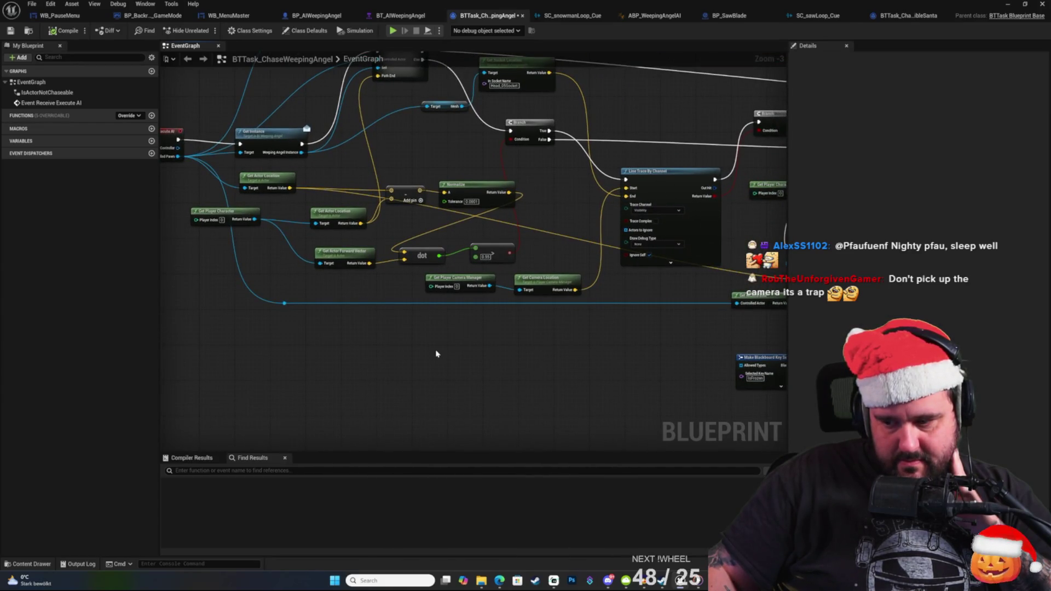
left_click_drag(581, 357, 468, 355)
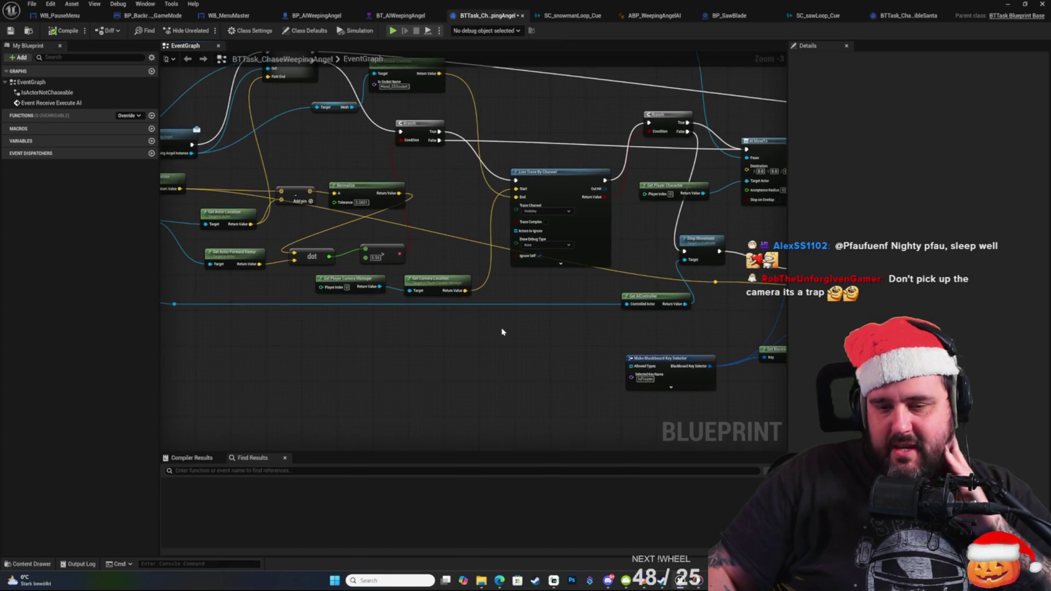
mouse_move(591, 338)
left_mouse_down()
mouse_move(491, 349)
mouse_move(378, 308)
mouse_move(424, 309)
mouse_move(532, 263)
left_mouse_up()
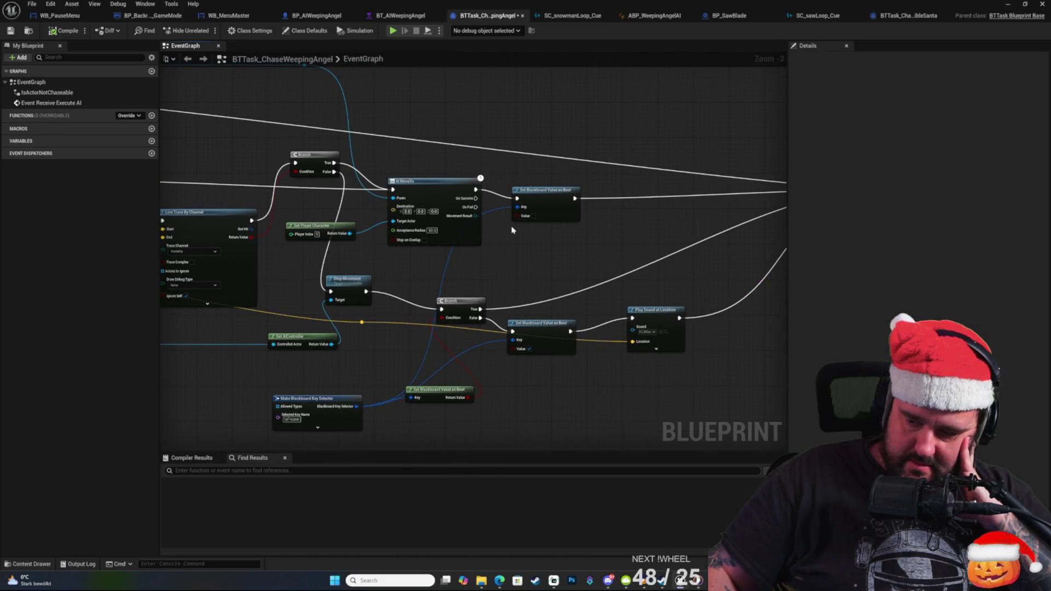
mouse_move(512, 230)
left_mouse_down()
mouse_move(681, 202)
mouse_move(400, 254)
mouse_move(387, 235)
mouse_move(617, 188)
left_mouse_up()
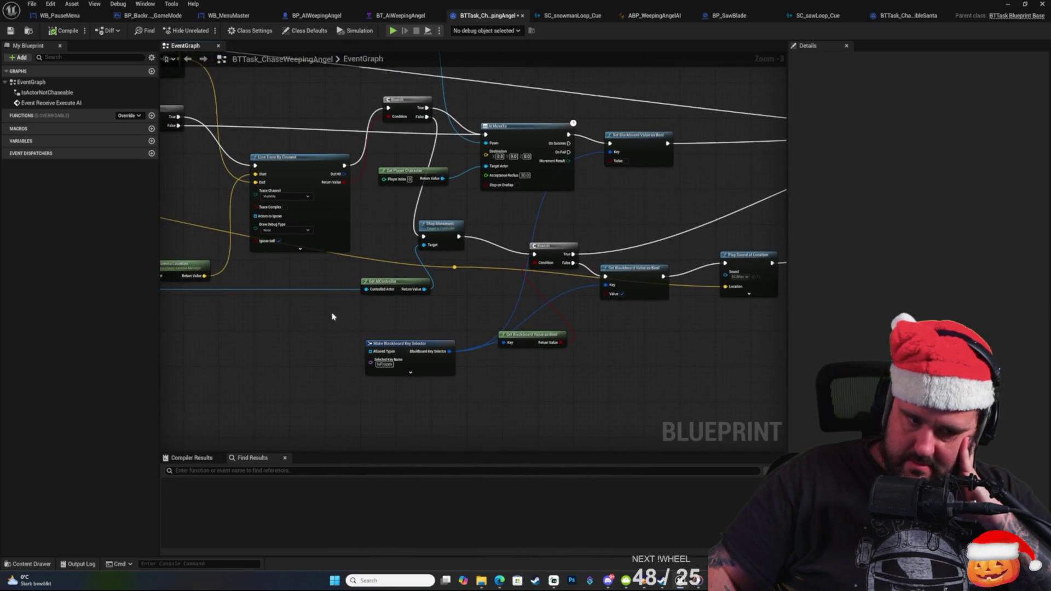
left_click_drag(335, 307, 383, 309)
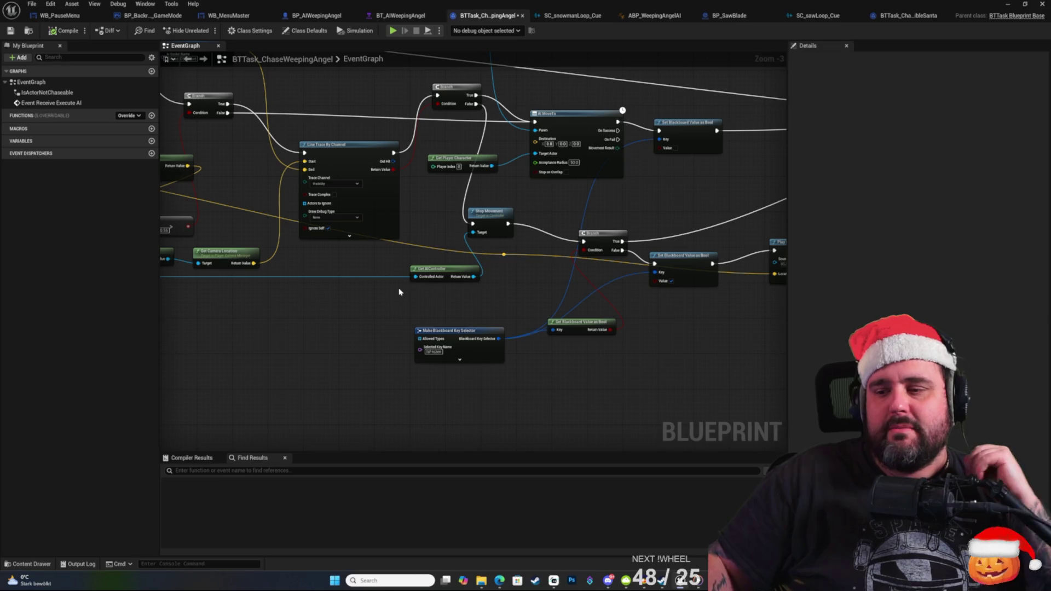
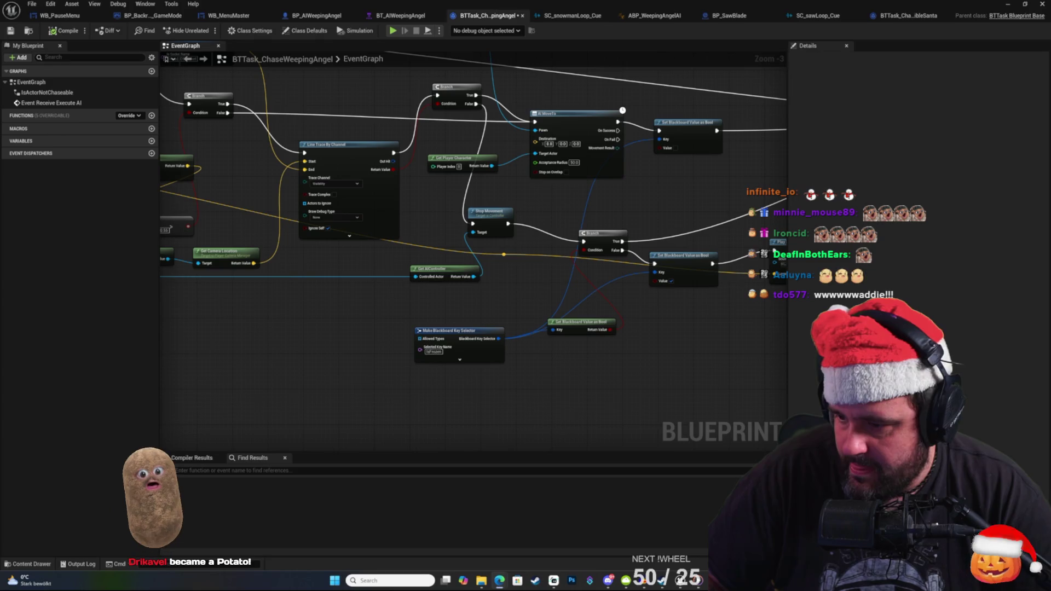
Bring the browser to the front, showing the Twitch channel page instead of the chase task graph.
mouse_move(482, 581)
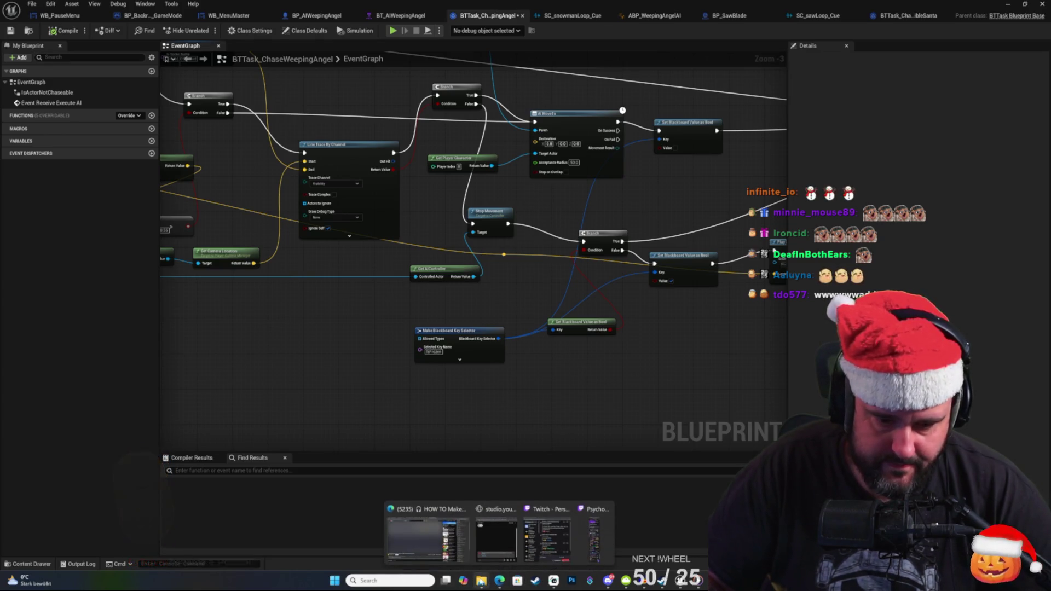
left_click(427, 539)
left_click(184, 8)
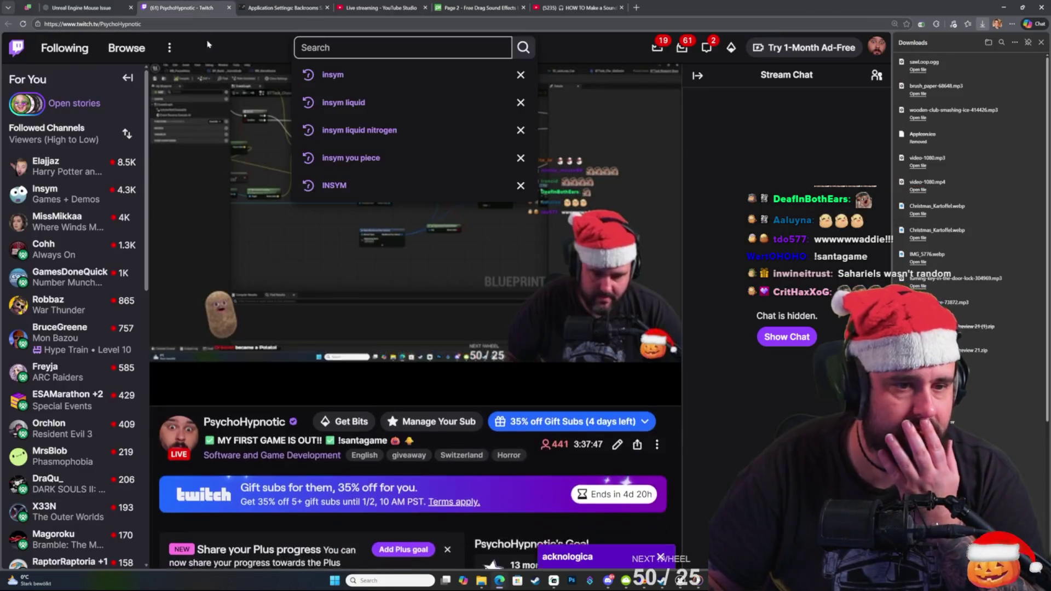
Gift a custom quantity of 3 community subs, paying CHF 20.97.
left_click(641, 379)
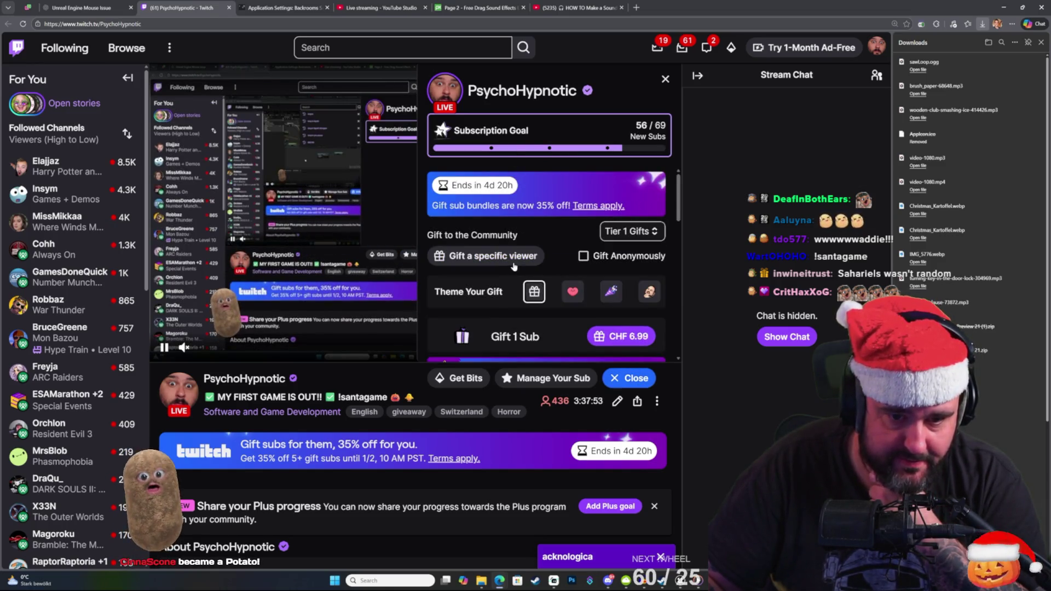
scroll(514, 263, "down", 8)
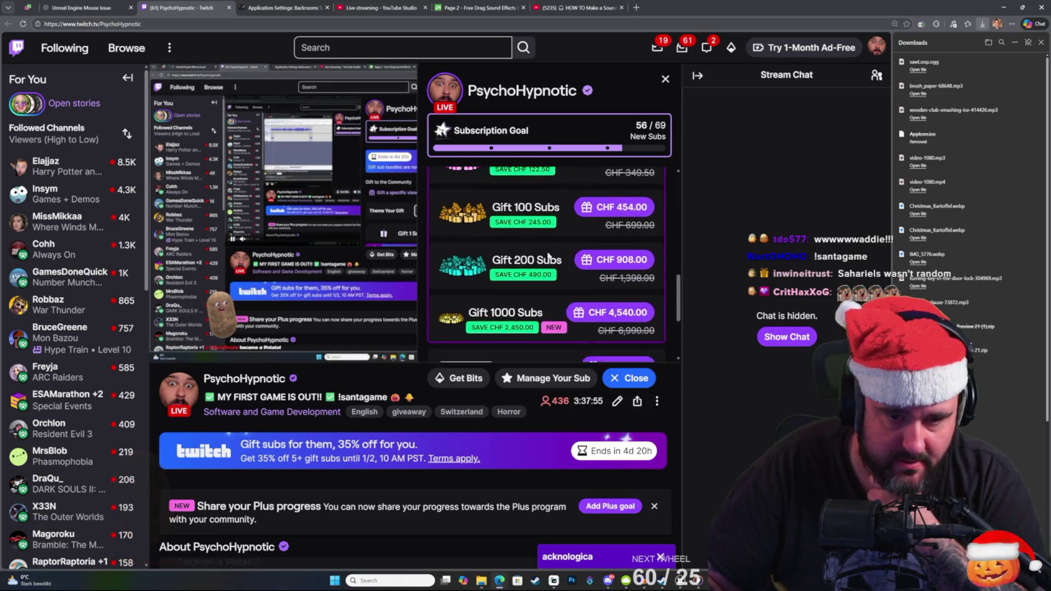
scroll(548, 255, "down", 5)
double_click(466, 239)
type("3")
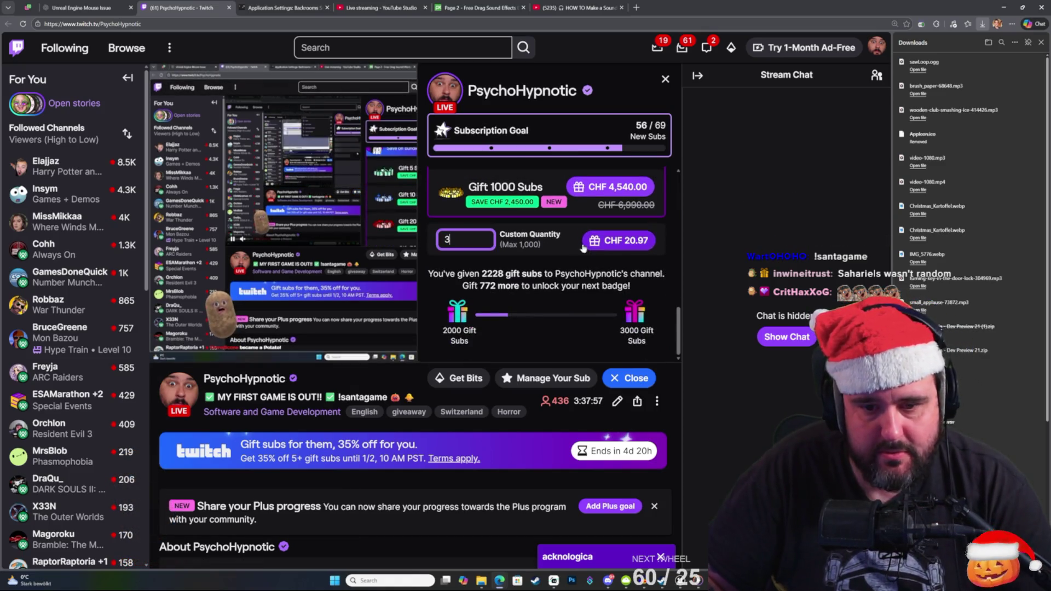
left_click(580, 249)
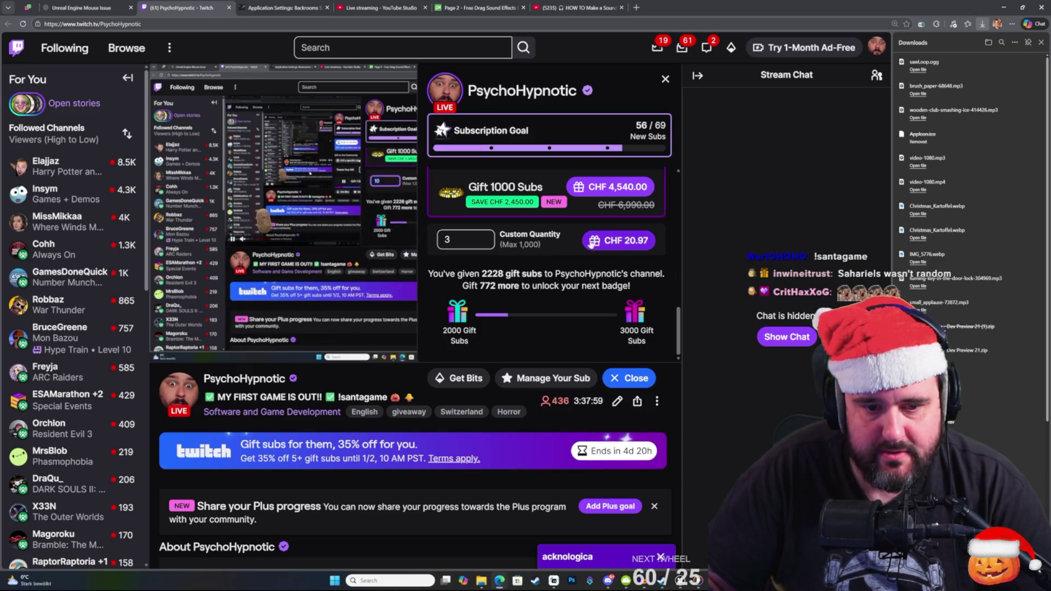
left_click(607, 246)
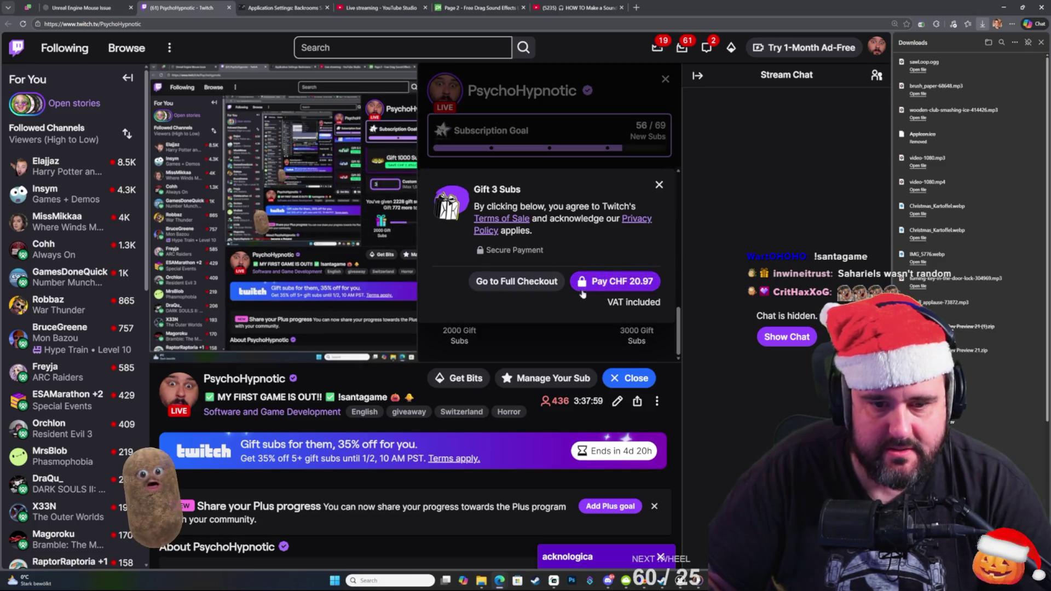
left_click(616, 282)
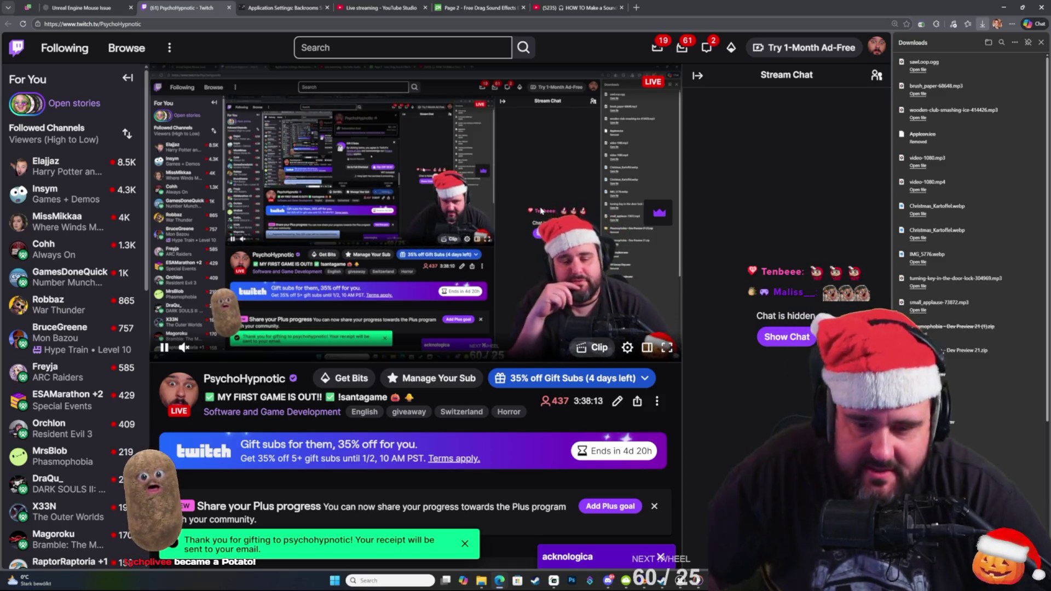
Reopen the gift-sub options, review the bundle prices, then close the panel.
left_click(570, 378)
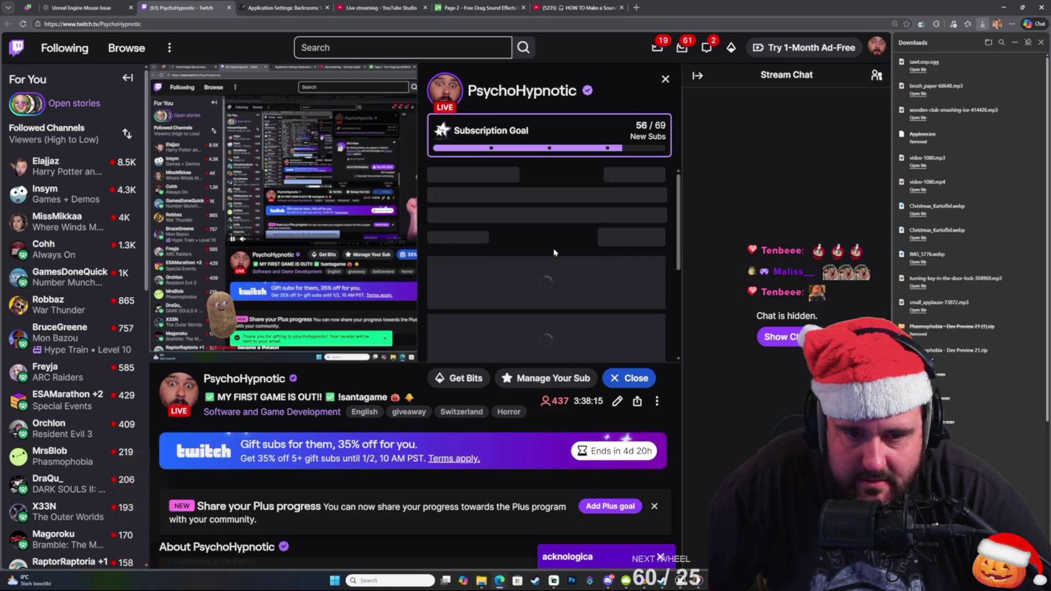
scroll(551, 295, "down", 3)
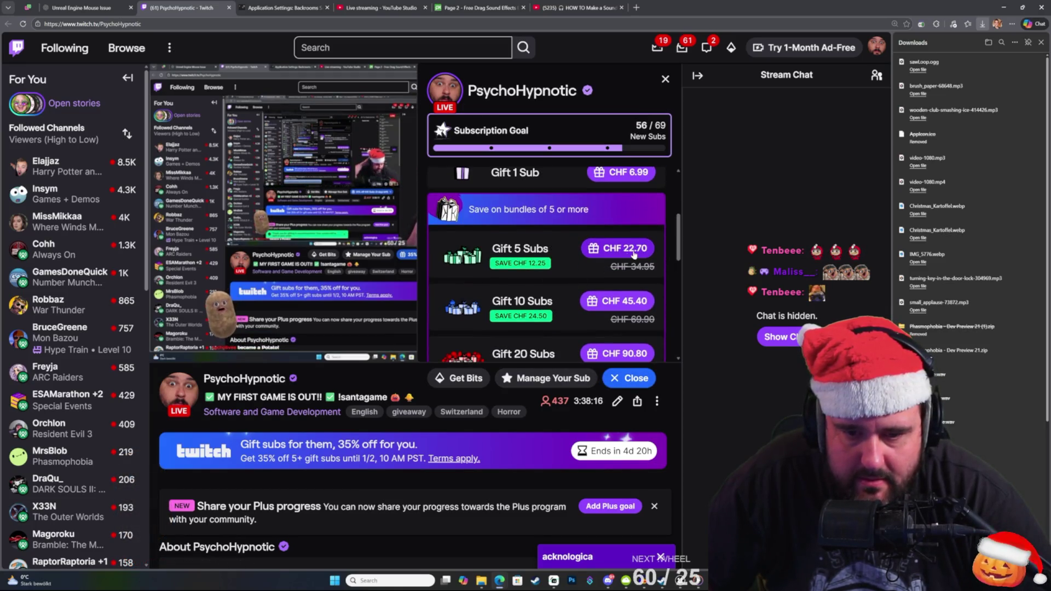
scroll(621, 256, "up", 3)
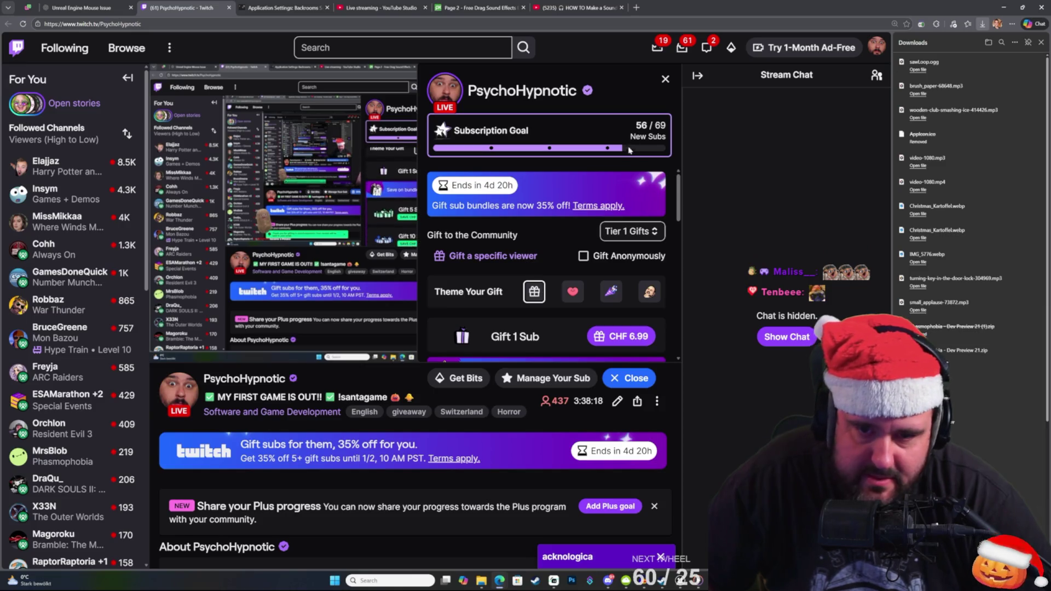
left_click(665, 79)
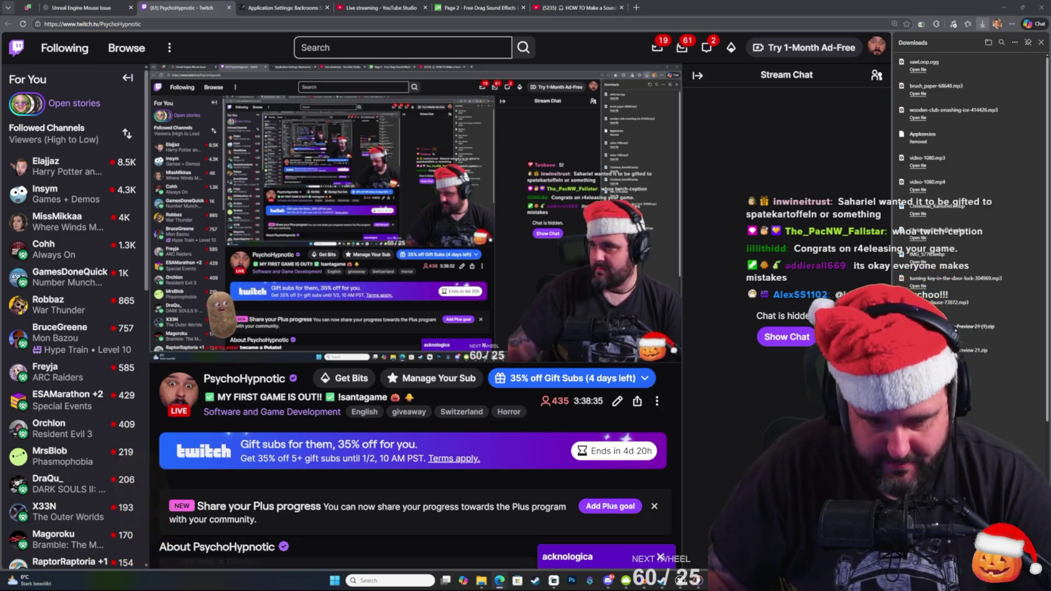
Pause the stream video on the channel page and bring up the Start menu.
scroll(370, 480, "down", 3)
scroll(371, 479, "up", 3)
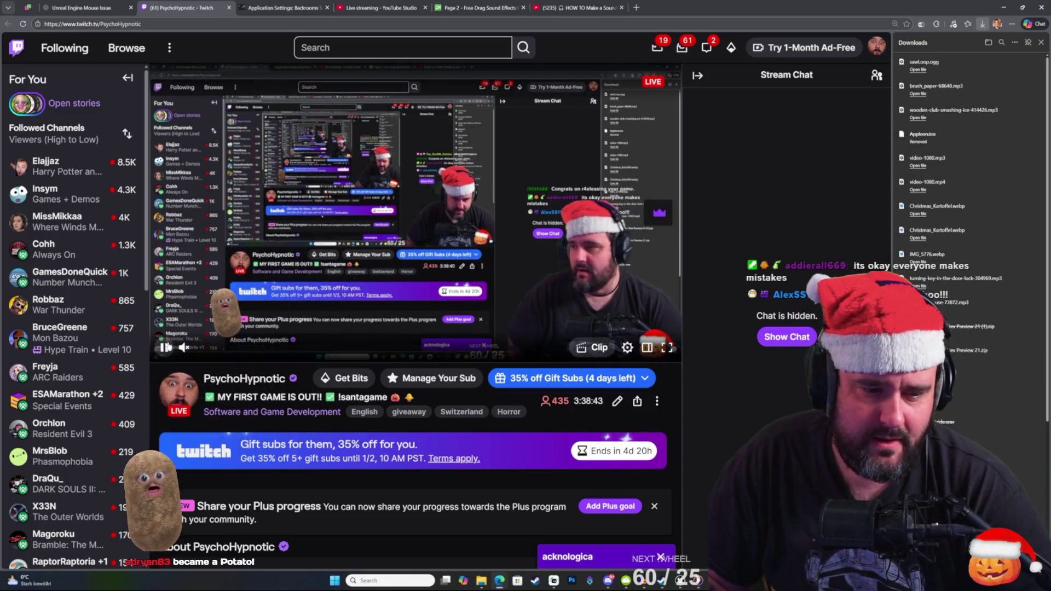
left_click(164, 349)
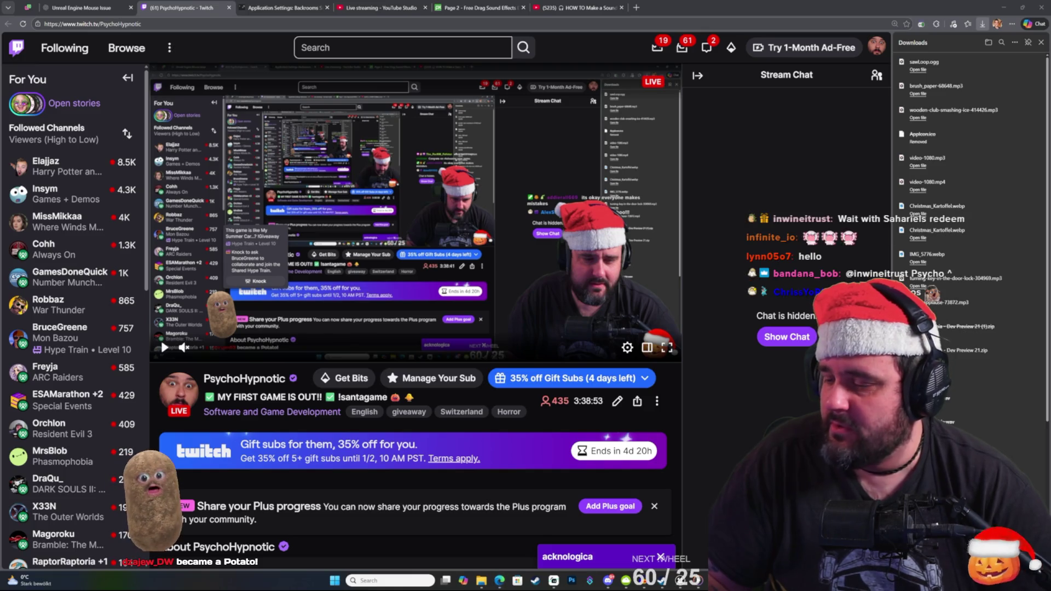
key("super")
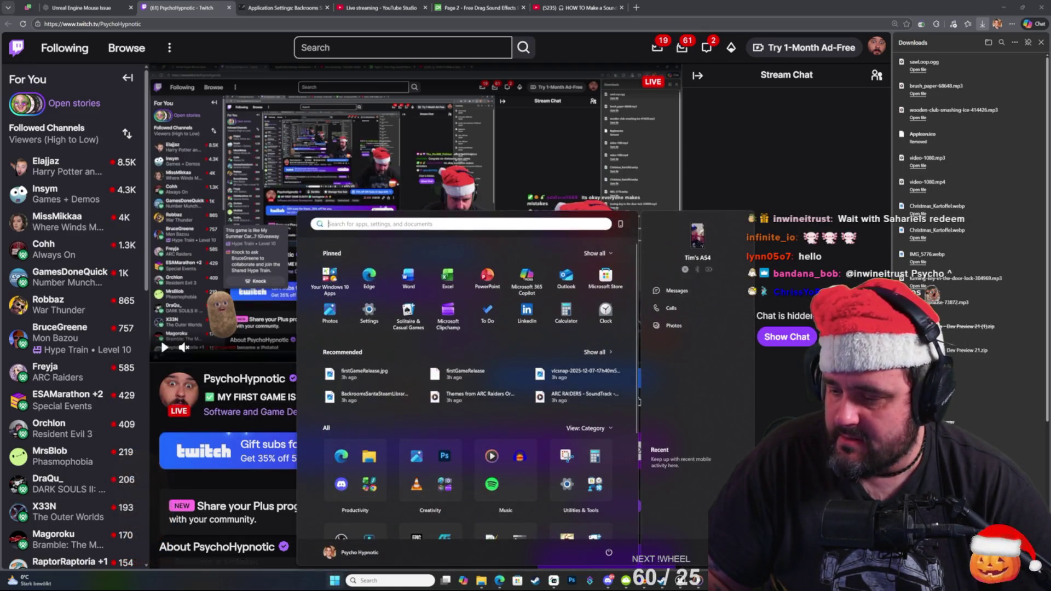
Close the Start menu and hide the browser with Win+D to show the desktop.
key("super")
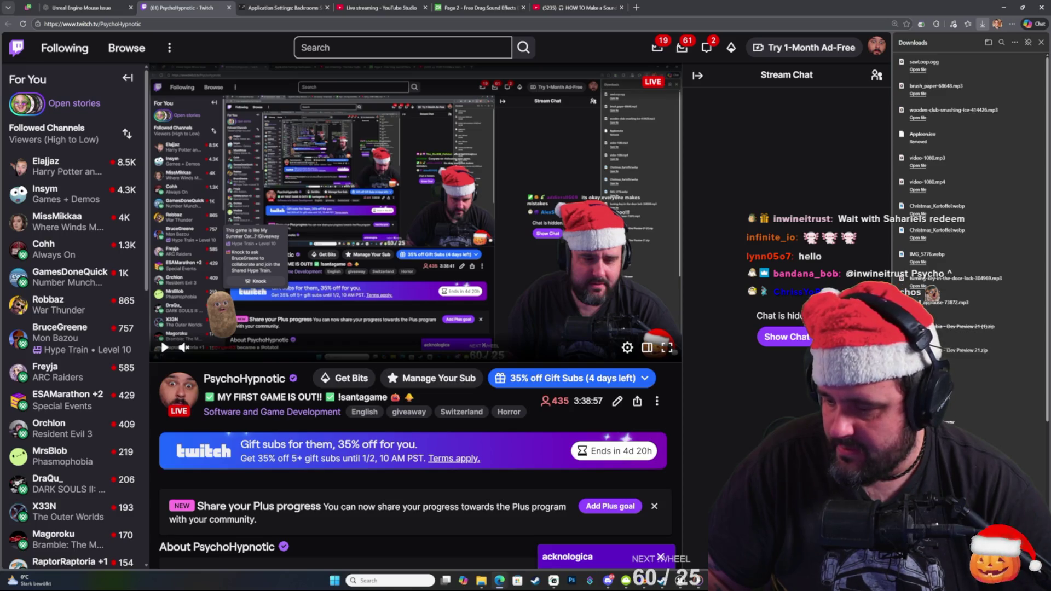
key("super+d")
key("super+d")
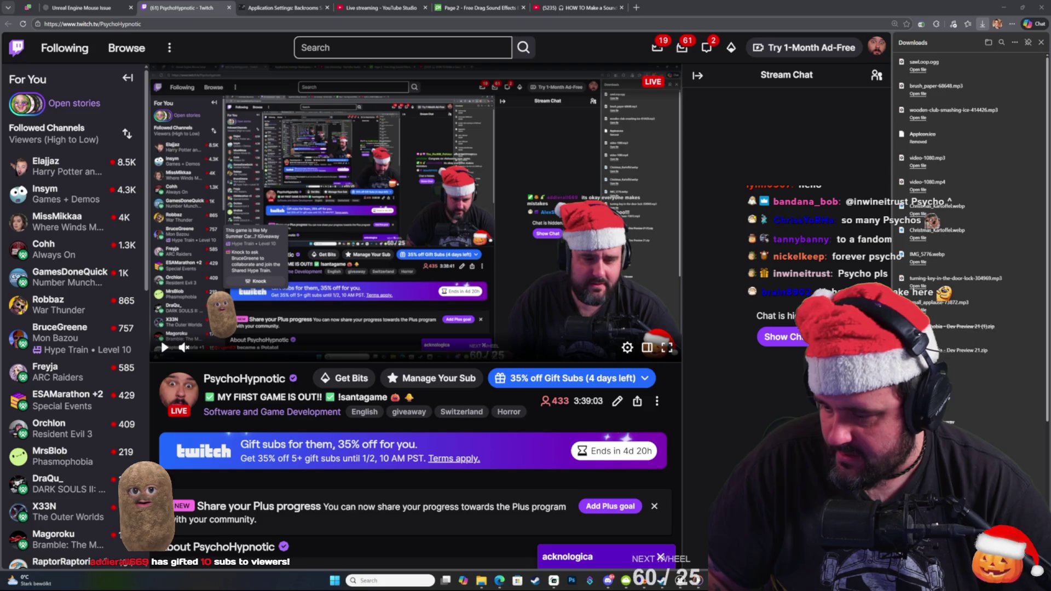
key("super+d")
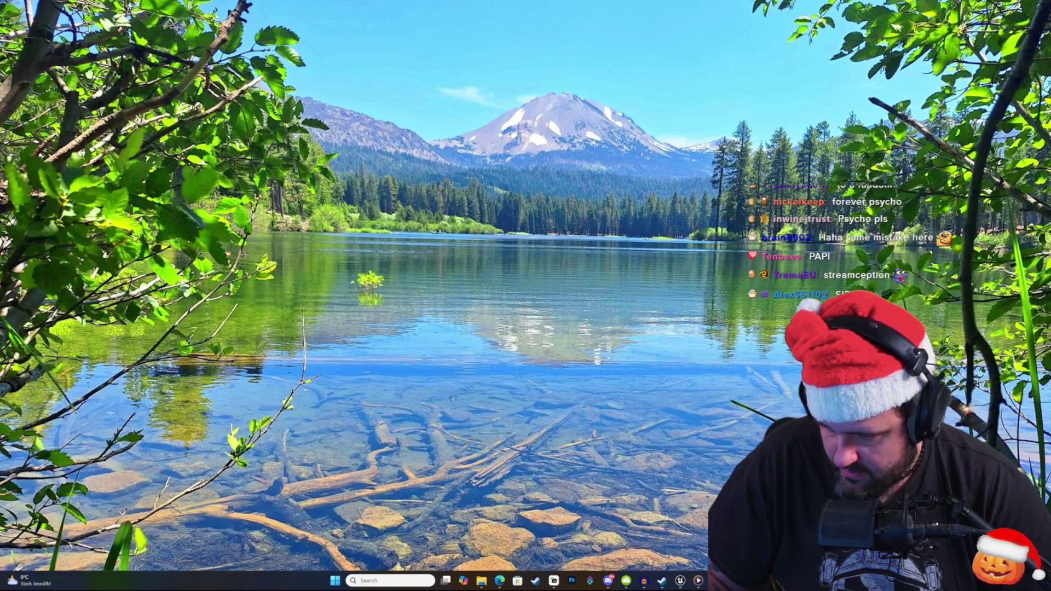
Toggle Win+D again to bring the browser window back.
key("super+d")
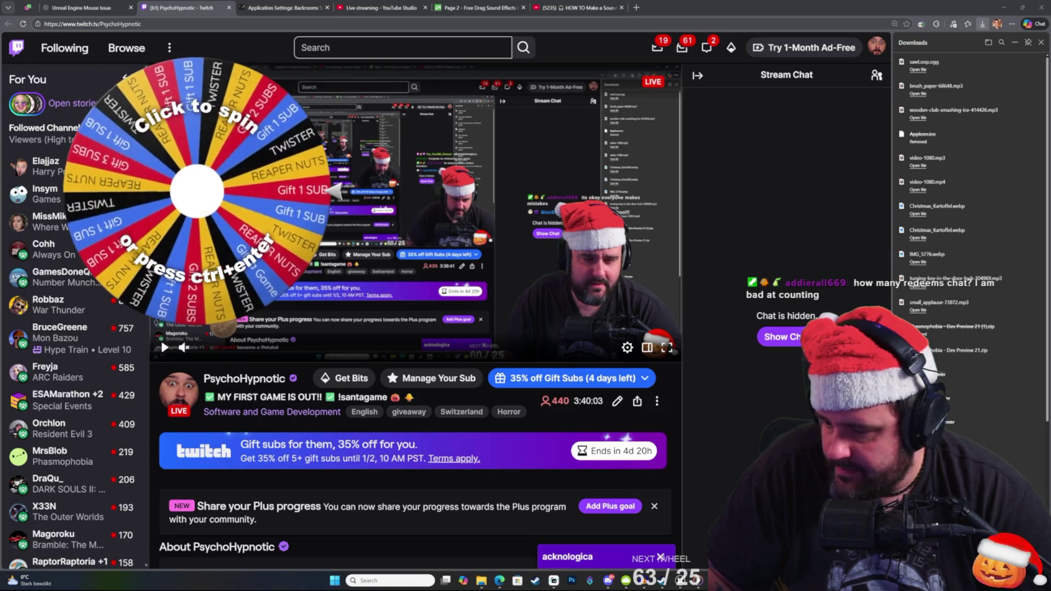
Spin the on-stream prize wheel with Ctrl+Enter.
key("ctrl+Return")
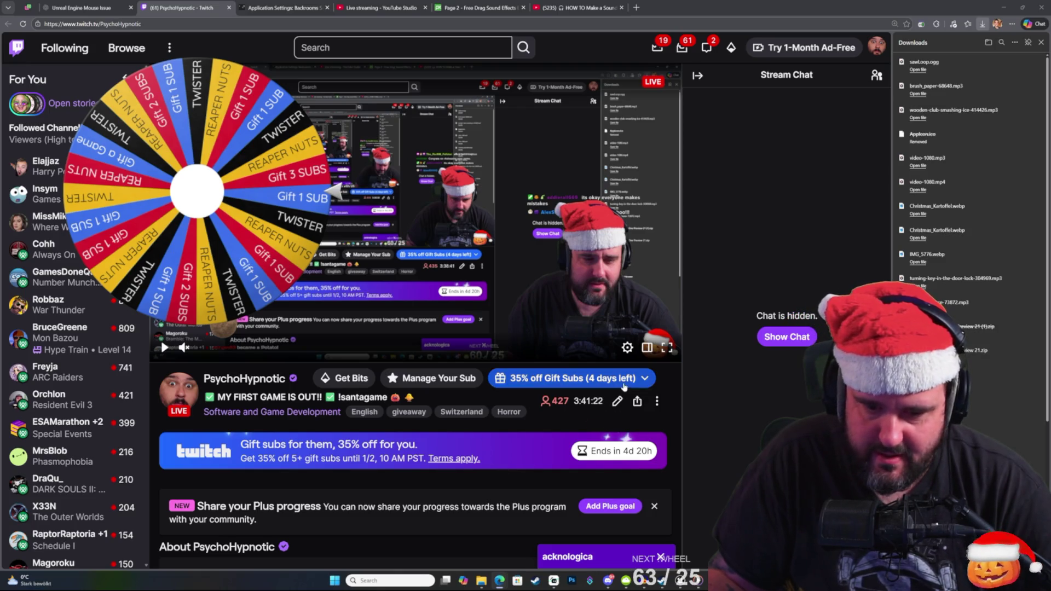
Gift one sub to a specific viewer found by their username, and pay.
left_click(515, 378)
left_click(493, 254)
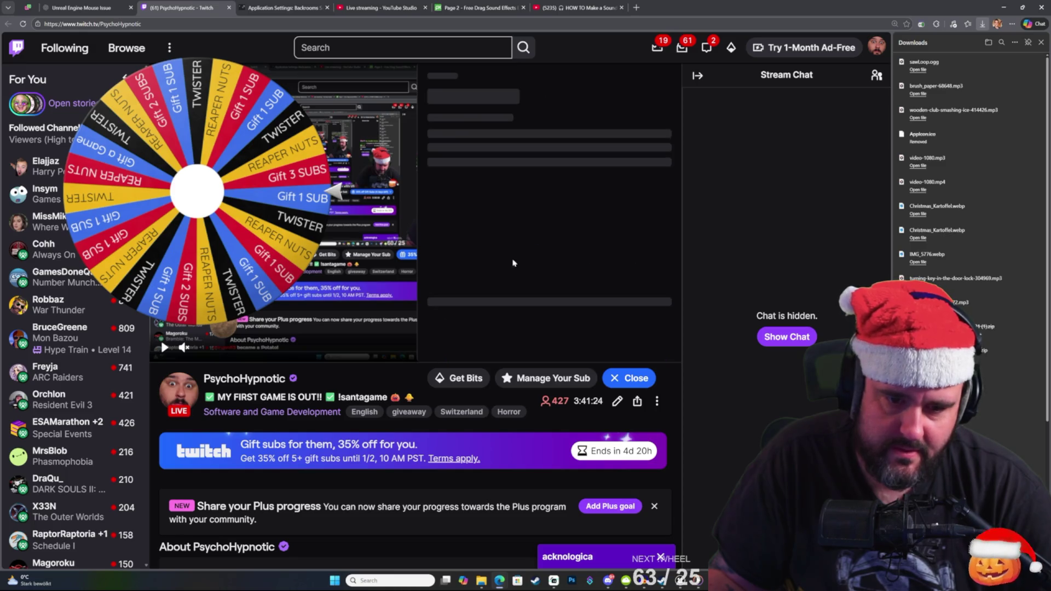
type("spatekartoffeln")
left_click(499, 196)
left_click(624, 337)
left_click(630, 324)
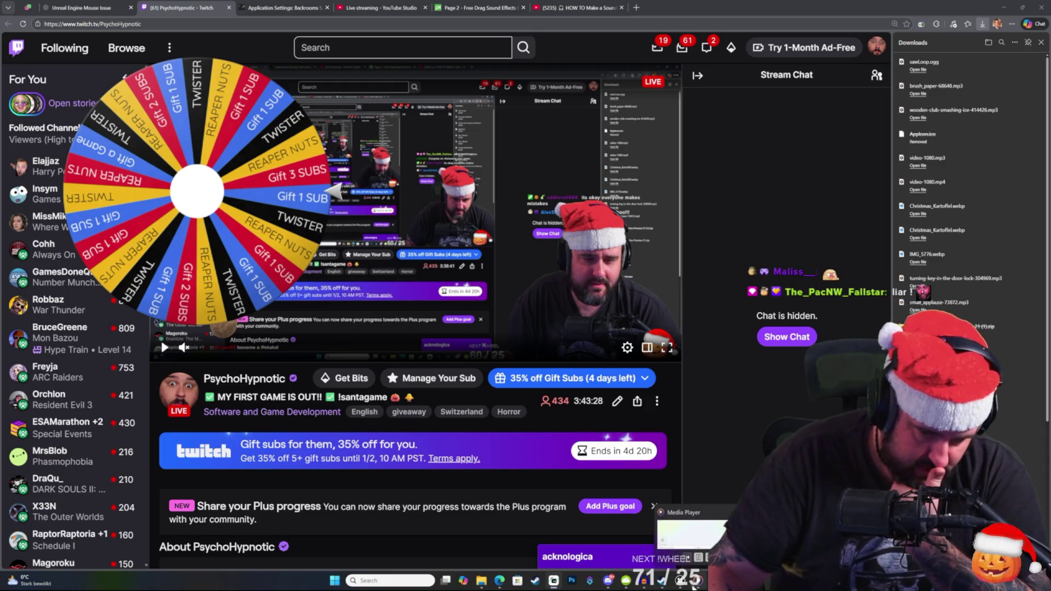
Return to the Unreal Engine BTTask_ChaseWeepingAngel event graph.
mouse_move(684, 587)
left_click(661, 553)
left_click_drag(388, 82, 376, 132)
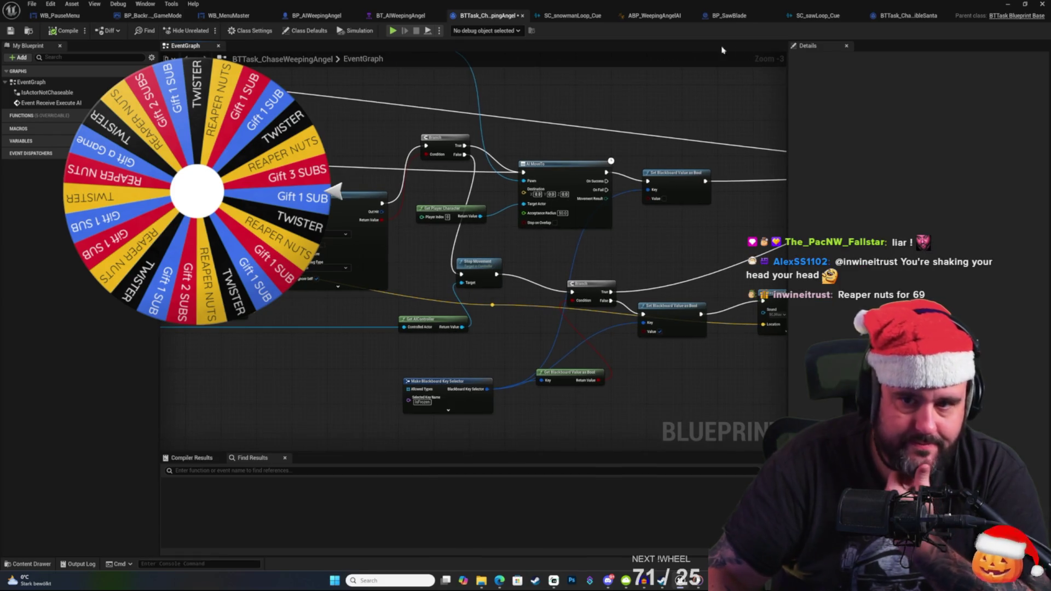
Go through SC_sawLoop_Cue and BT_AIWeepingAngel to BP_AIWeepingAngel's Viewport.
left_click(818, 16)
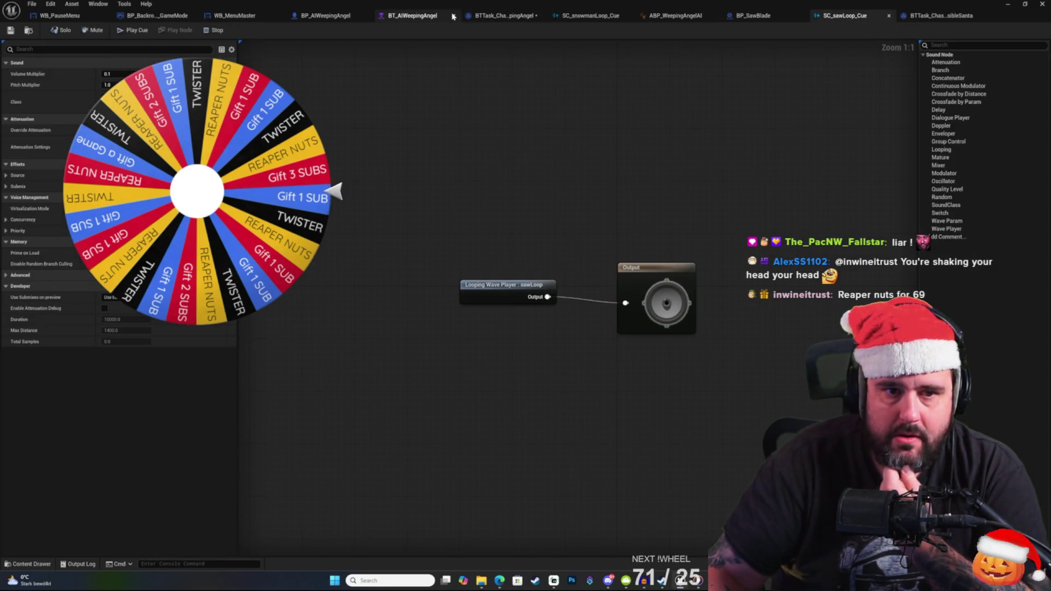
left_click(435, 17)
left_click(300, 18)
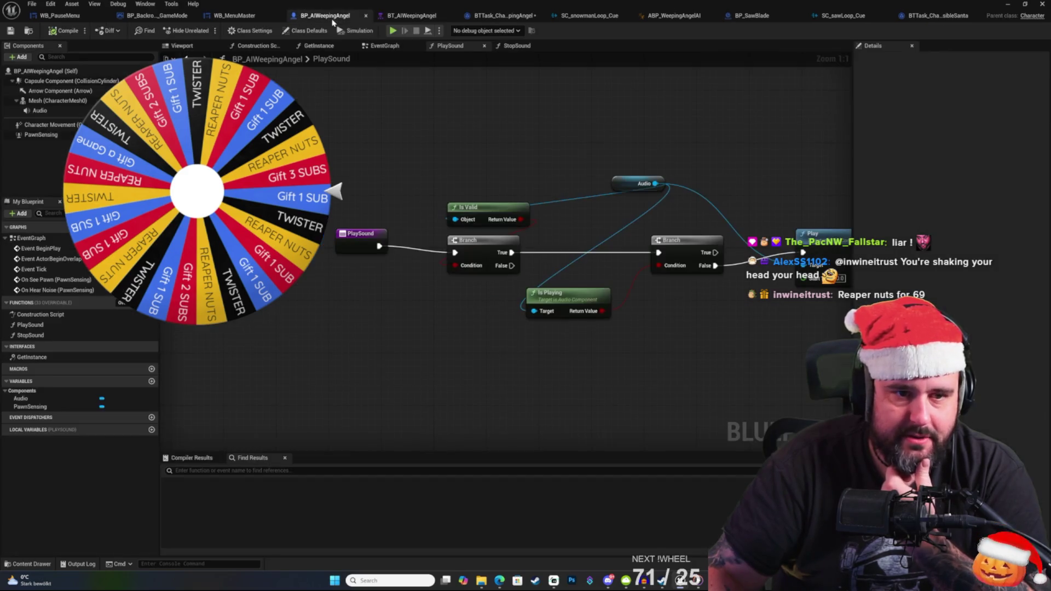
left_click(182, 45)
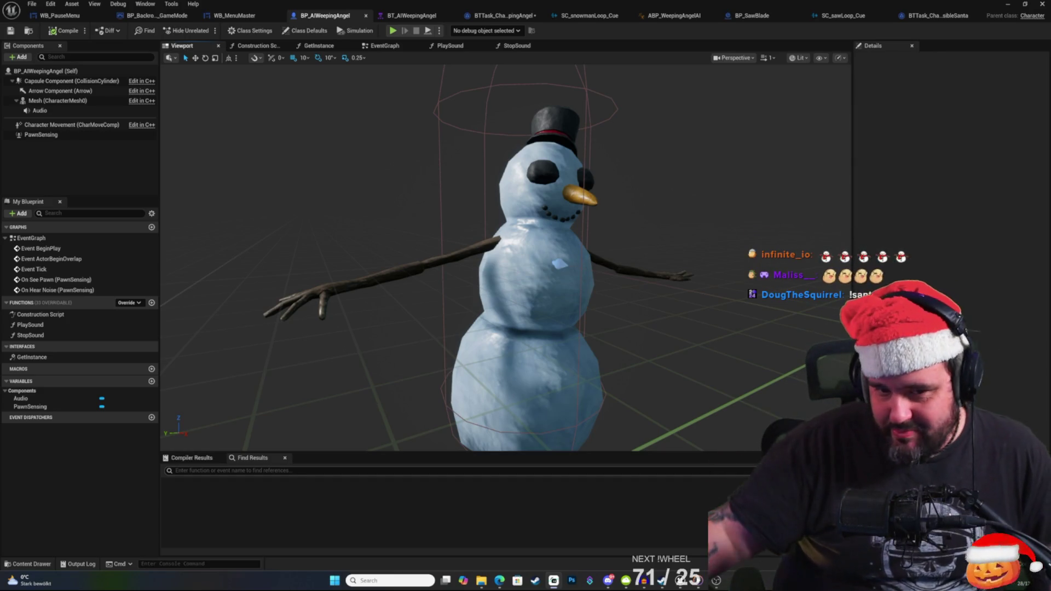
Orbit the viewport around the snowman character mesh.
mouse_move(504, 257)
left_mouse_down()
mouse_move(470, 257)
mouse_move(598, 227)
mouse_move(640, 202)
mouse_move(658, 226)
left_mouse_up()
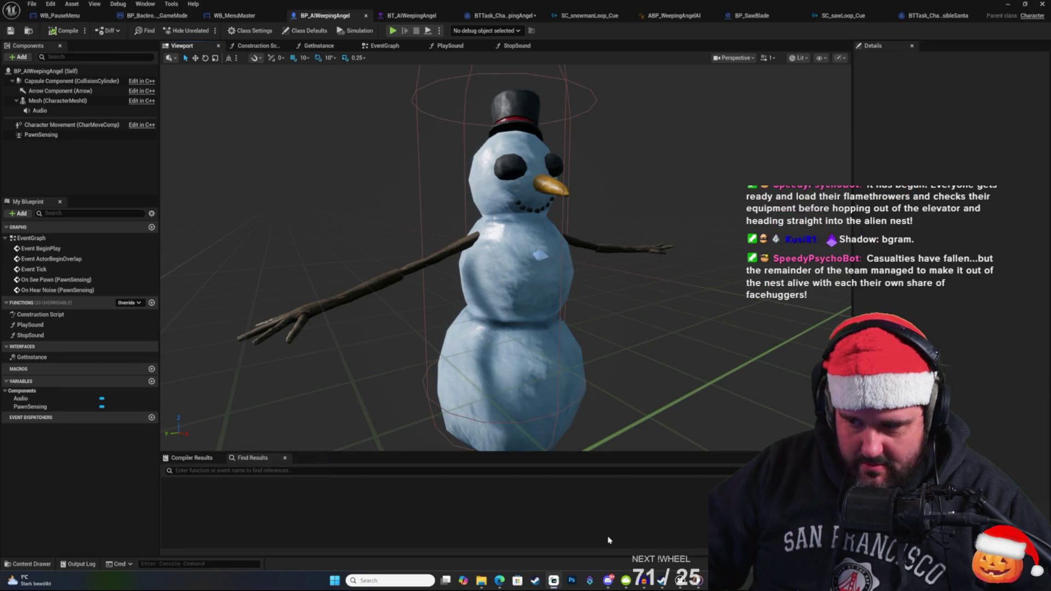
In the Content Drawer, browse to the AI/WeepingAngel/Tasks folder with its three task Blueprints.
left_click_drag(329, 372, 329, 340)
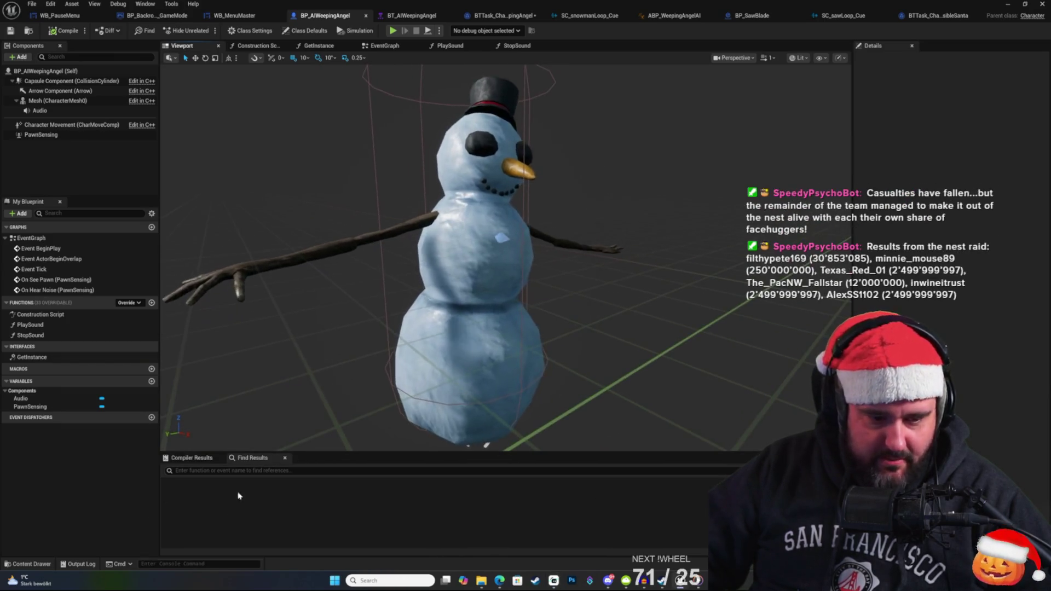
left_click(31, 564)
left_click(158, 480)
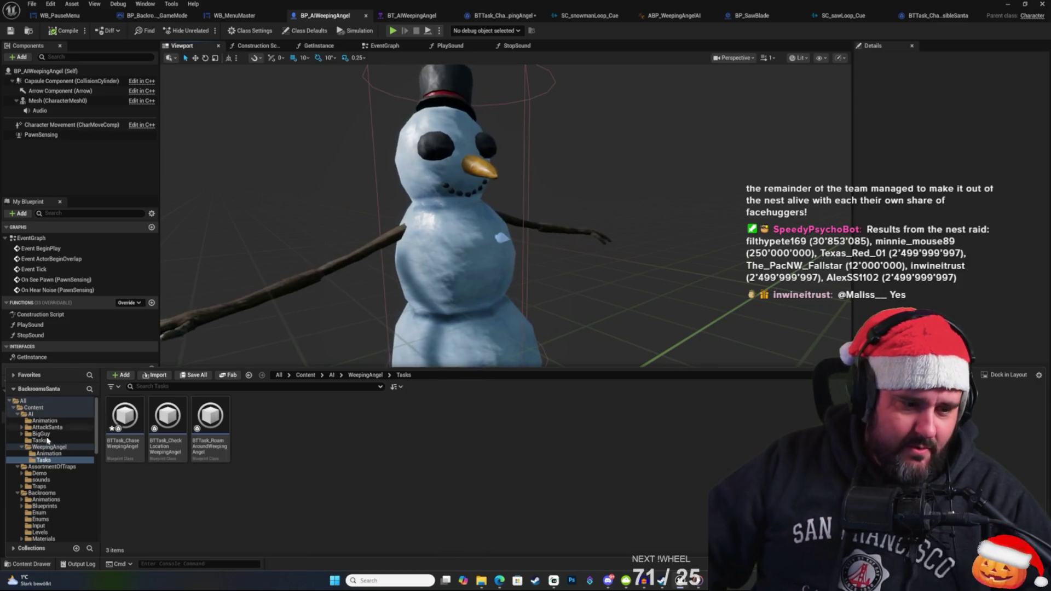
left_click(54, 453)
left_click(55, 460)
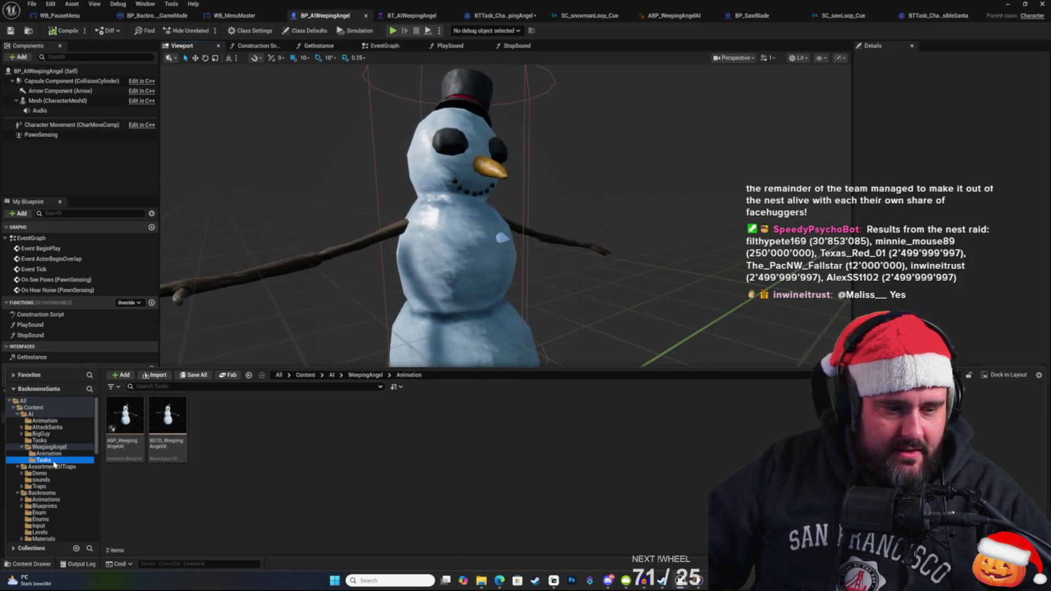
Bring up the Tasks folder's asset-creation menu, then dismiss it.
right_click(283, 472)
right_click(168, 491)
key("Escape")
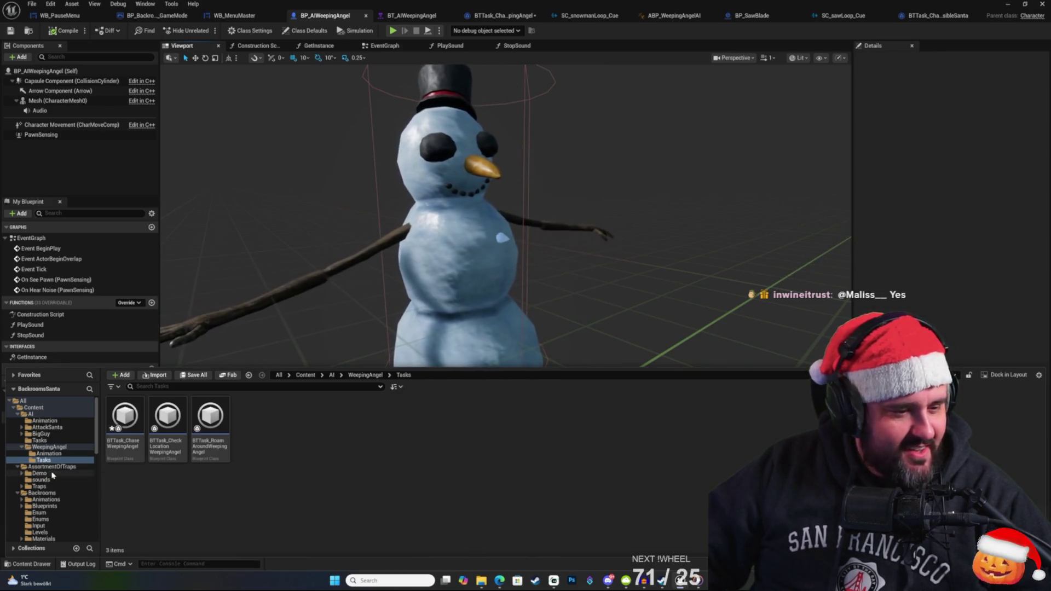
right_click(491, 420)
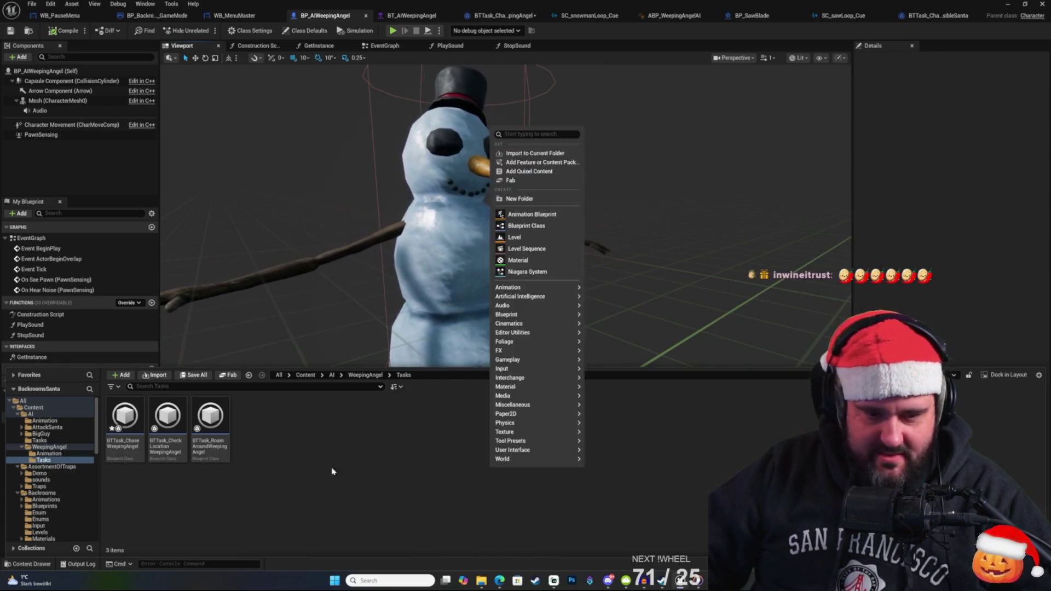
key("Escape")
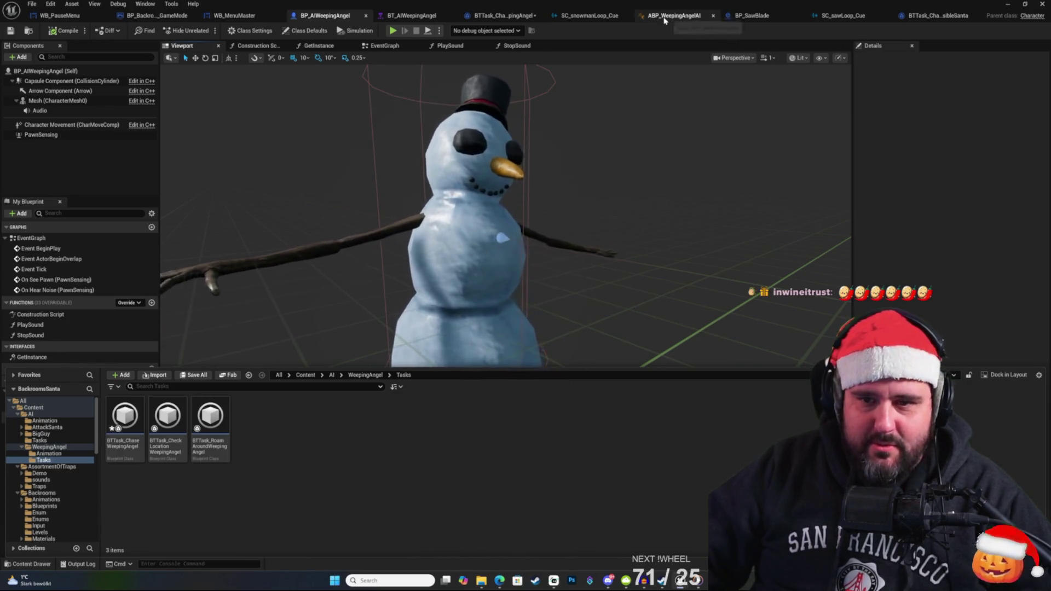
Switch through the open editor tabs to the BT_AIWeepingAngel behavior tree.
left_click(665, 17)
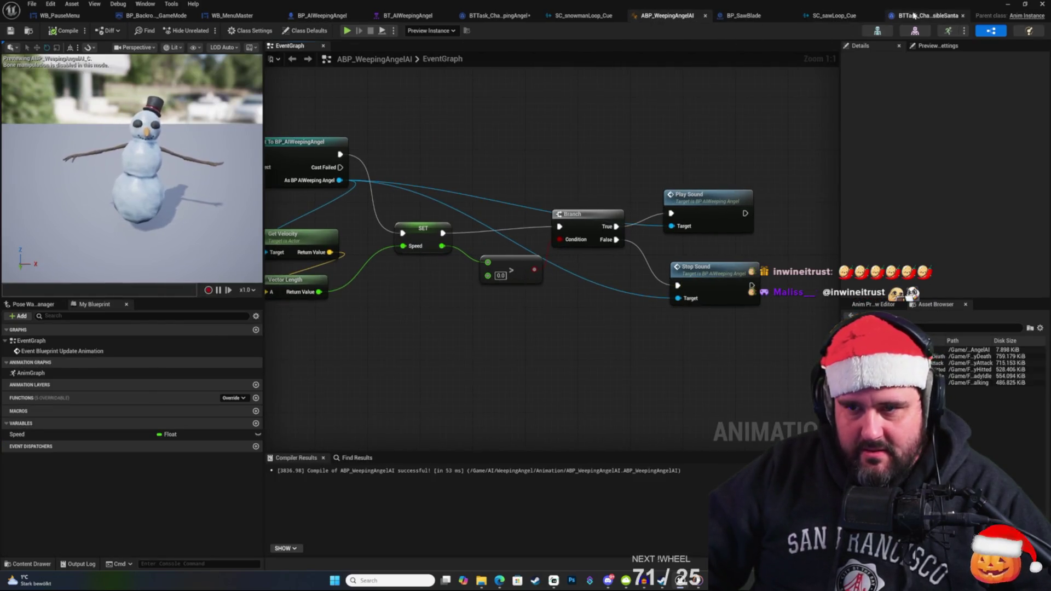
left_click(920, 15)
left_click(575, 15)
left_click(477, 16)
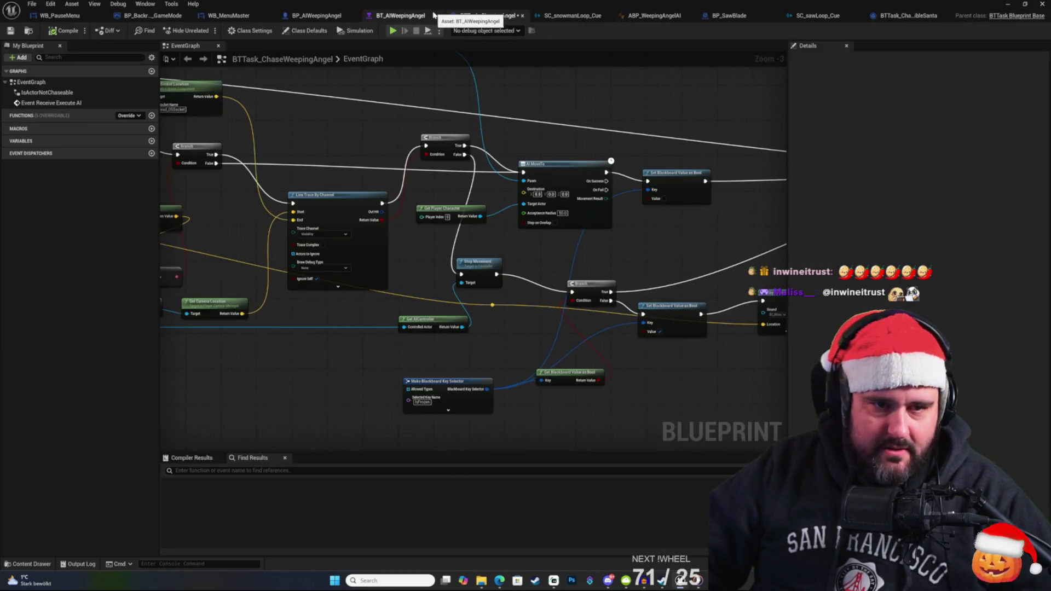
left_click(400, 16)
Centre the ROOT node and inspect the Look Around sequence and its condition.
mouse_move(485, 160)
left_mouse_down()
mouse_move(586, 159)
mouse_move(410, 252)
mouse_move(471, 271)
mouse_move(450, 218)
mouse_move(459, 204)
mouse_move(439, 171)
left_mouse_up()
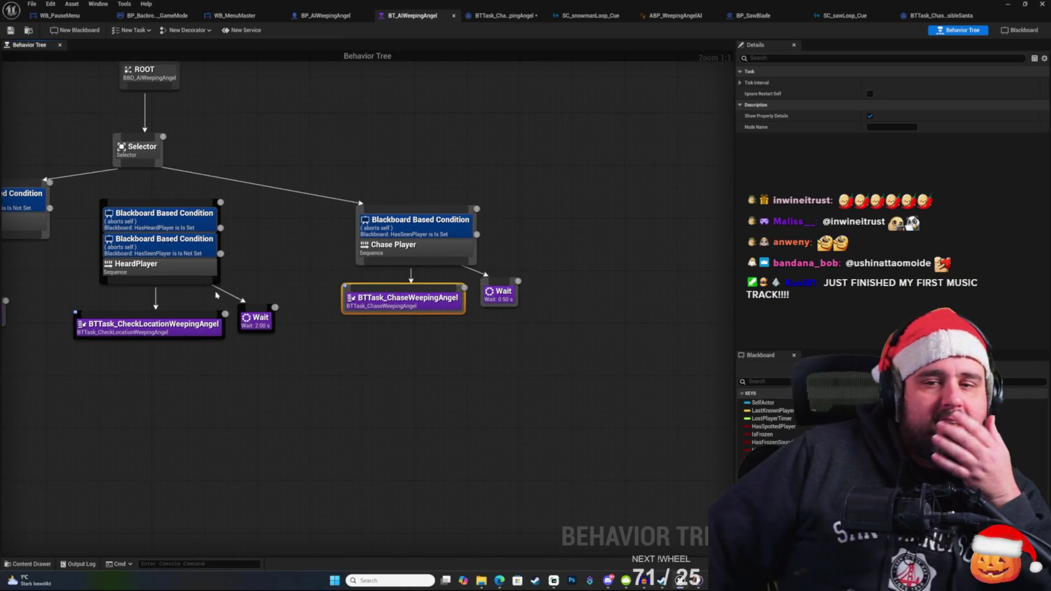
right_click(341, 160)
left_click(304, 130)
mouse_move(303, 130)
left_mouse_down()
mouse_move(330, 171)
mouse_move(433, 195)
mouse_move(498, 191)
left_mouse_up()
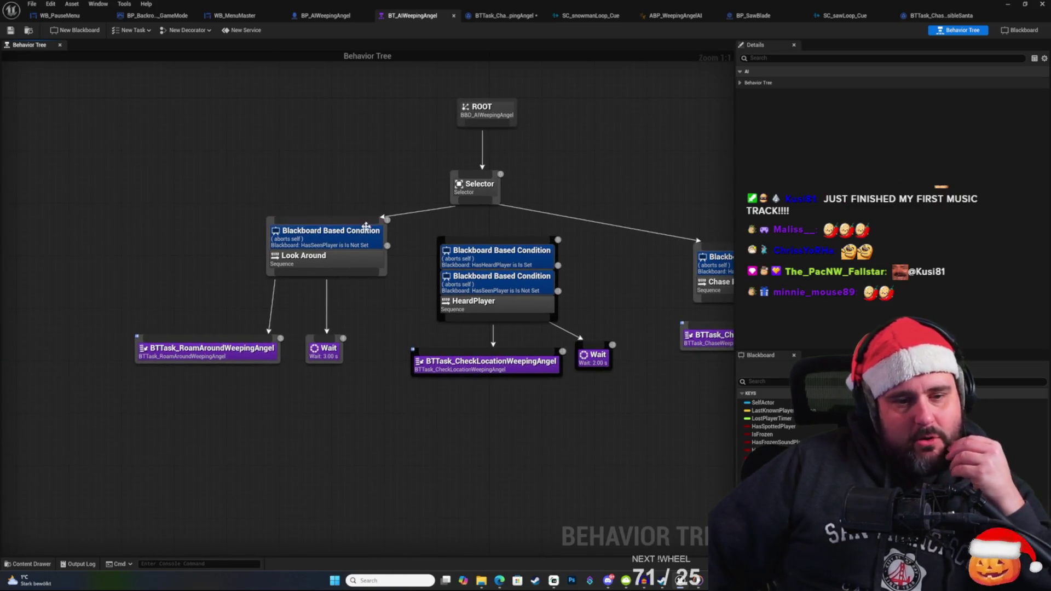
left_click_drag(241, 194, 387, 281)
left_click(318, 197)
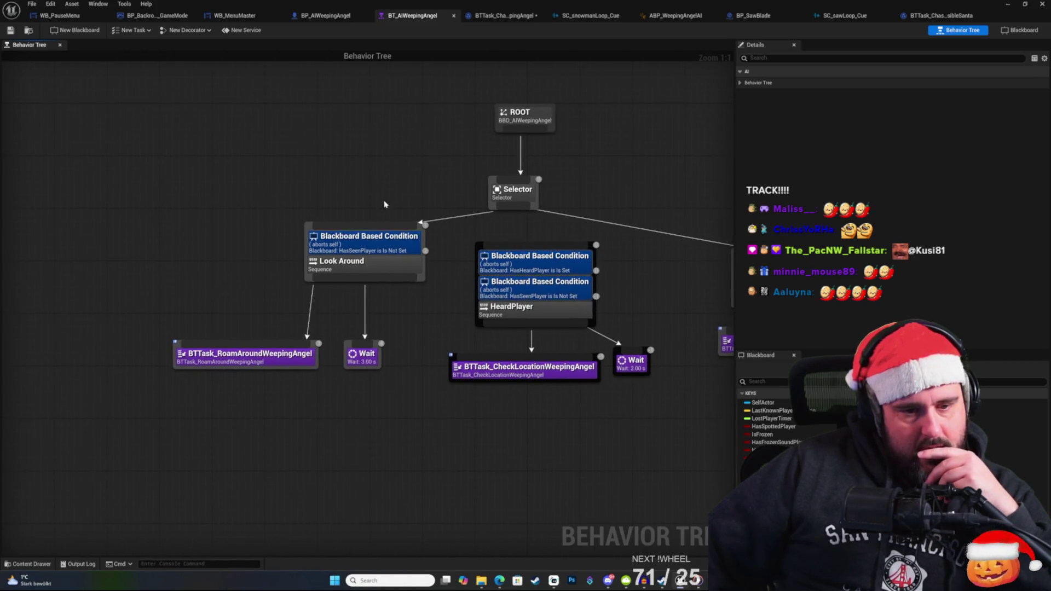
left_click(319, 257)
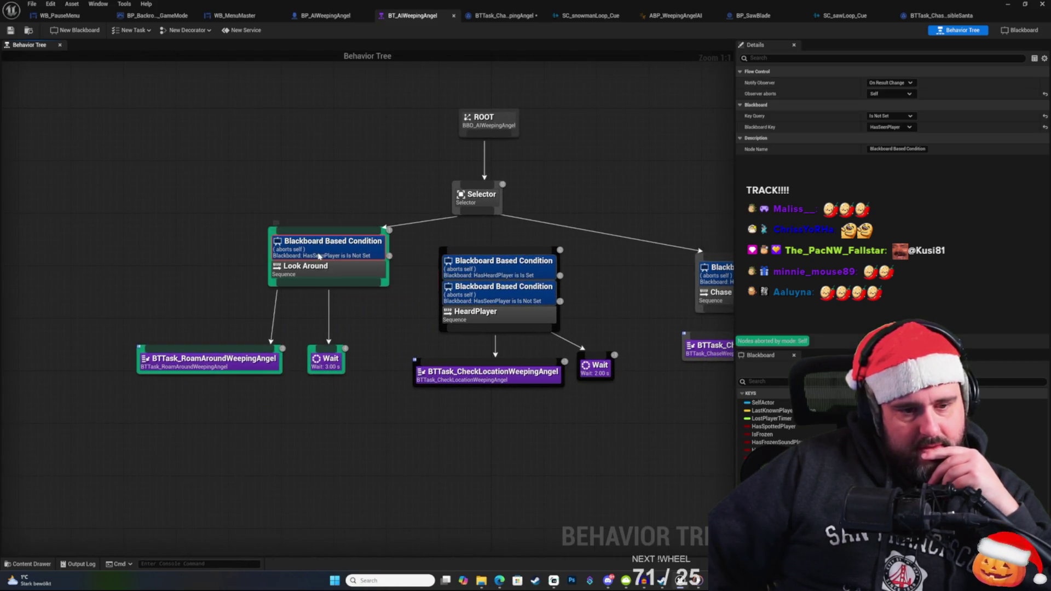
left_click(338, 214)
Pan the behavior tree down to the Chase Player branch.
mouse_move(337, 214)
left_mouse_down()
mouse_move(281, 197)
mouse_move(261, 298)
left_mouse_up()
mouse_move(276, 184)
left_mouse_down()
mouse_move(272, 171)
mouse_move(291, 160)
mouse_move(336, 347)
mouse_move(330, 323)
left_mouse_up()
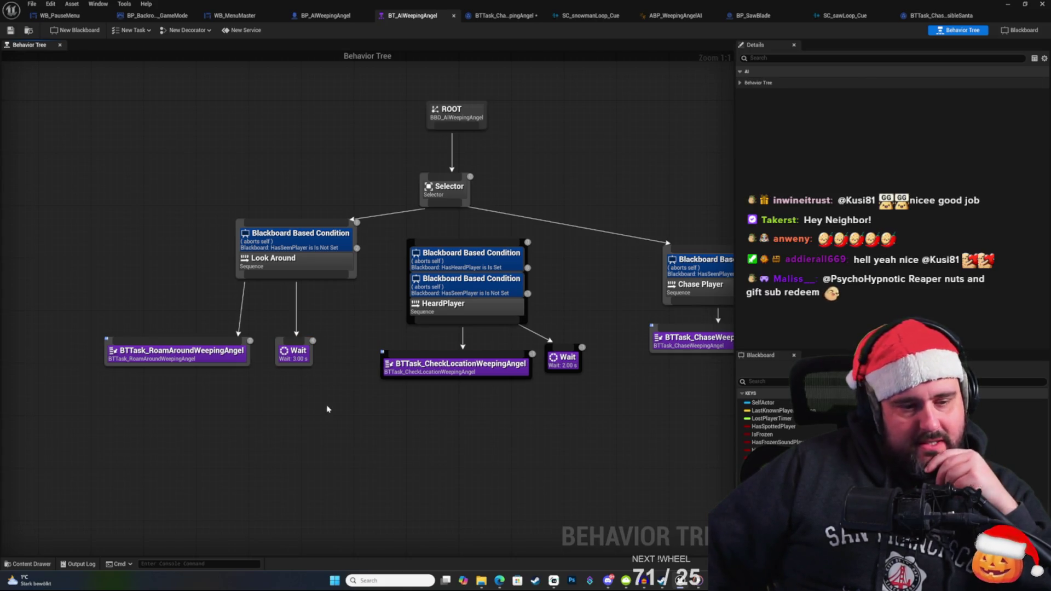
left_click_drag(232, 392, 167, 443)
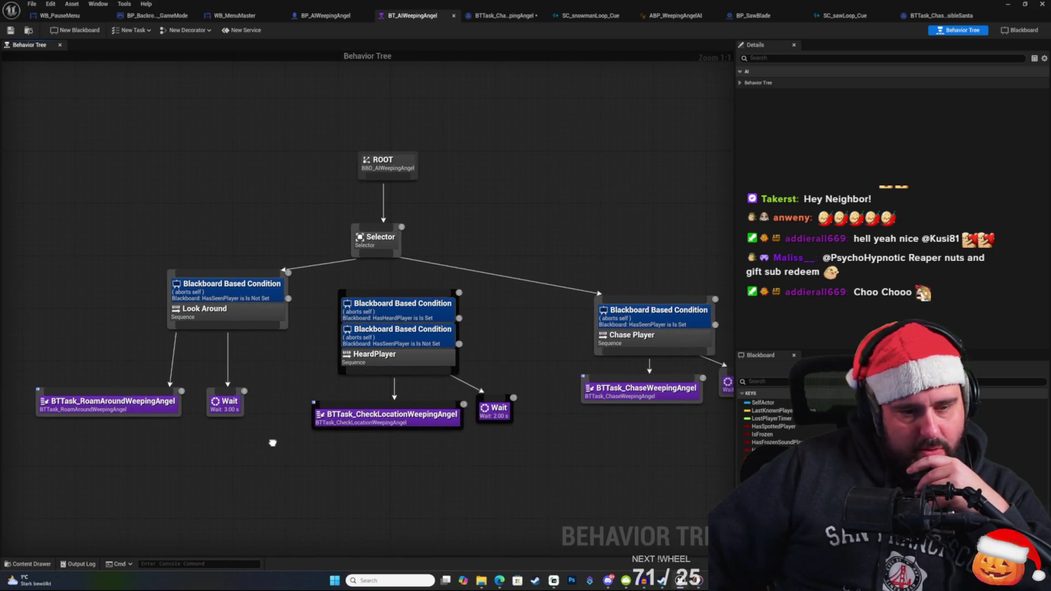
left_click_drag(273, 443, 3, 454)
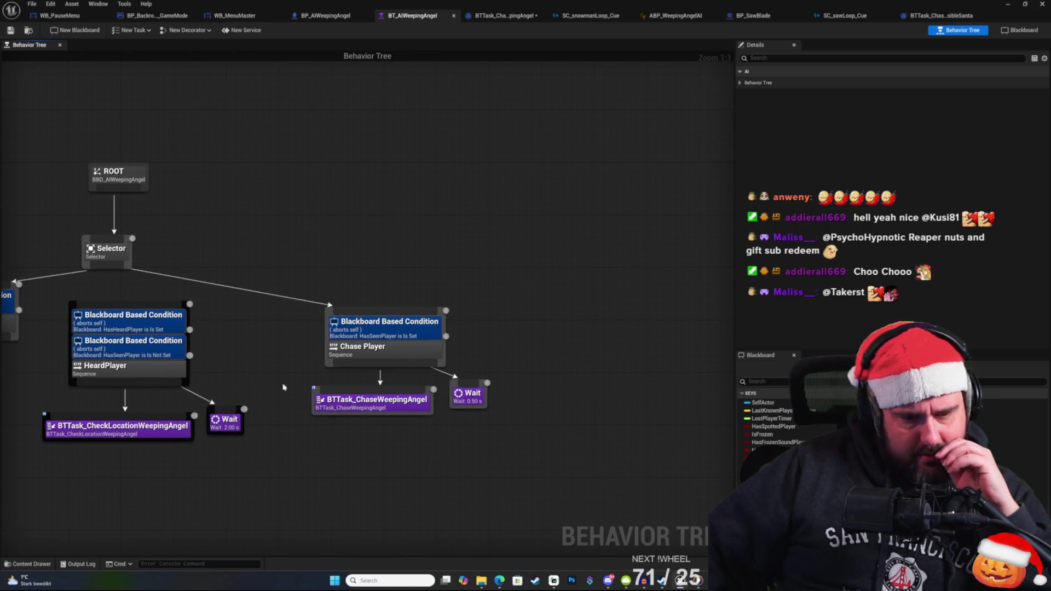
mouse_move(366, 418)
left_mouse_down()
mouse_move(334, 413)
mouse_move(361, 403)
mouse_move(388, 425)
mouse_move(392, 387)
left_mouse_up()
Open the add-node list beside Chase Player and dismiss it without adding anything.
right_click(398, 385)
right_click(342, 374)
key("Escape")
right_click(435, 374)
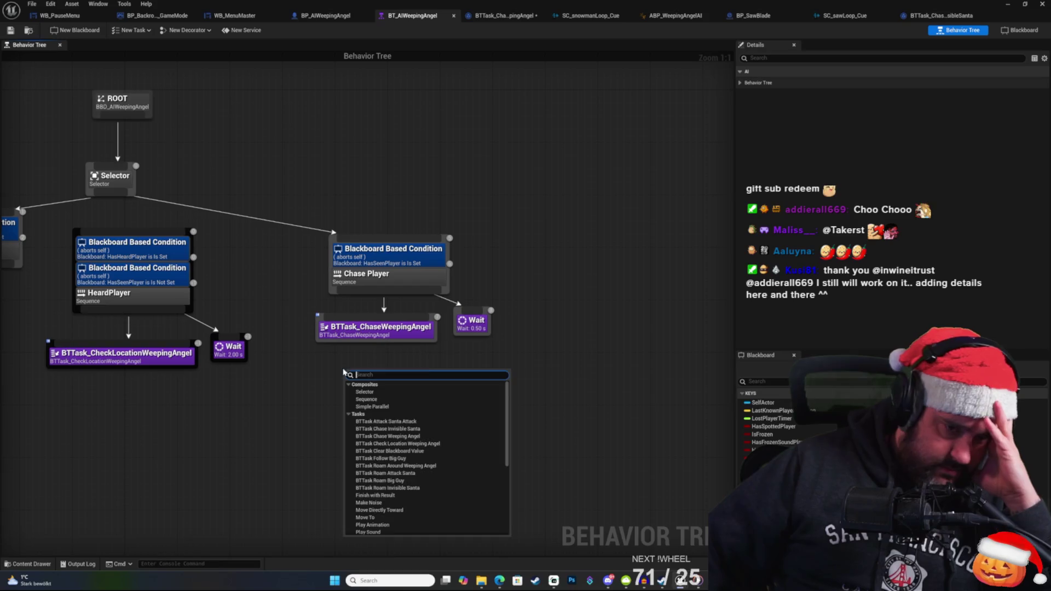
left_click(444, 361)
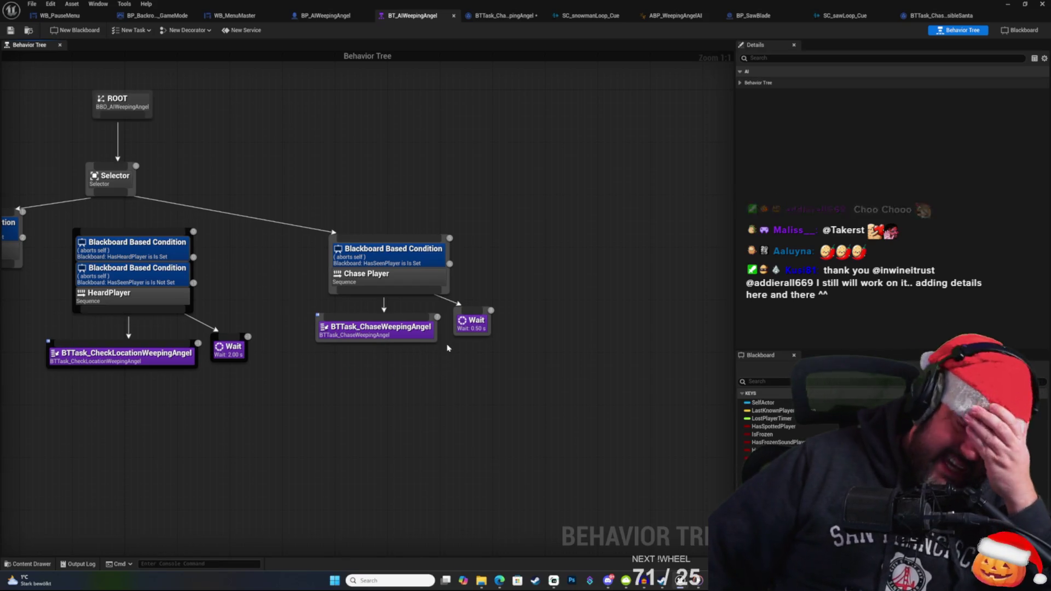
Select the Chase Player sequence and task, then open the Content Drawer's Tasks folder.
mouse_move(441, 370)
left_mouse_down()
mouse_move(490, 388)
mouse_move(462, 396)
mouse_move(490, 407)
mouse_move(556, 382)
left_mouse_up()
left_click_drag(461, 224, 567, 372)
mouse_move(528, 267)
left_mouse_down()
mouse_move(570, 300)
mouse_move(498, 237)
left_mouse_up()
left_click(31, 563)
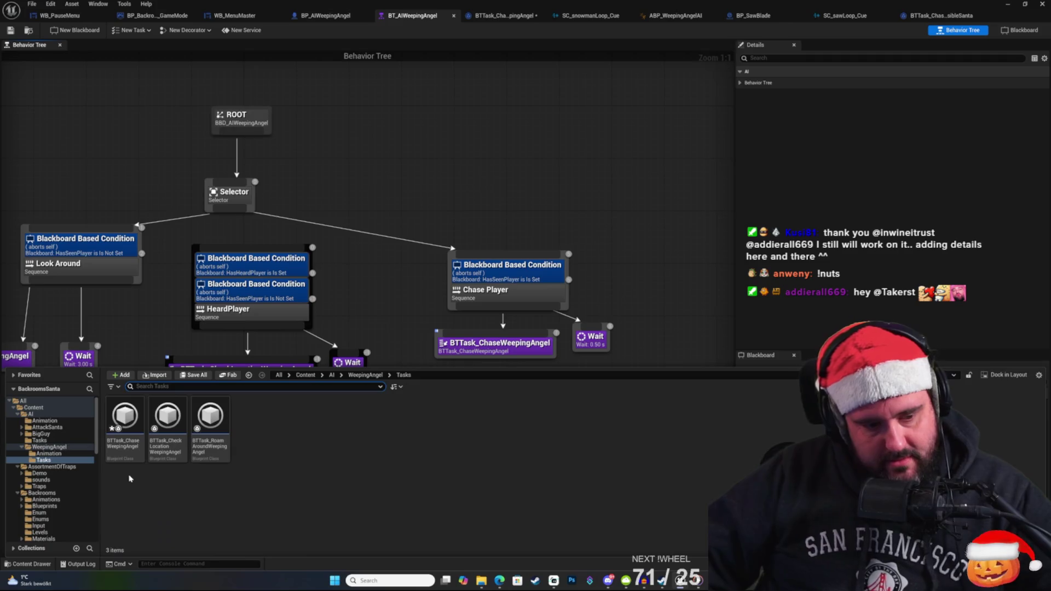
Open the BBD_AIWeepingAngel blackboard from the WeepingAngel folder.
left_click(44, 448)
left_click(251, 430)
double_click(252, 430)
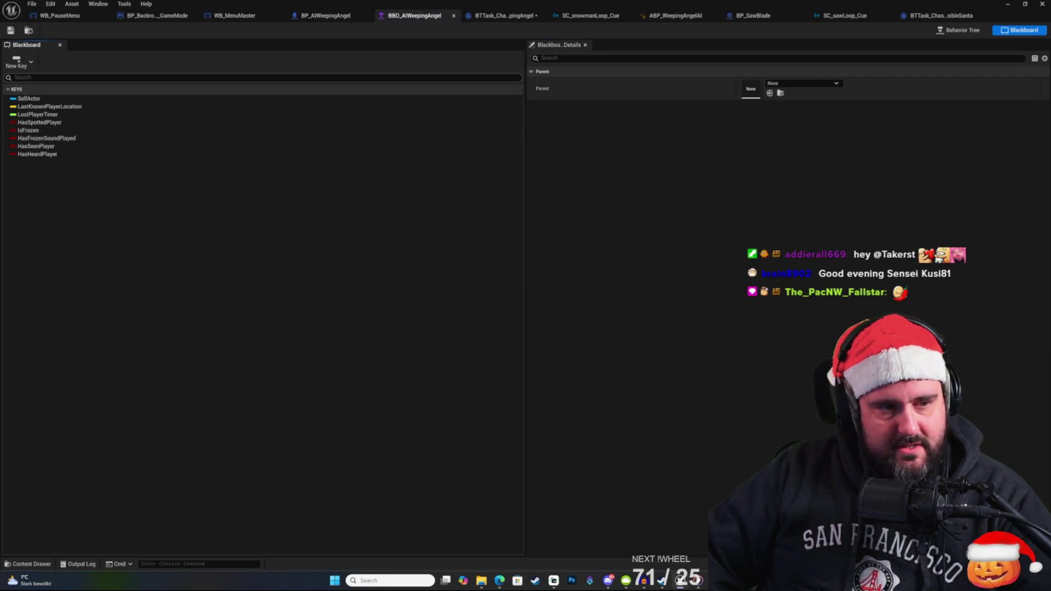
Add a new Bool key named Stunned, then rename it to IsStunned.
left_click(31, 62)
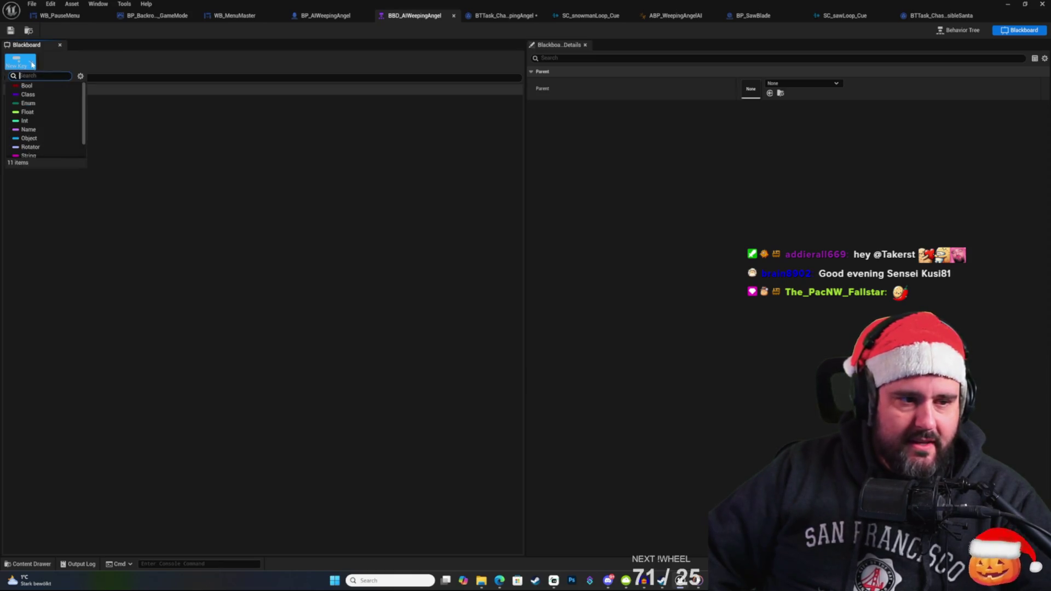
left_click(42, 83)
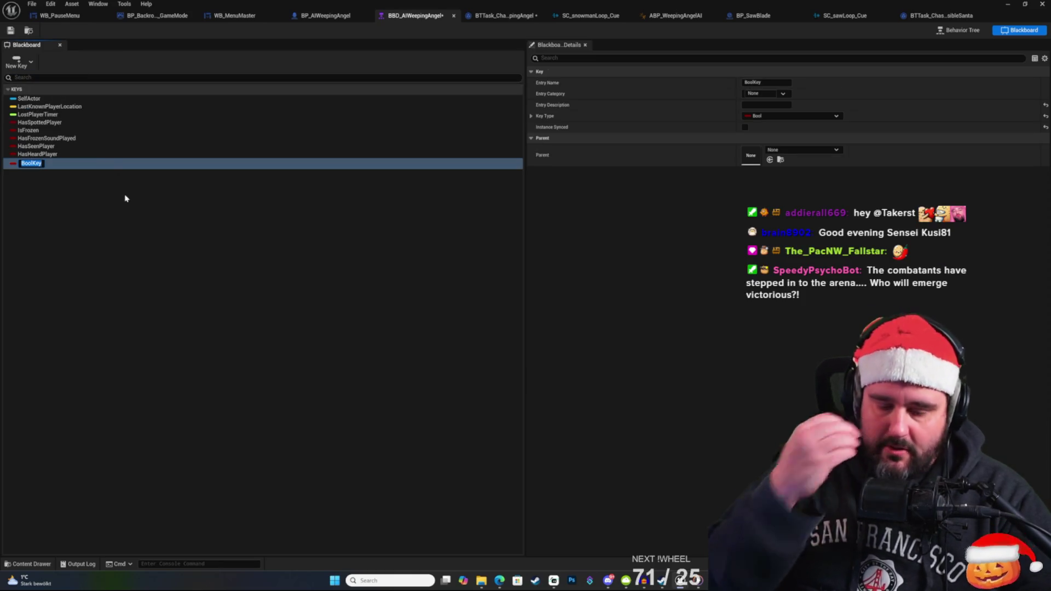
type("Stunn")
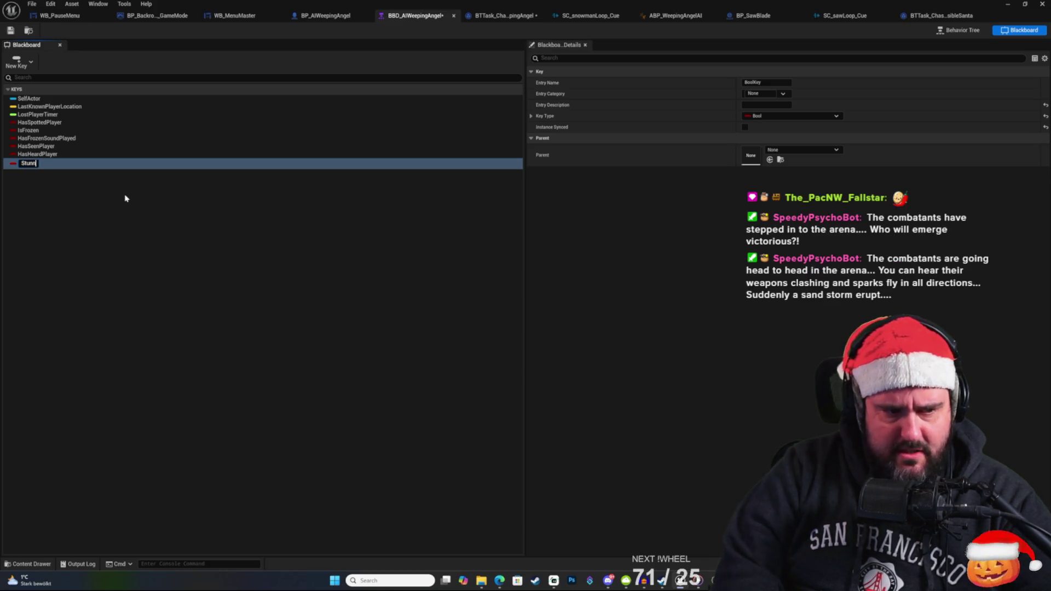
key("Return")
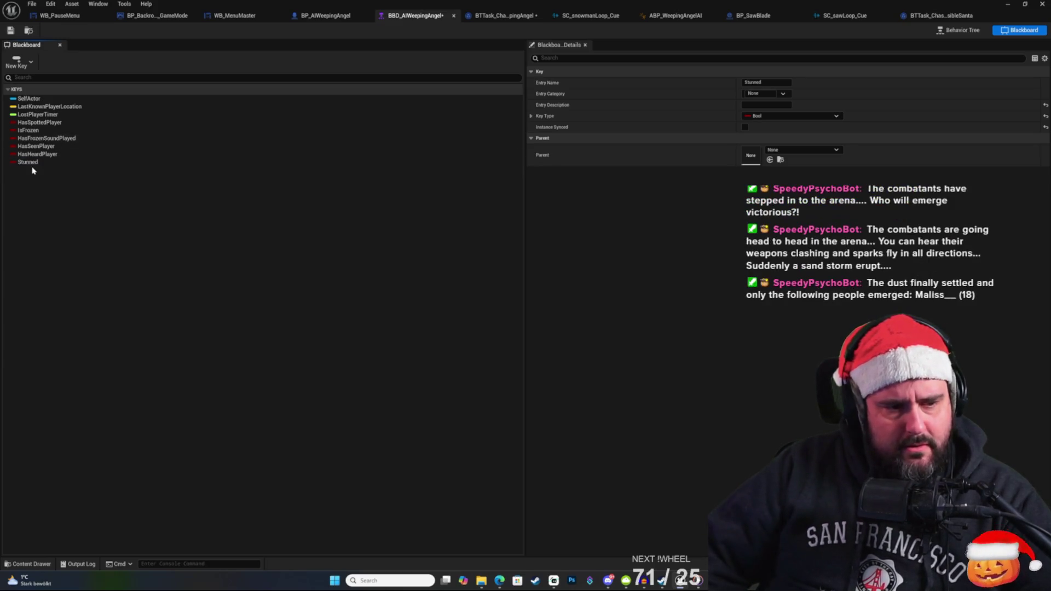
left_click(31, 164)
left_click(33, 163)
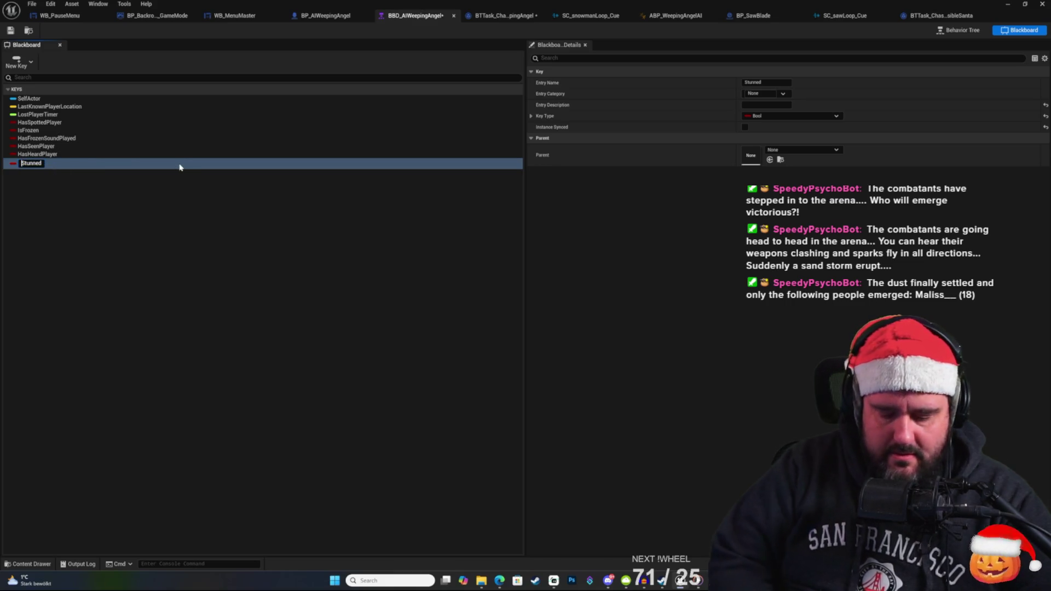
key("Home")
type("Is")
key("Return")
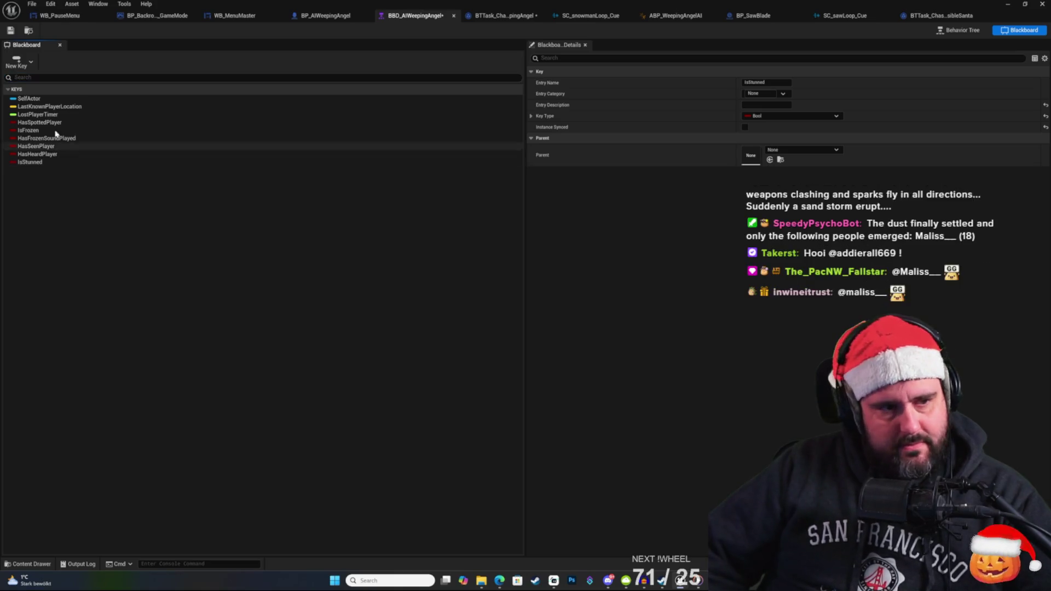
Save the blackboard asset and close its tab.
left_click(10, 30)
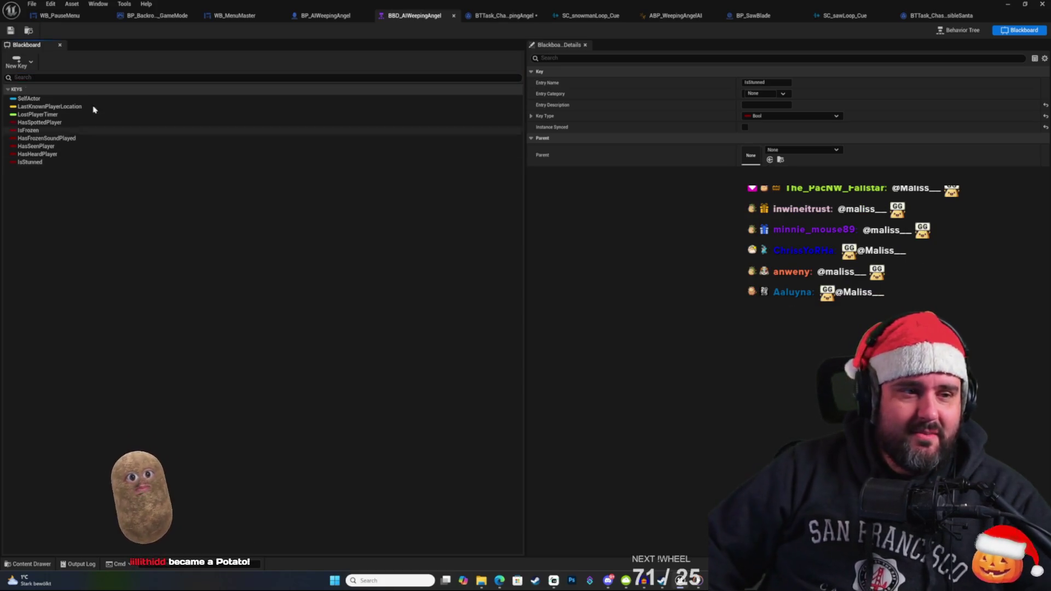
left_click(218, 40)
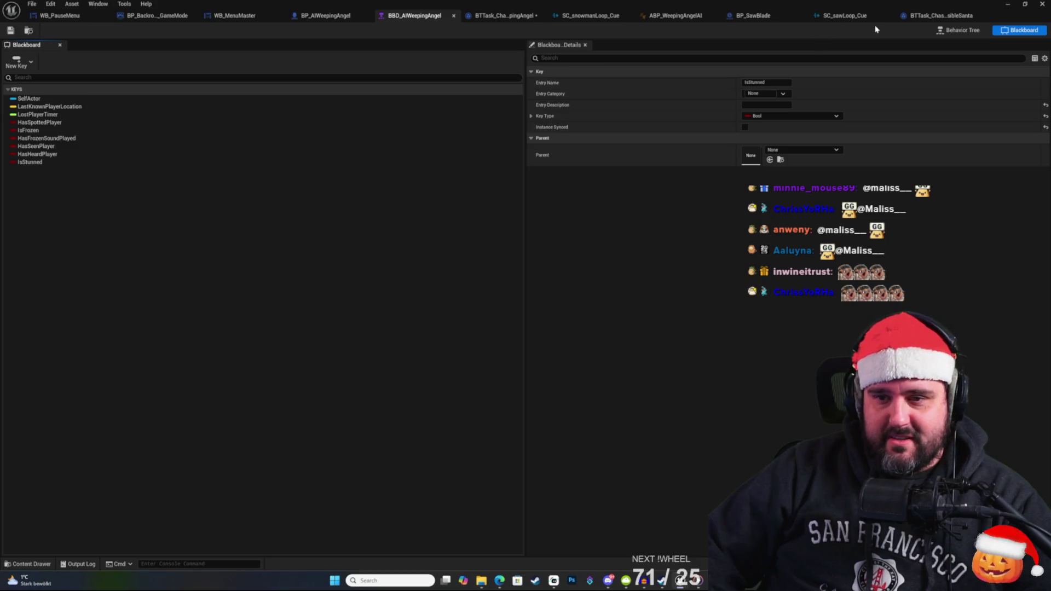
left_click(453, 17)
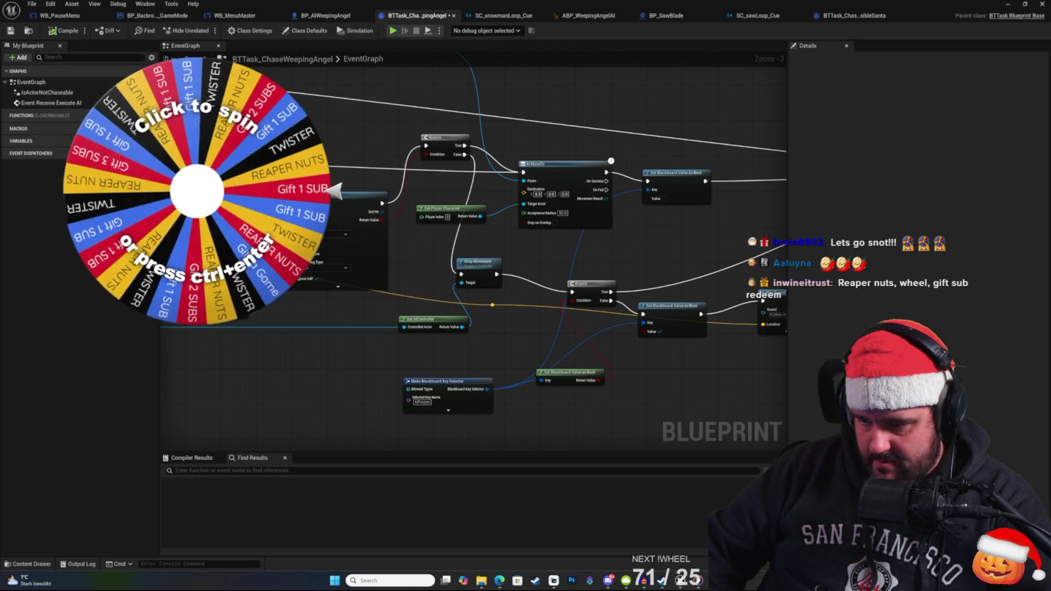
Spin the stream's prize wheel with Ctrl+Enter.
key("ctrl+Return")
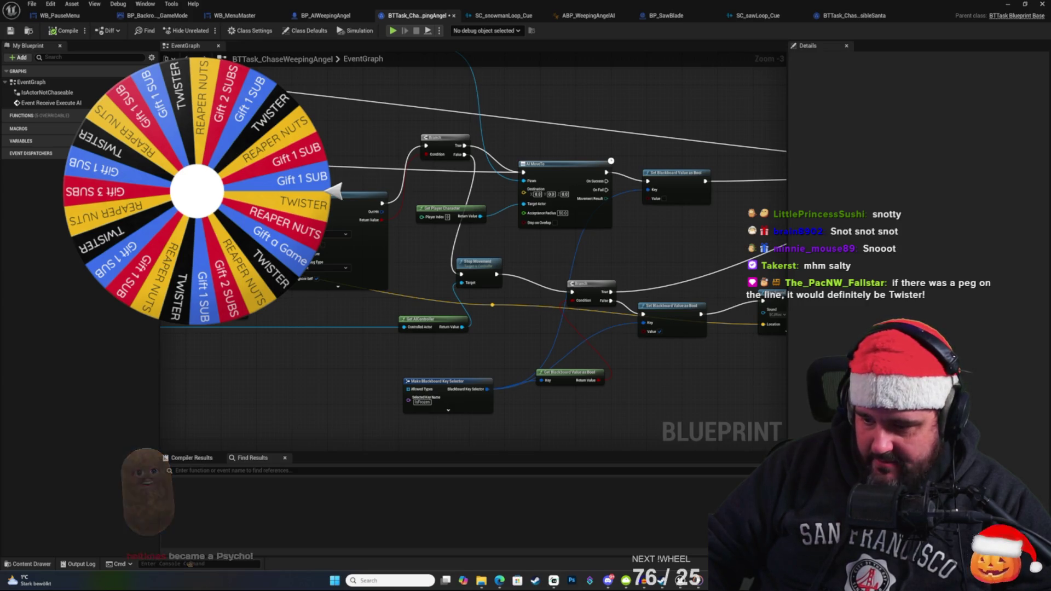
Cycle through the open windows and the desktop, then bring the Twitch browser window forward.
key("alt+Tab")
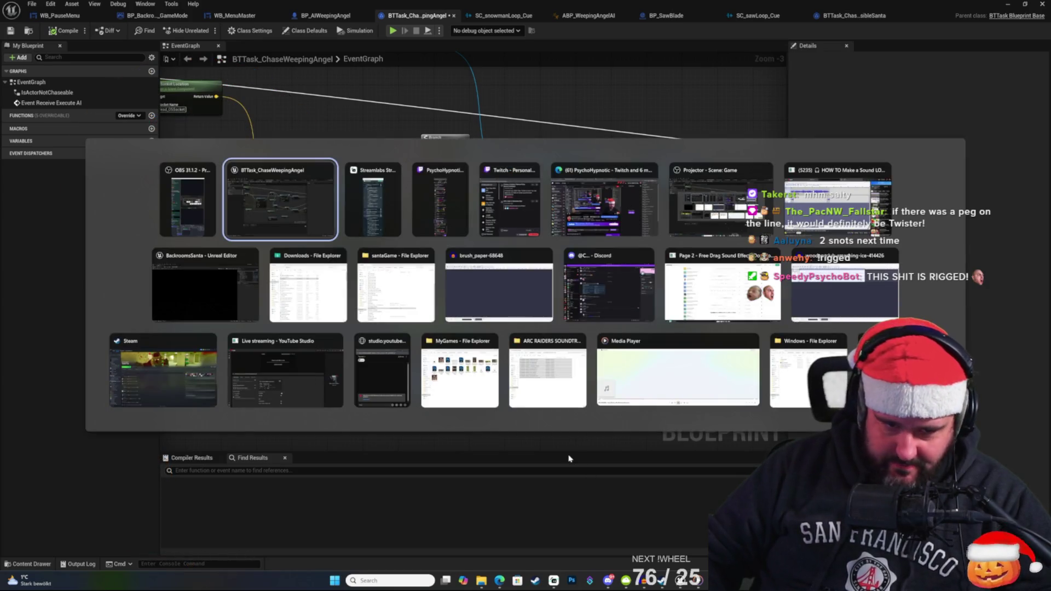
key("Tab")
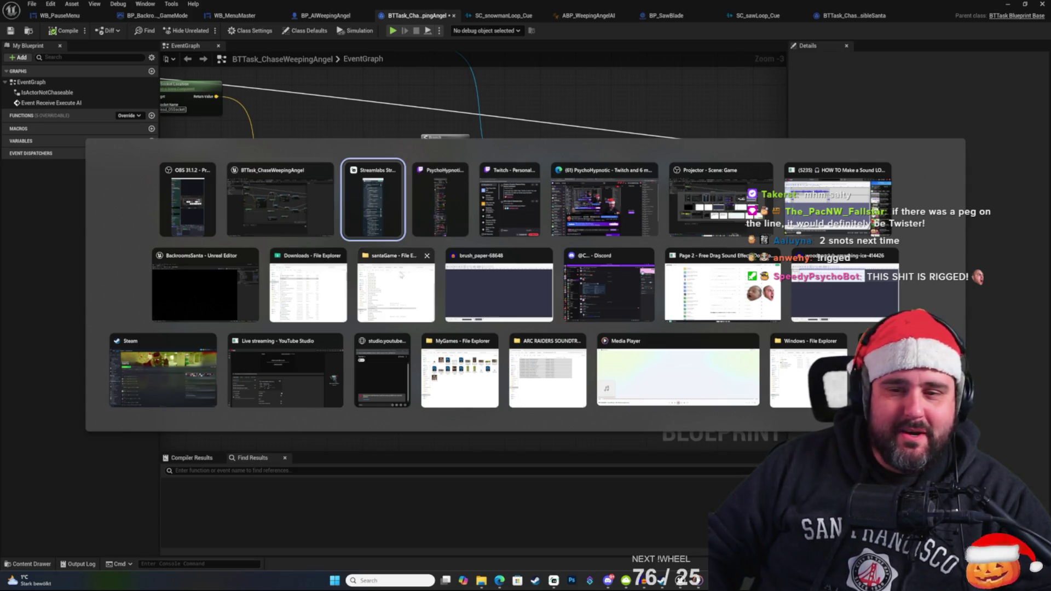
left_click(622, 236)
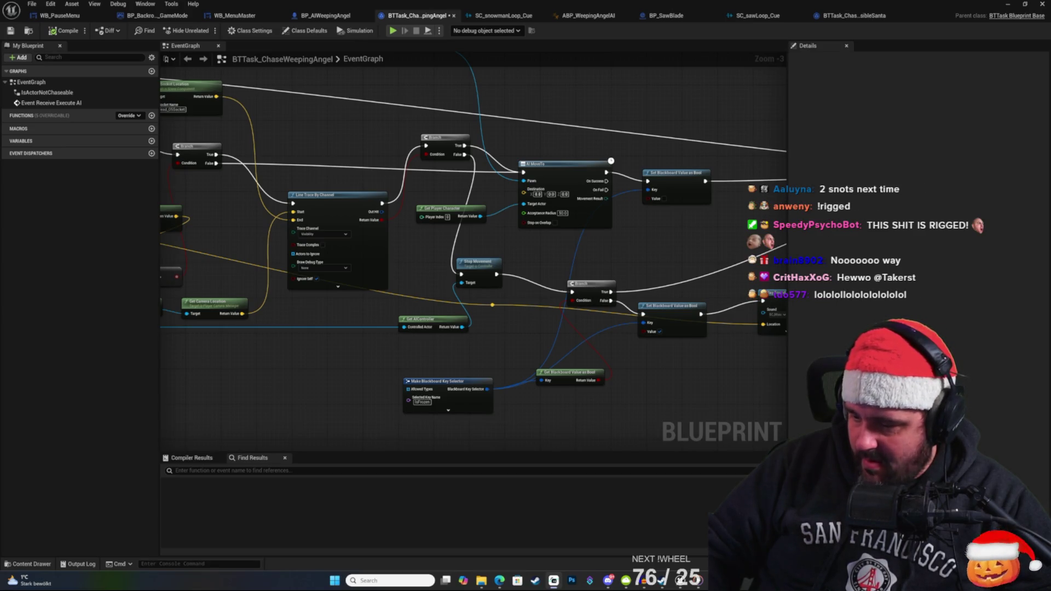
key("super+d")
key("super+d")
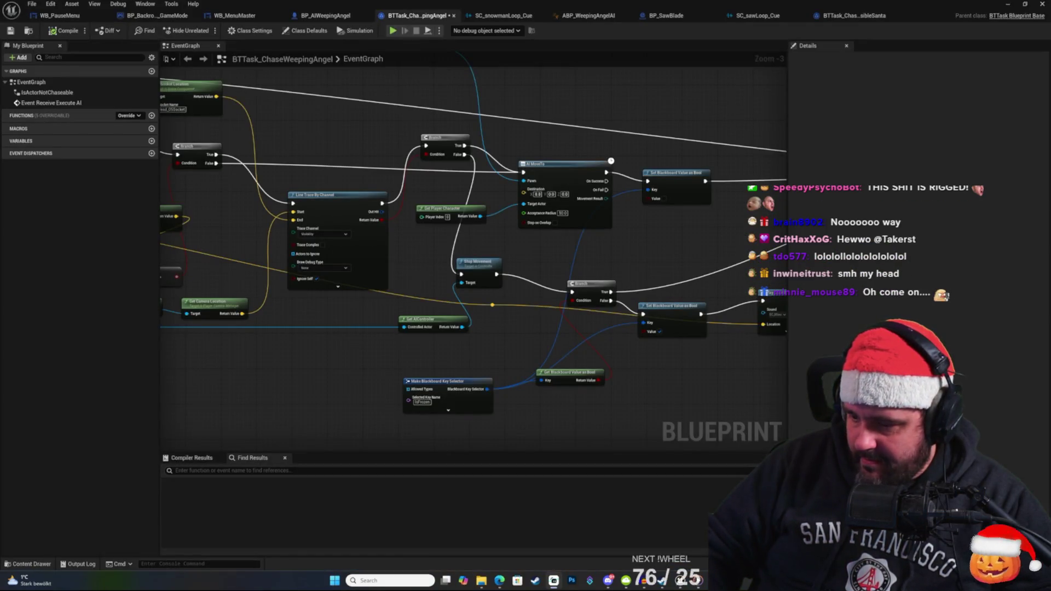
key("super+d")
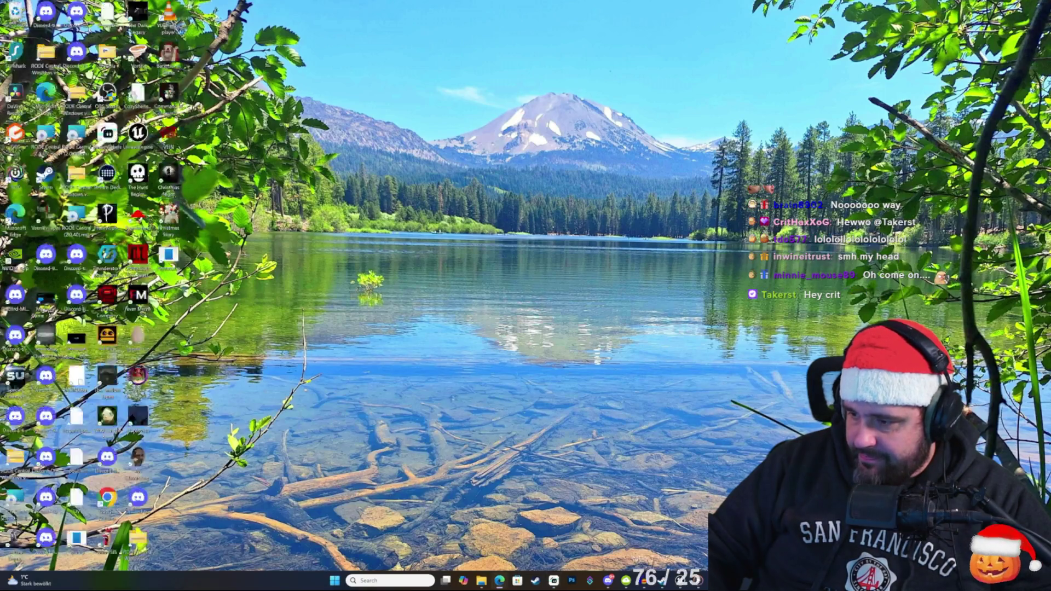
key("super+d")
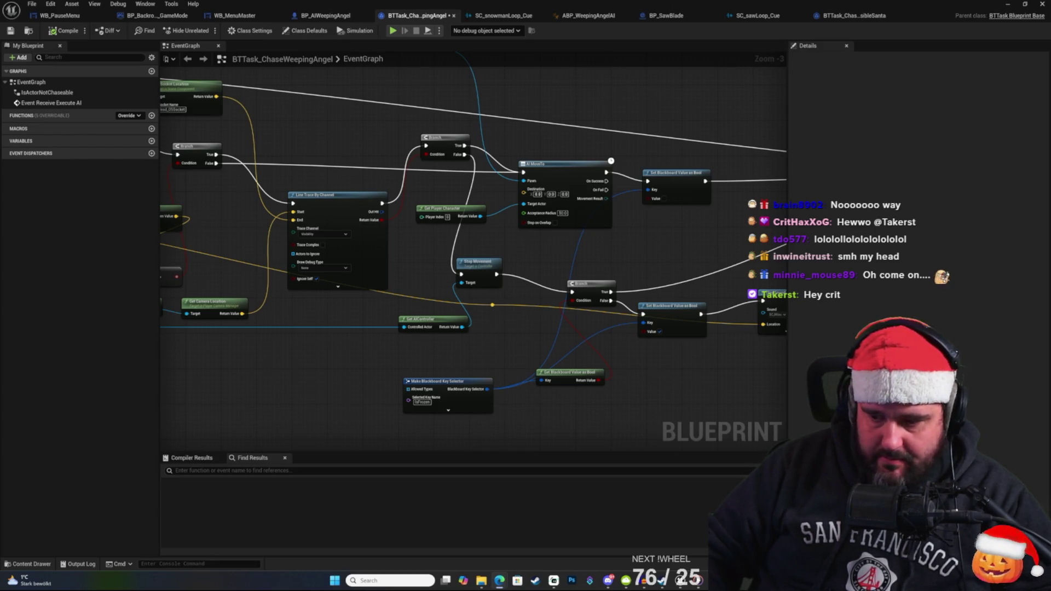
key("alt+Tab")
mouse_move(500, 580)
left_click(422, 534)
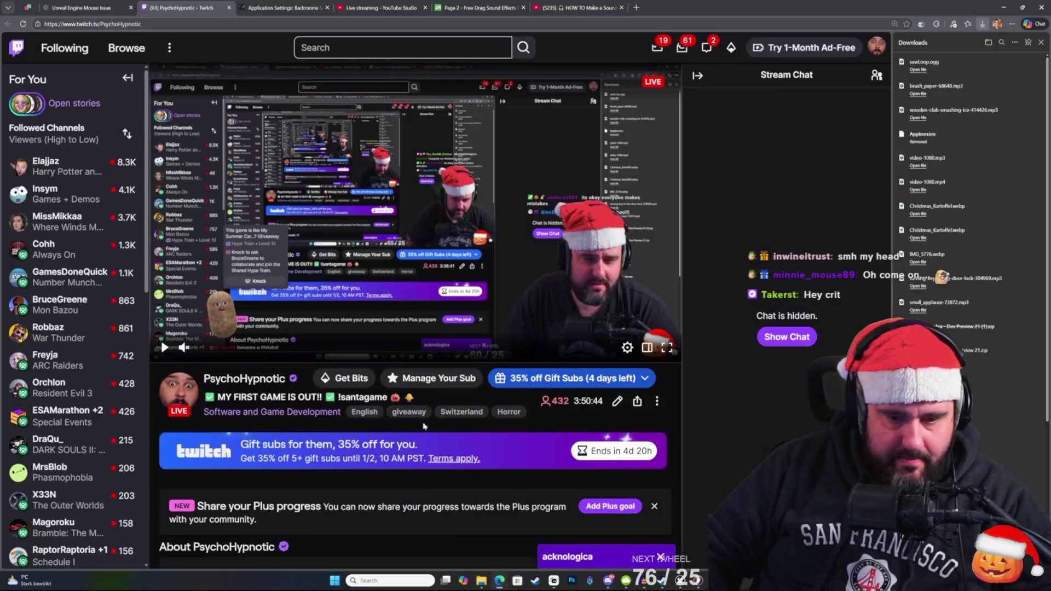
Gift a one-month Tier 1 sub to a searched-for viewer and pay, then minimize the browser.
left_click(639, 381)
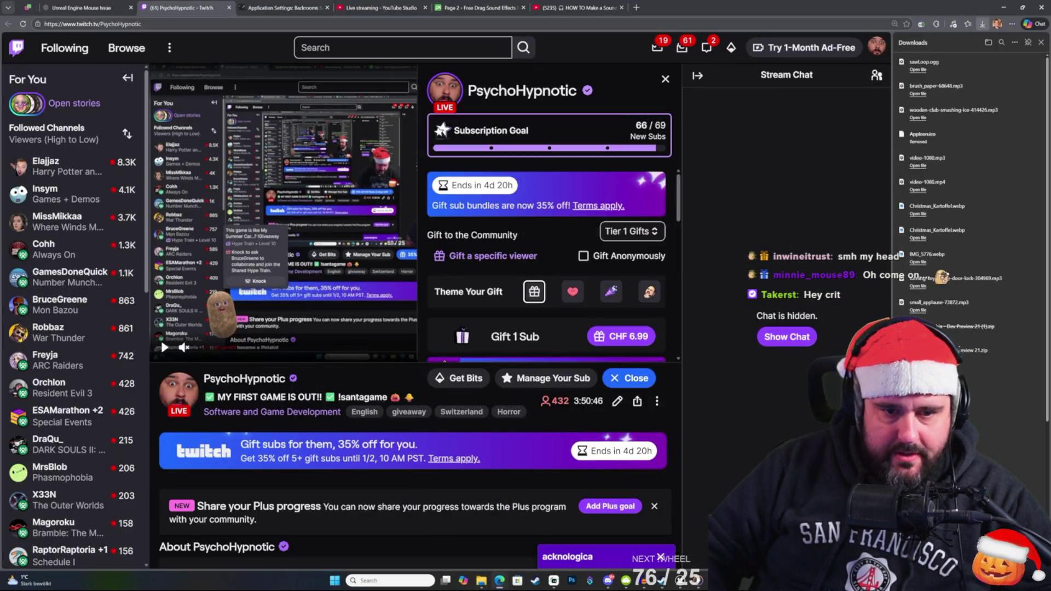
left_click(488, 256)
type("ushinattaomoide")
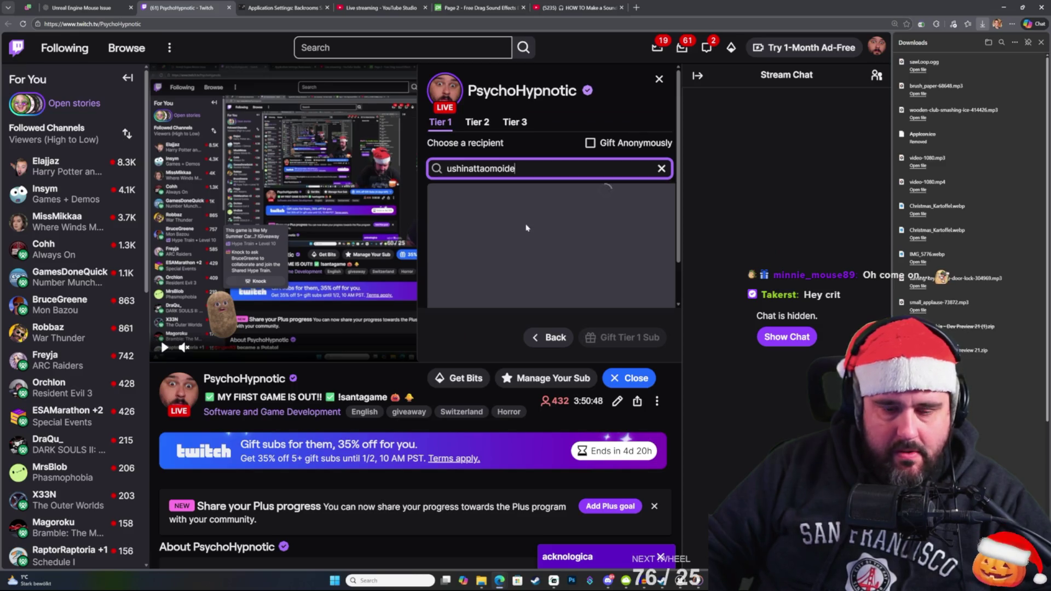
left_click(474, 207)
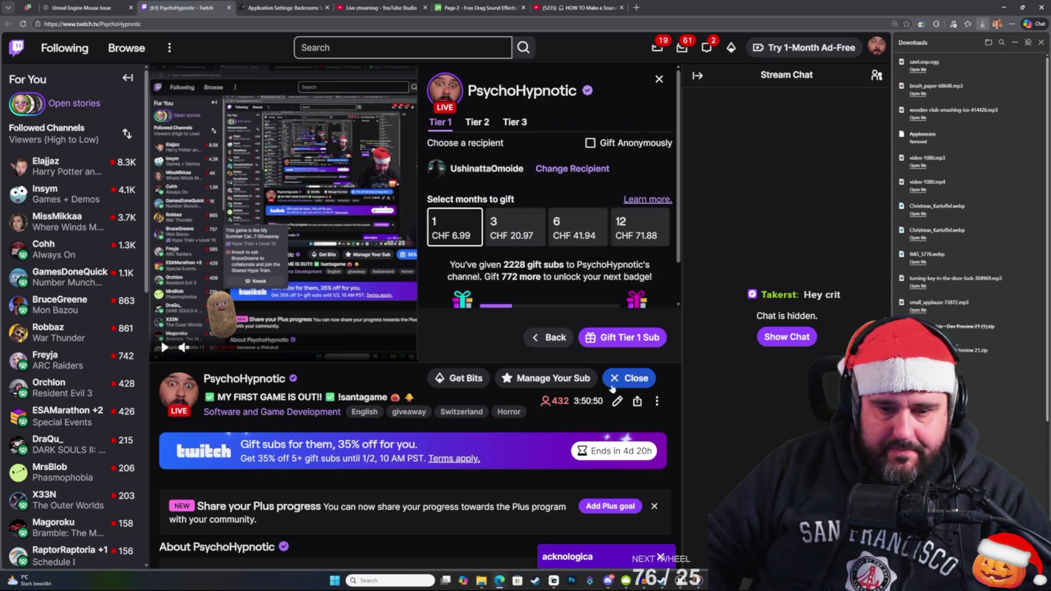
left_click(629, 339)
left_click(630, 324)
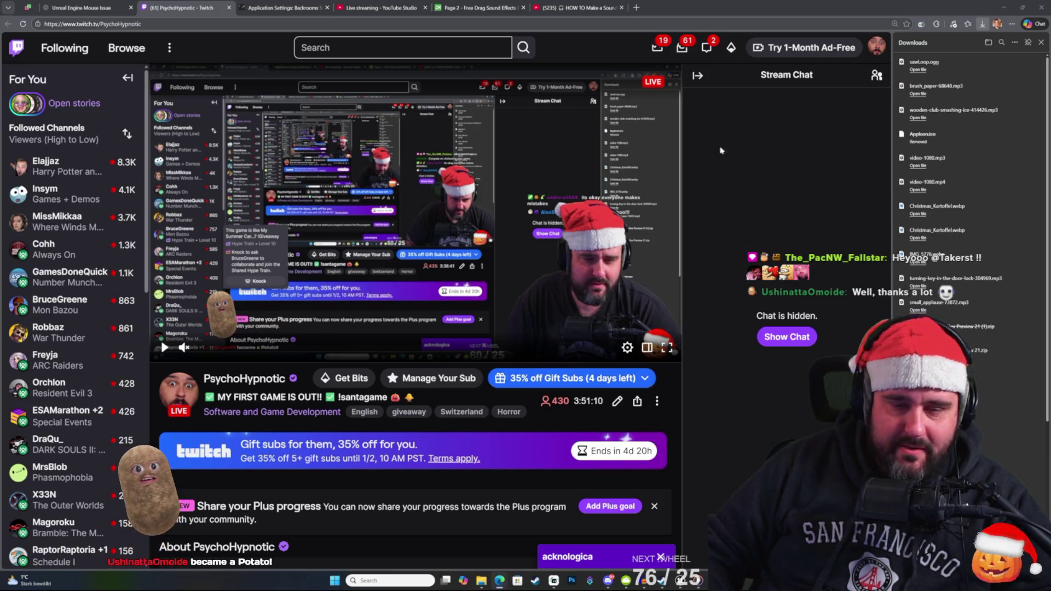
left_click(1011, 8)
Pan the event graph, then leave the behavior tree condition's Observer aborts at None.
left_click_drag(544, 291, 671, 225)
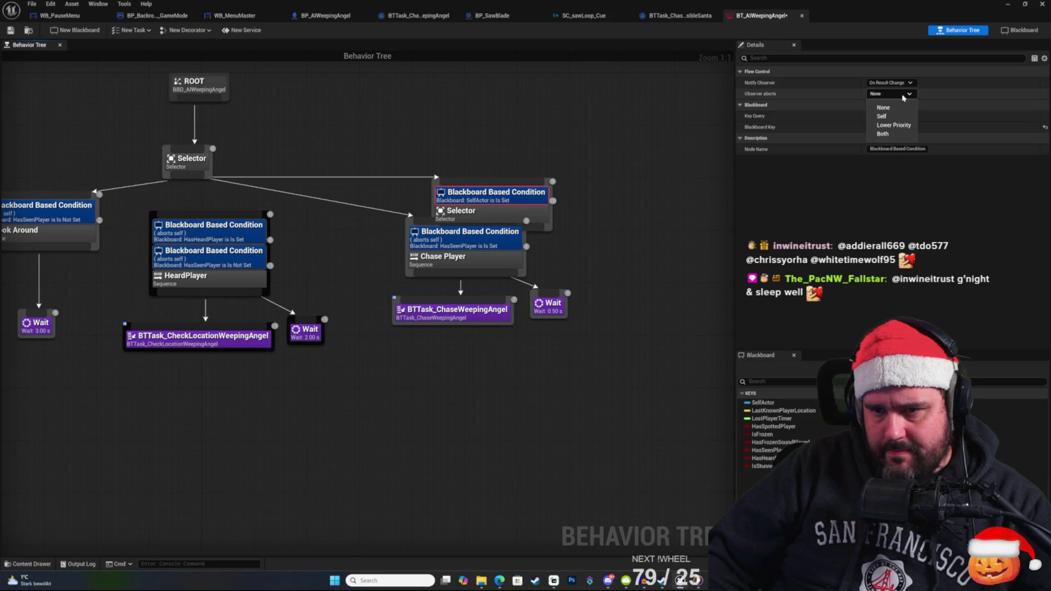
left_click(896, 109)
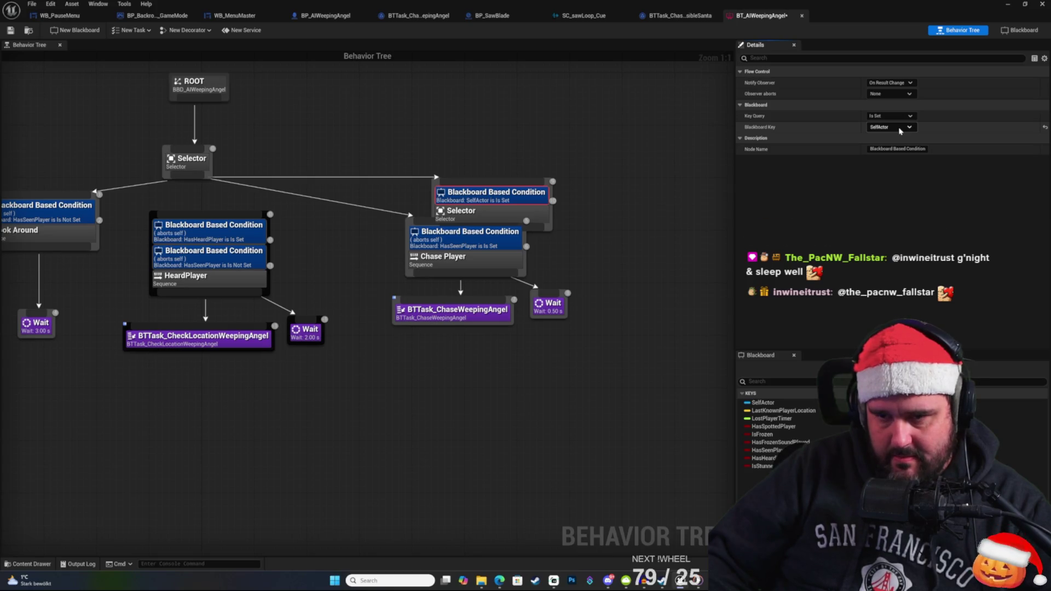
Set the condition's Notify Observer to On Value Change, leaving its key at SelfActor.
left_click(898, 82)
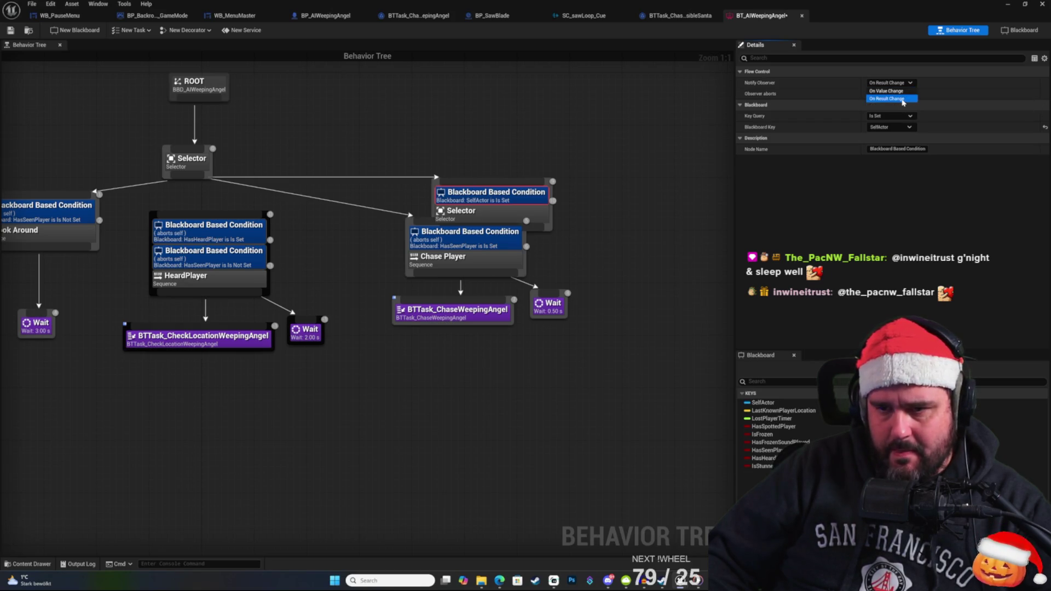
left_click(898, 91)
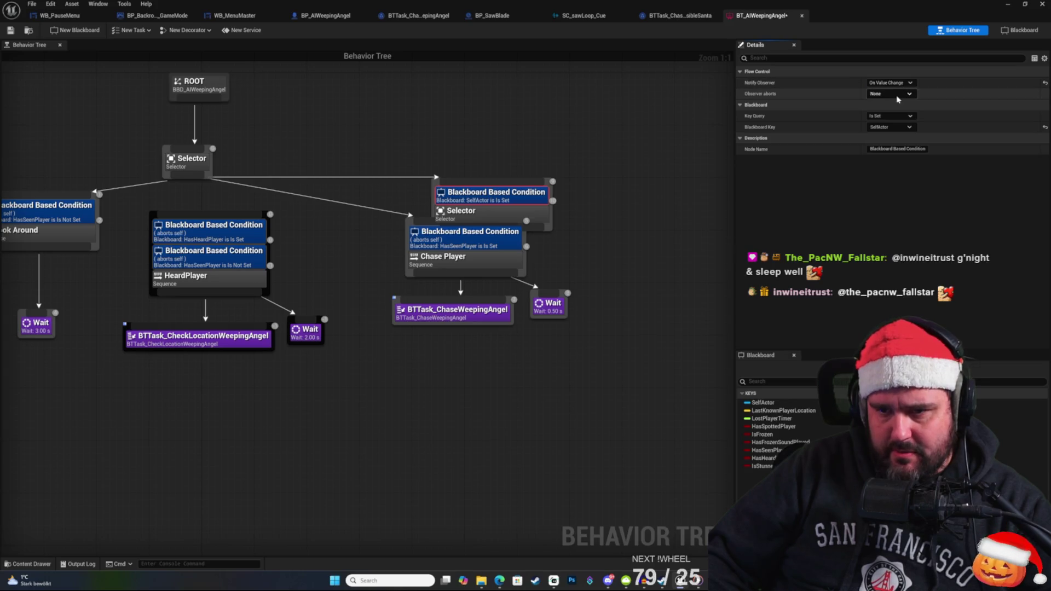
left_click(903, 128)
left_click(903, 128)
left_click(903, 129)
left_click(903, 128)
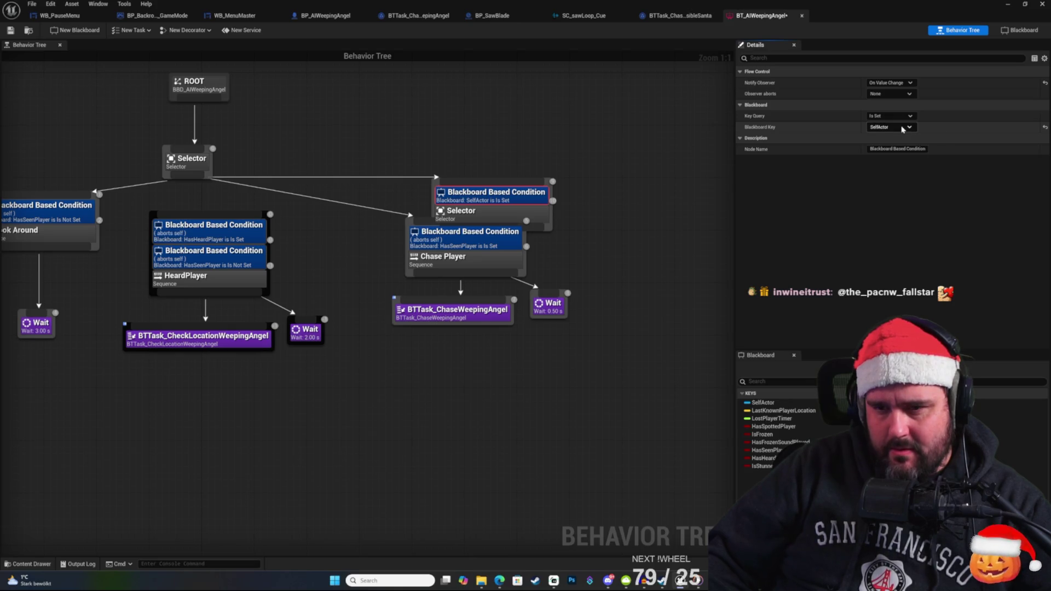
left_click(900, 84)
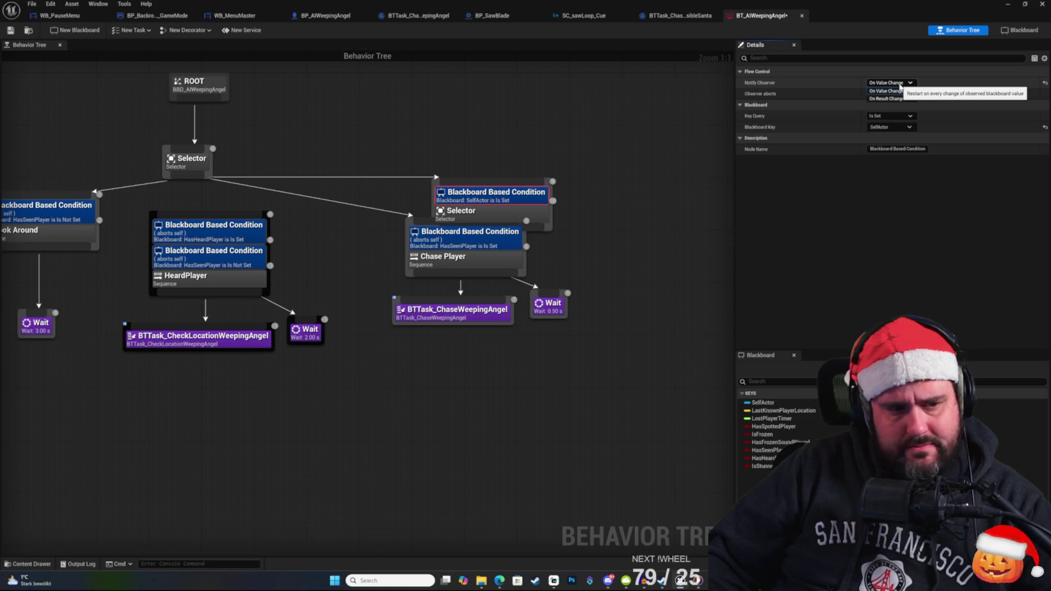
left_click(900, 88)
Make the new Selector's condition notify On Result Change and check the IsStunned key.
mouse_move(272, 157)
left_mouse_down()
mouse_move(312, 156)
mouse_move(394, 130)
left_mouse_up()
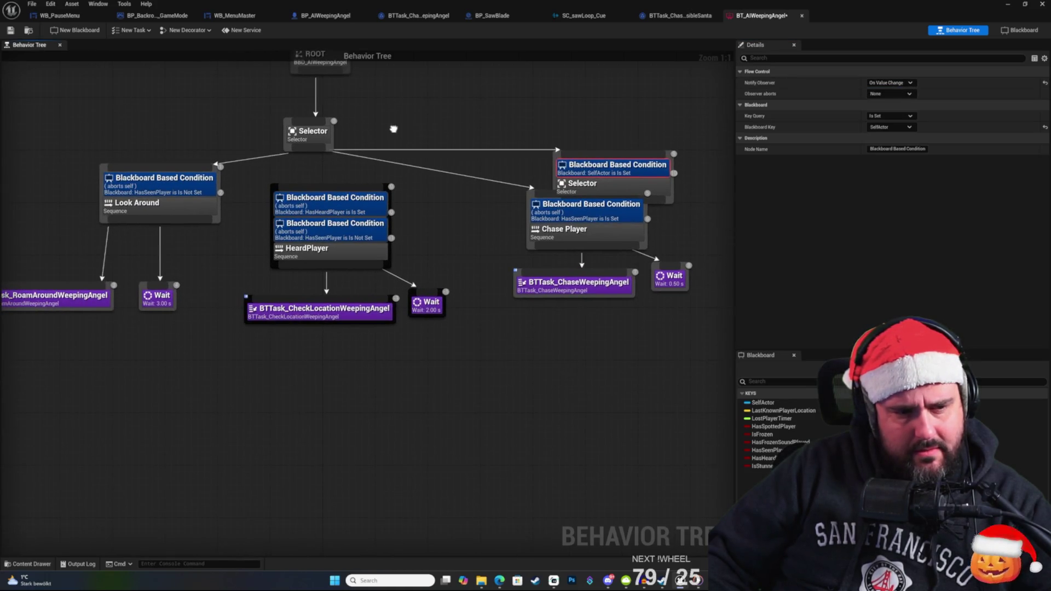
left_click(164, 186)
left_click_drag(613, 137, 481, 184)
left_click(482, 213)
left_click(898, 83)
left_click(887, 91)
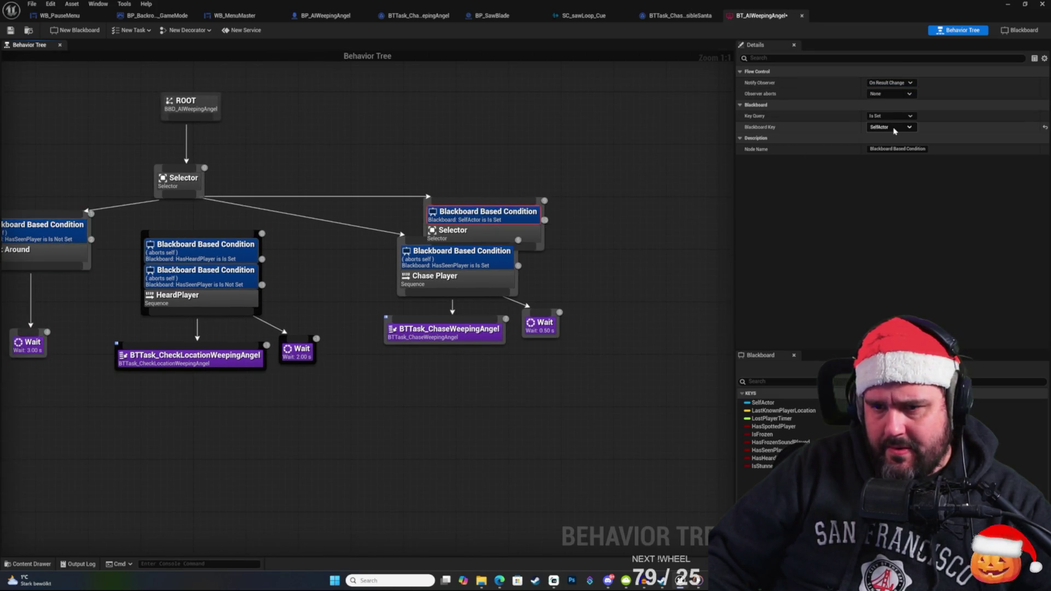
left_click(892, 127)
left_click(906, 217)
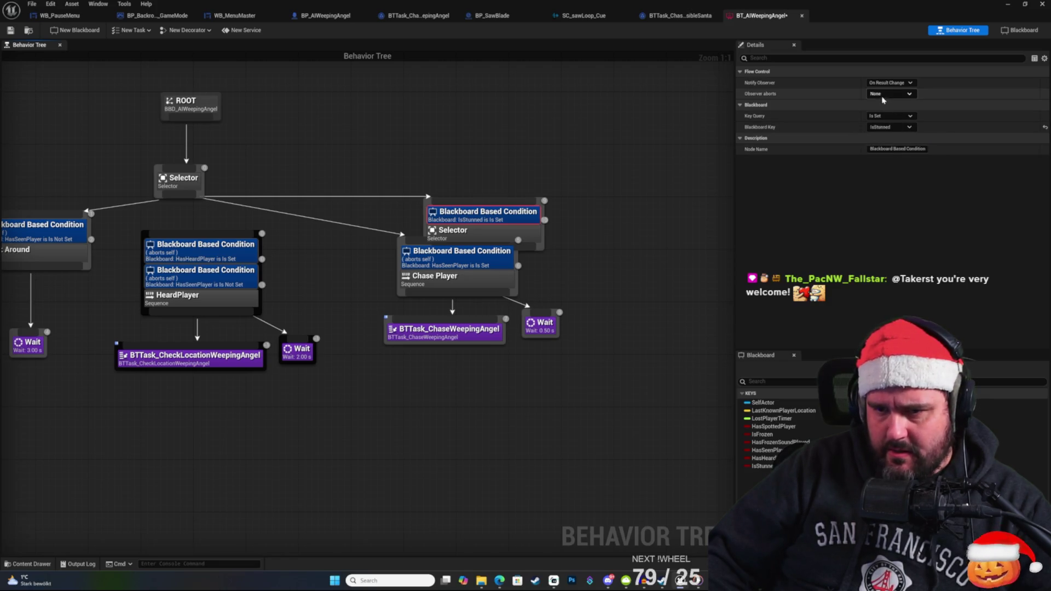
Place the IsStunned Selector left of Chase Player, shifting Chase Player further right.
mouse_move(570, 244)
left_mouse_down()
mouse_move(499, 233)
mouse_move(408, 195)
left_mouse_up()
left_click_drag(501, 220, 541, 201)
mouse_move(471, 247)
left_mouse_down()
mouse_move(603, 242)
mouse_move(625, 252)
left_mouse_up()
mouse_move(508, 161)
left_mouse_down()
mouse_move(481, 233)
mouse_move(532, 230)
left_mouse_up()
mouse_move(458, 253)
left_mouse_down()
mouse_move(460, 296)
mouse_move(443, 325)
left_mouse_up()
left_click(442, 246)
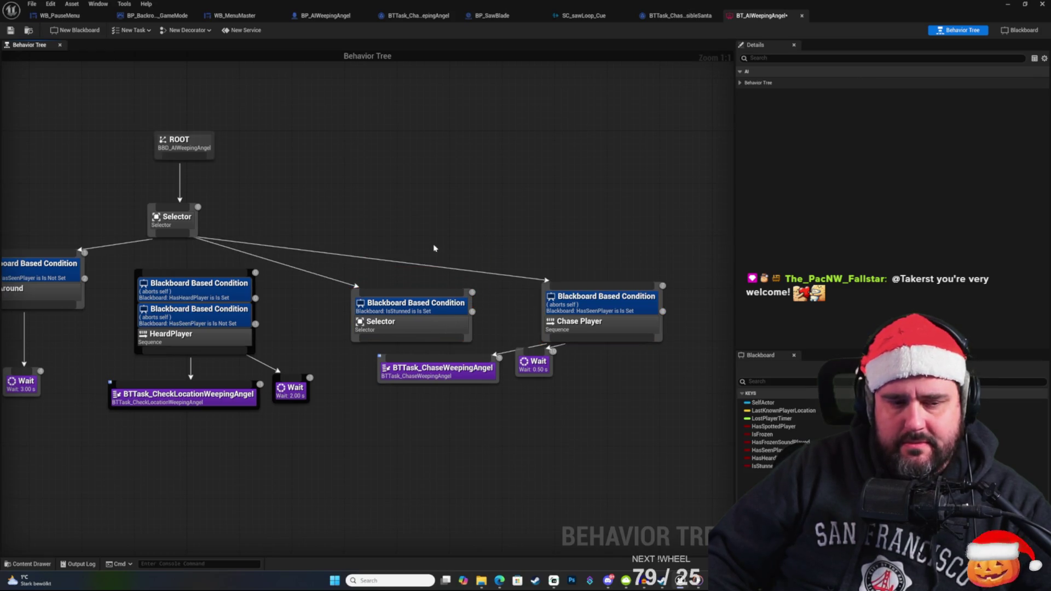
Delete the Selector's blackboard condition and reposition the Selector.
left_click_drag(441, 324, 479, 241)
left_click(478, 217)
key("Delete")
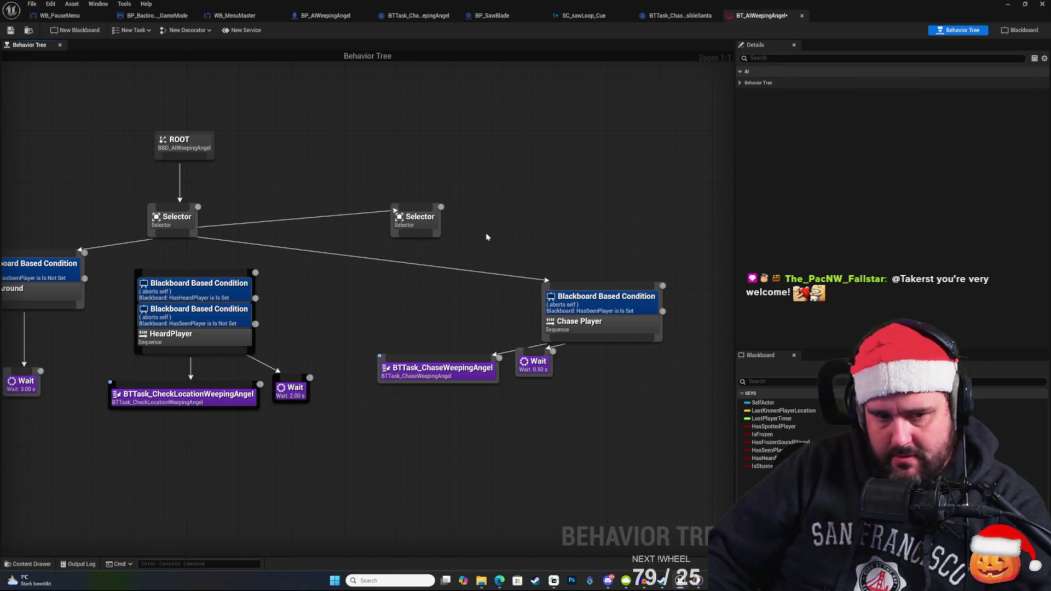
left_click_drag(524, 209, 550, 190)
left_click_drag(440, 201, 518, 220)
left_click(503, 301)
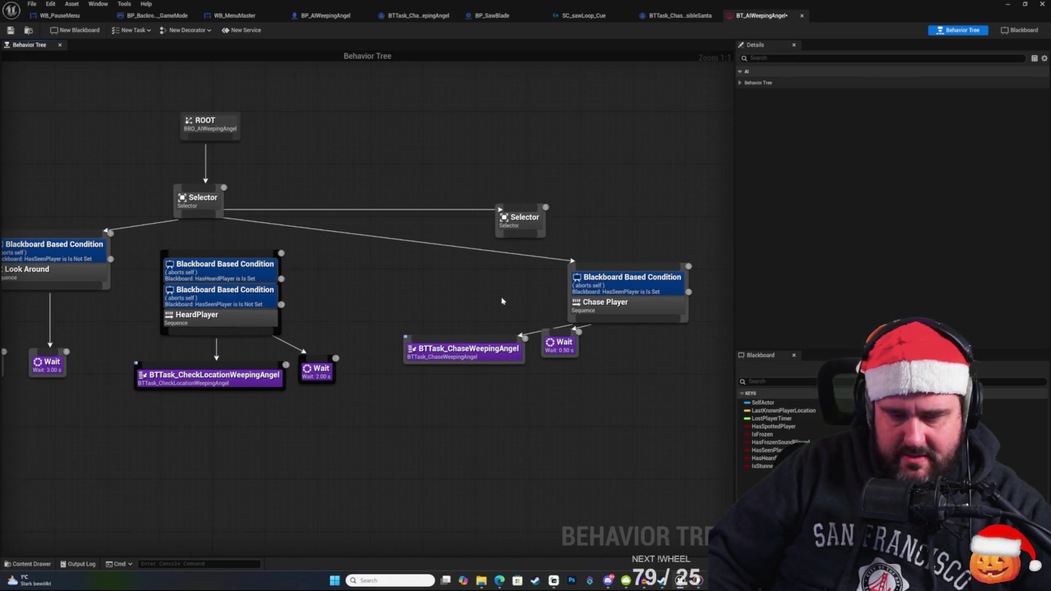
Add a loose Sequence left of Chase Player and delete the unconnected Selector.
right_click(463, 286)
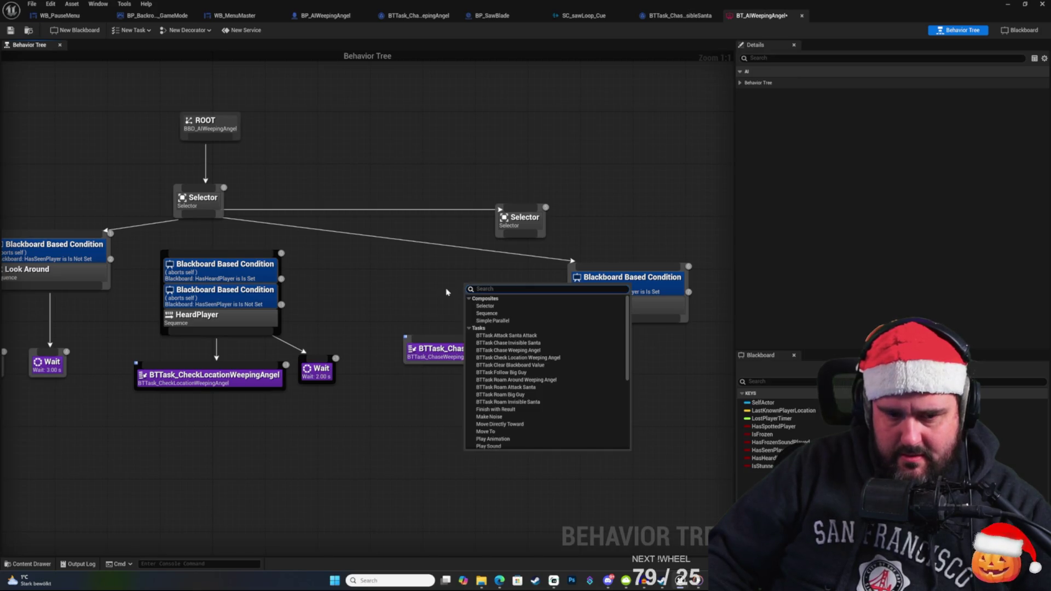
left_click(486, 314)
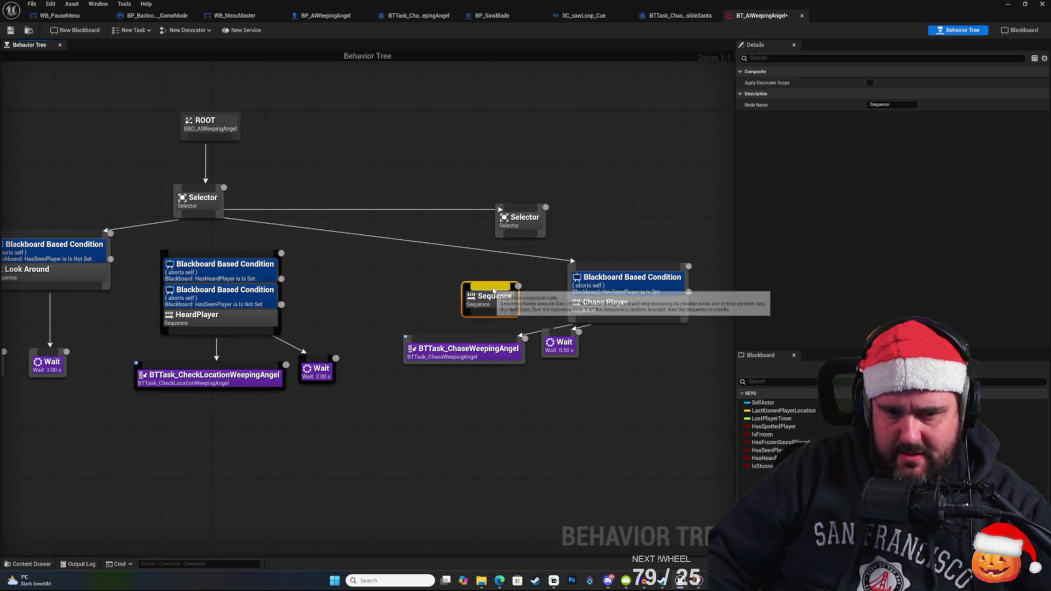
left_click_drag(506, 307, 460, 285)
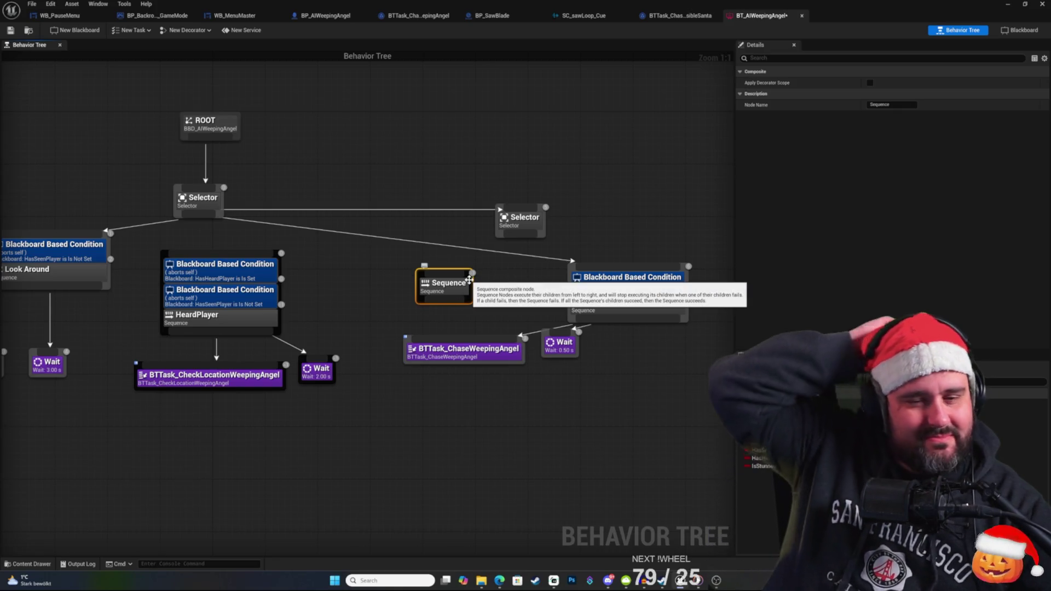
left_click(521, 277)
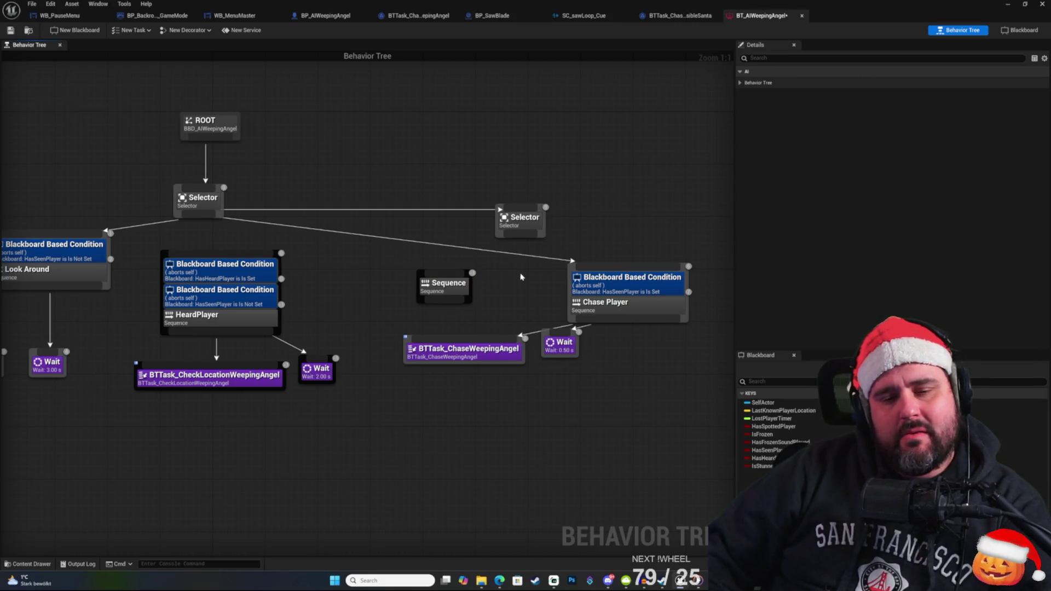
left_click(441, 288)
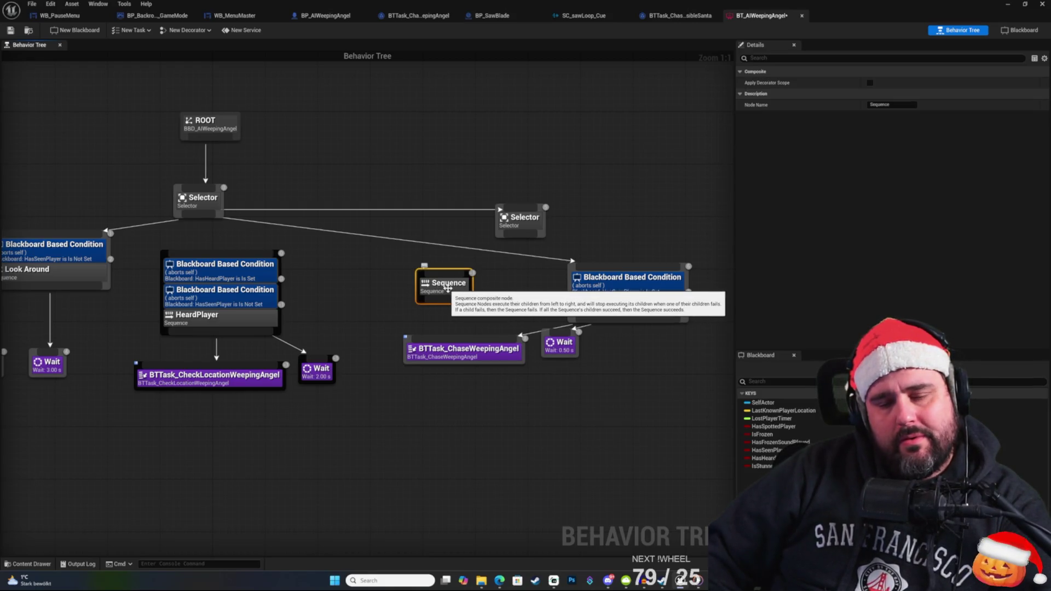
left_click(504, 289)
left_click(542, 213)
key("Delete")
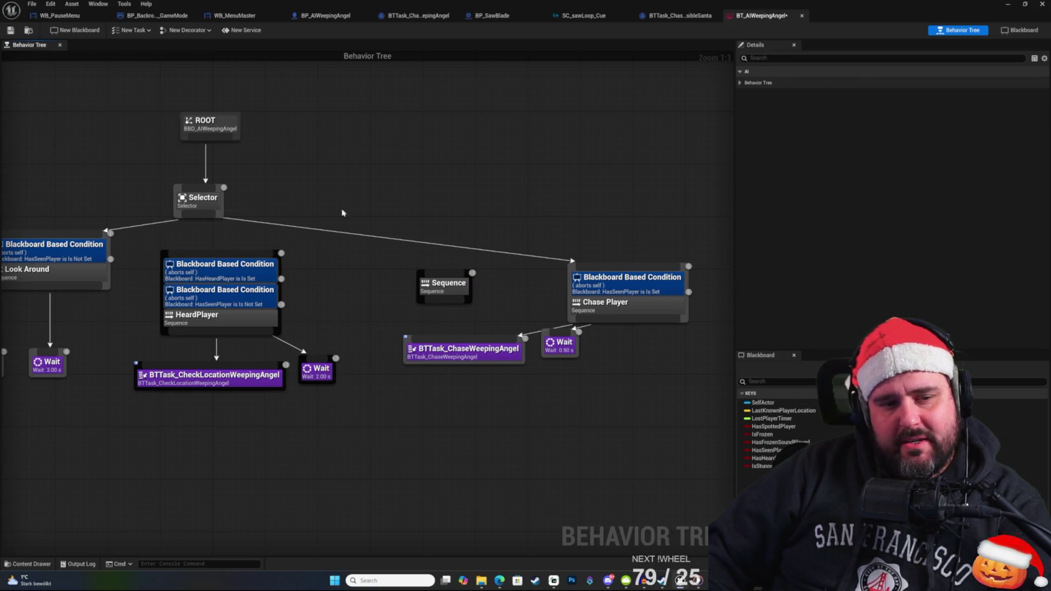
Add a Sequence wired under the root Selector and delete the leftover loose Sequence.
mouse_move(213, 215)
left_mouse_down()
mouse_move(452, 230)
mouse_move(515, 245)
mouse_move(584, 184)
mouse_move(622, 176)
mouse_move(558, 205)
left_mouse_up()
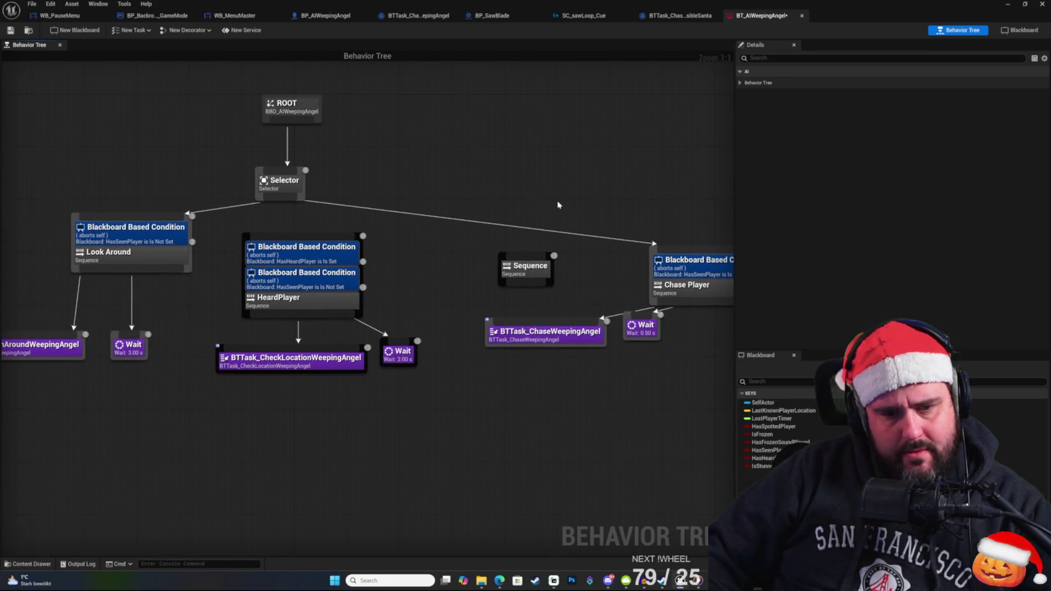
left_click_drag(280, 198, 565, 205)
type("seq")
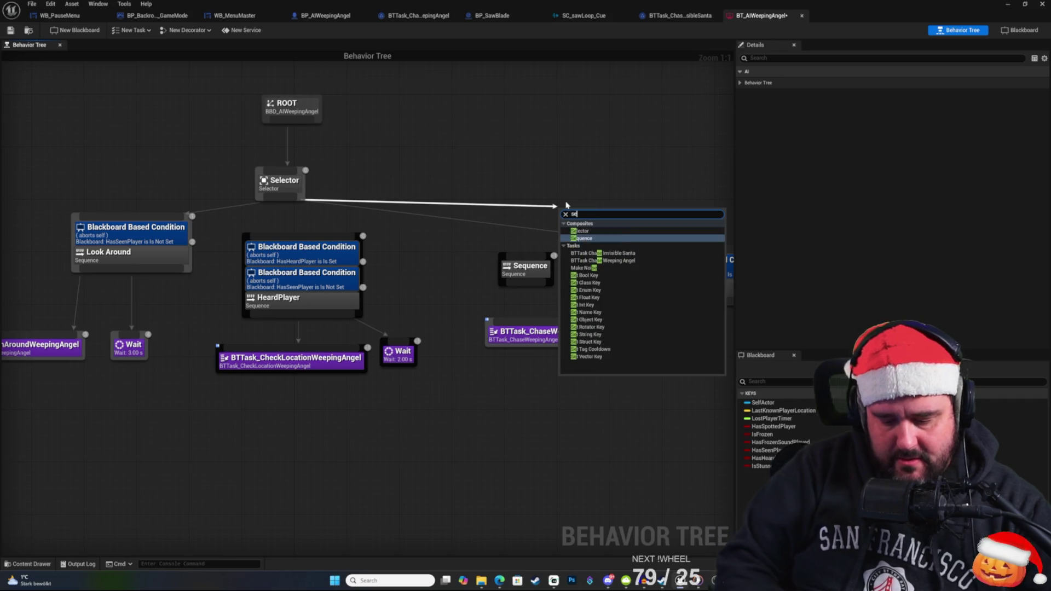
key("Return")
left_click(542, 263)
key("Delete")
Add a Selector beneath the new Sequence via the 'sele' search.
left_click_drag(568, 240, 563, 269)
type("sele")
key("Return")
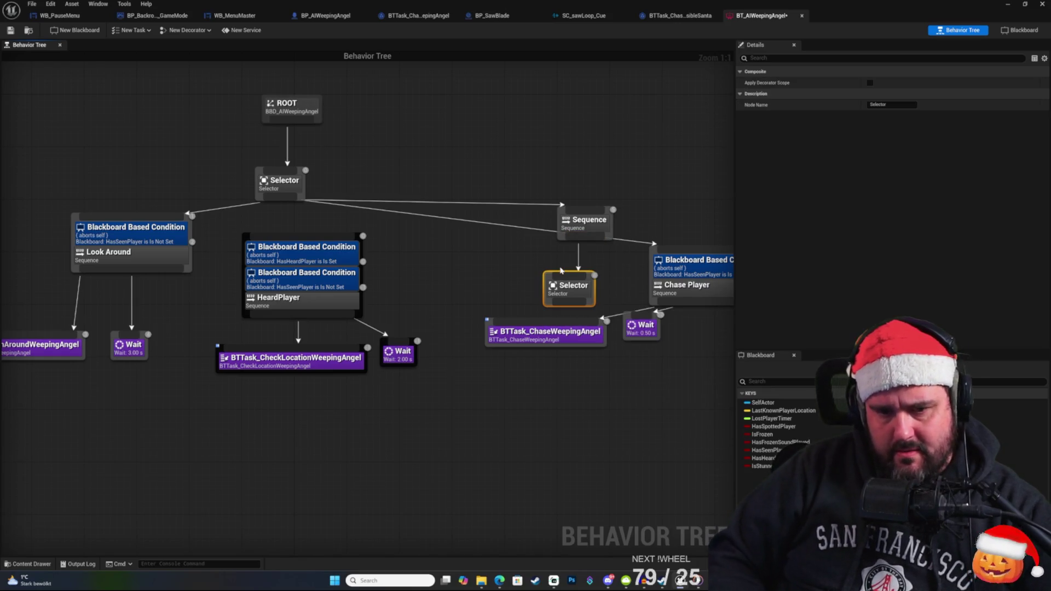
mouse_move(703, 215)
left_mouse_down()
mouse_move(498, 218)
mouse_move(477, 276)
left_mouse_up()
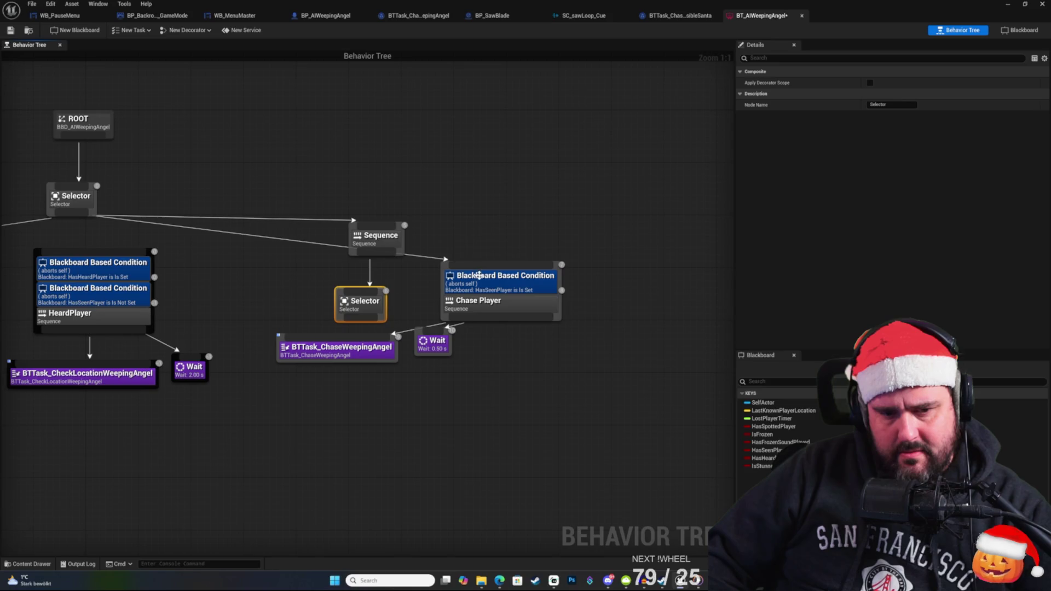
Raise the Sequence above its Selector and add a second Selector under it via 'sel'.
left_click(446, 217)
left_click_drag(364, 240, 371, 193)
left_click_drag(354, 309, 307, 270)
left_click_drag(383, 207, 432, 236)
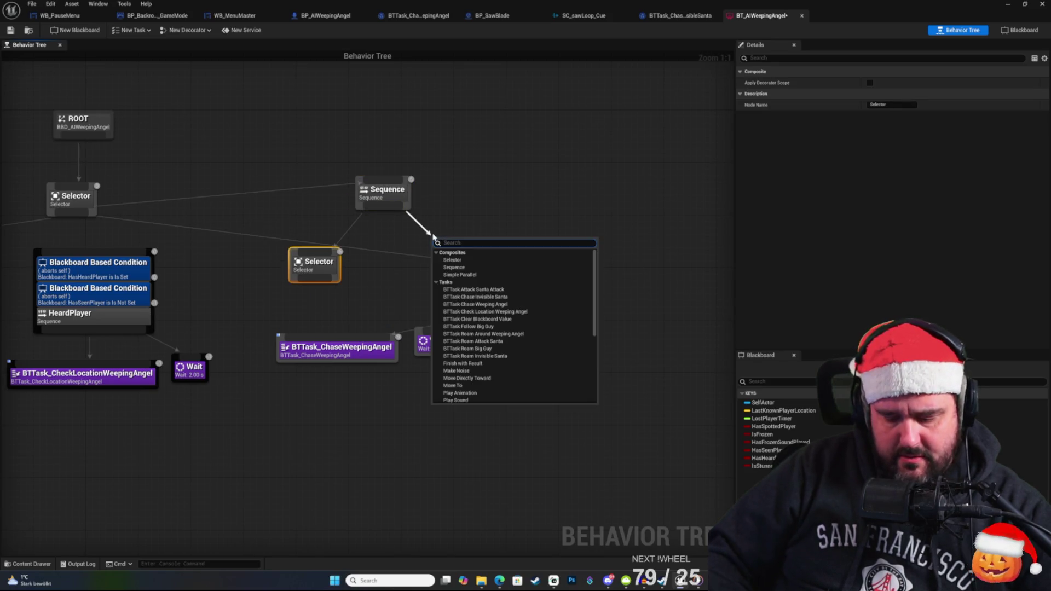
type("drit")
key("BackSpace")
key("BackSpace")
key("BackSpace")
type("sel")
key("Return")
left_click_drag(446, 253, 486, 240)
Try wiring the Chase Player branch into the new Selector, then cancel.
left_click_drag(275, 141, 415, 211)
left_click(444, 159)
left_click_drag(380, 259, 431, 231)
left_click(547, 248)
mouse_move(547, 248)
left_mouse_down()
mouse_move(534, 306)
mouse_move(550, 250)
left_mouse_up()
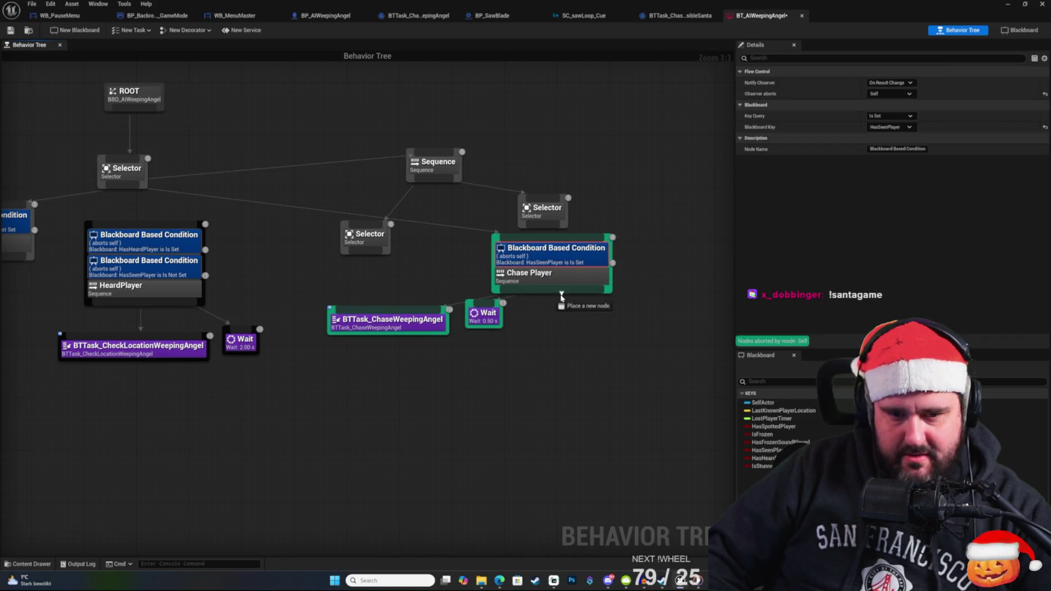
left_click(583, 351)
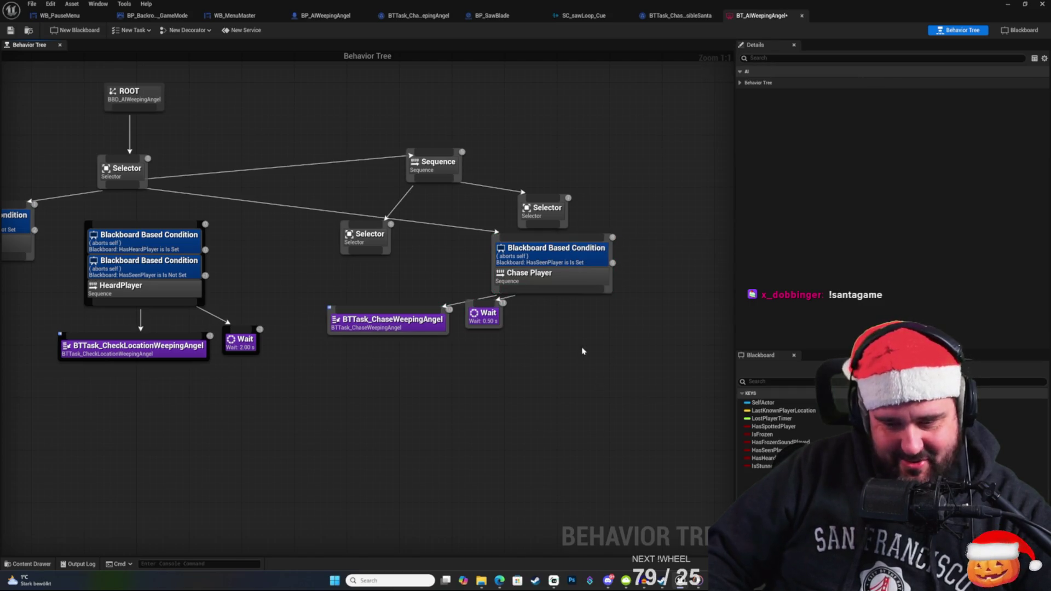
left_click_drag(416, 253, 424, 276)
left_click_drag(510, 209, 576, 229)
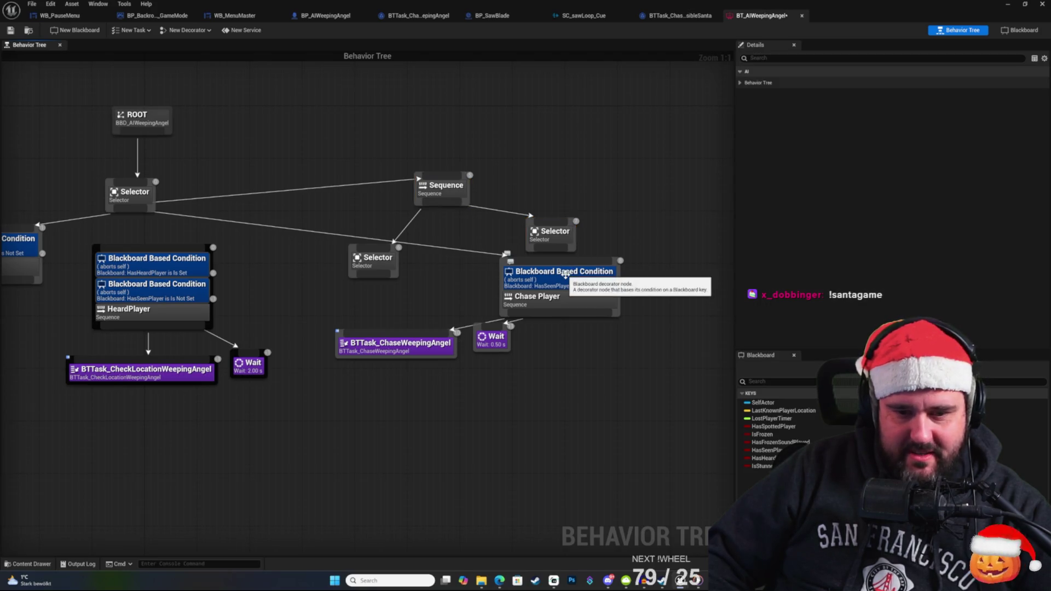
Lay out Chase Player's two tasks beneath it and hook Chase Player under the right Selector.
left_click(564, 273)
mouse_move(557, 296)
left_mouse_down()
mouse_move(546, 344)
mouse_move(549, 312)
left_mouse_up()
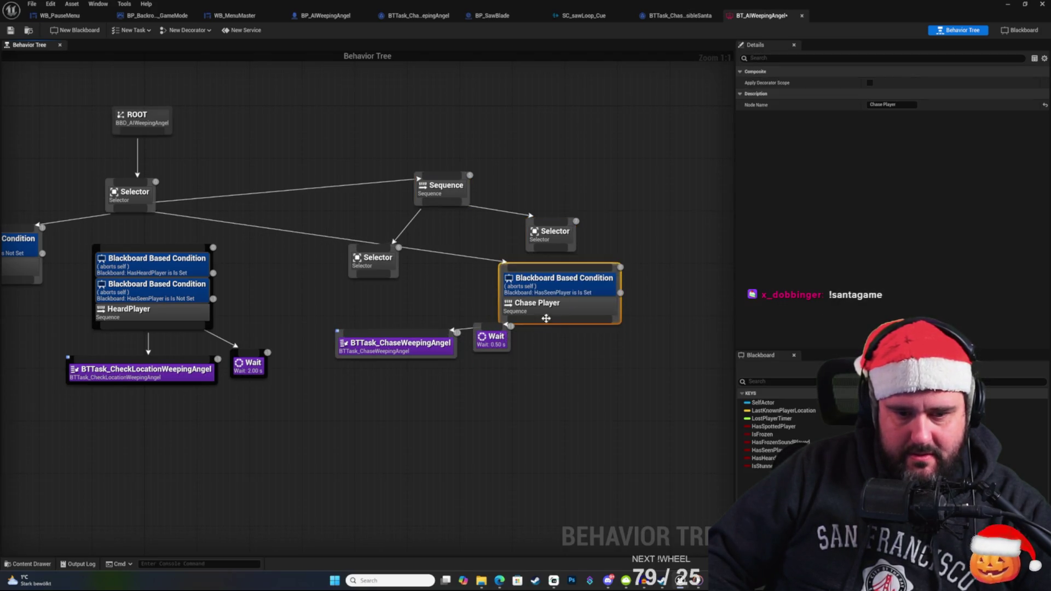
left_click_drag(500, 339, 512, 425)
mouse_move(423, 350)
left_mouse_down()
mouse_move(447, 460)
mouse_move(456, 460)
left_mouse_up()
left_click_drag(508, 425, 588, 451)
mouse_move(432, 457)
left_mouse_down()
mouse_move(514, 456)
mouse_move(508, 449)
left_mouse_up()
left_click_drag(568, 307, 575, 327)
left_click(580, 277)
left_click_drag(550, 234, 560, 289)
Pan across the tree to review the reorganized branch beside Look Around.
left_click_drag(449, 243, 492, 262)
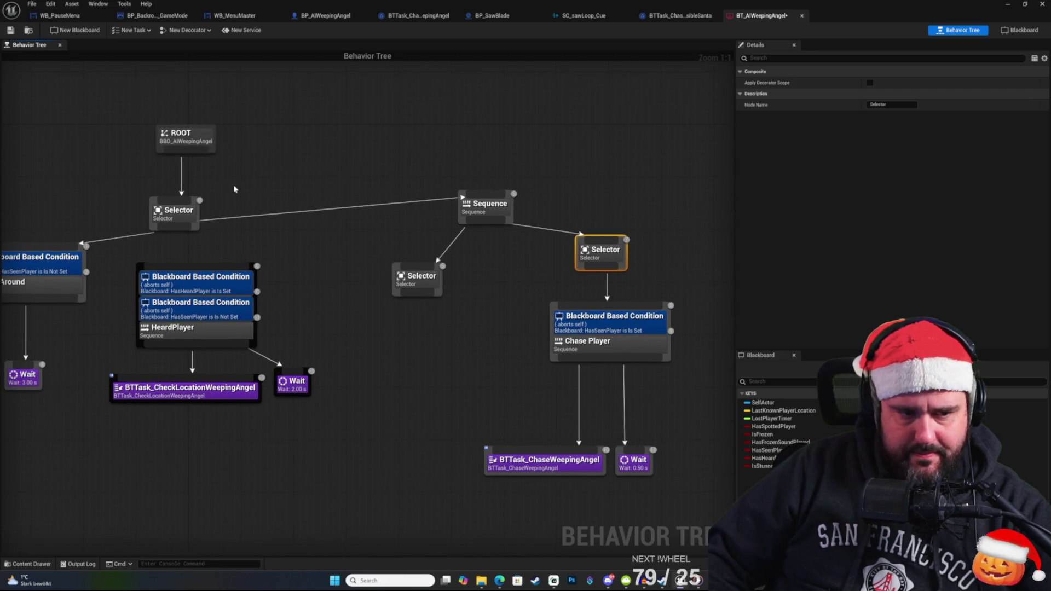
left_click_drag(418, 194, 429, 172)
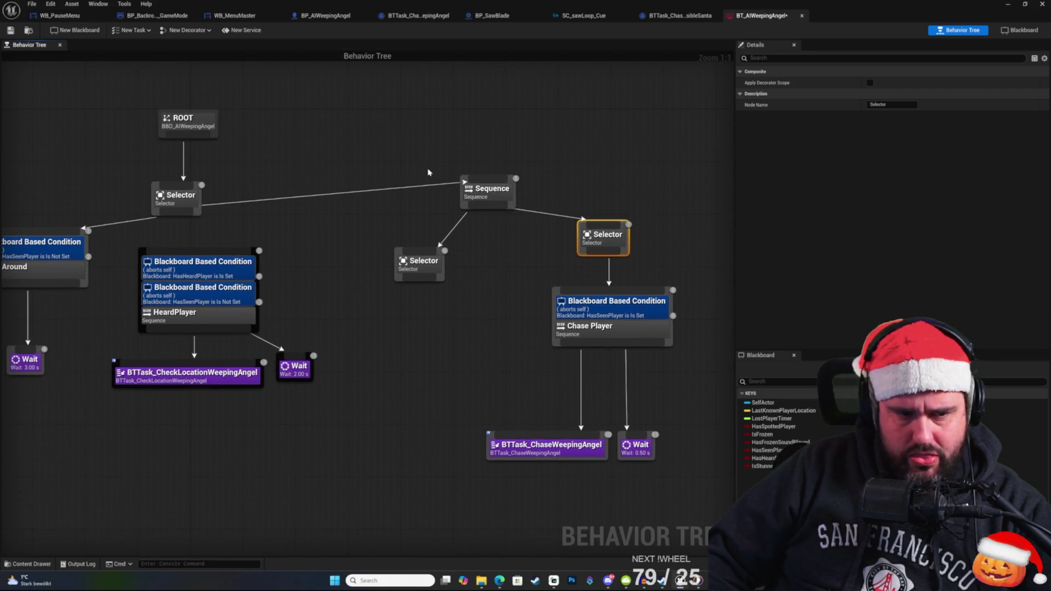
mouse_move(351, 190)
left_mouse_down()
mouse_move(363, 181)
mouse_move(370, 193)
left_mouse_up()
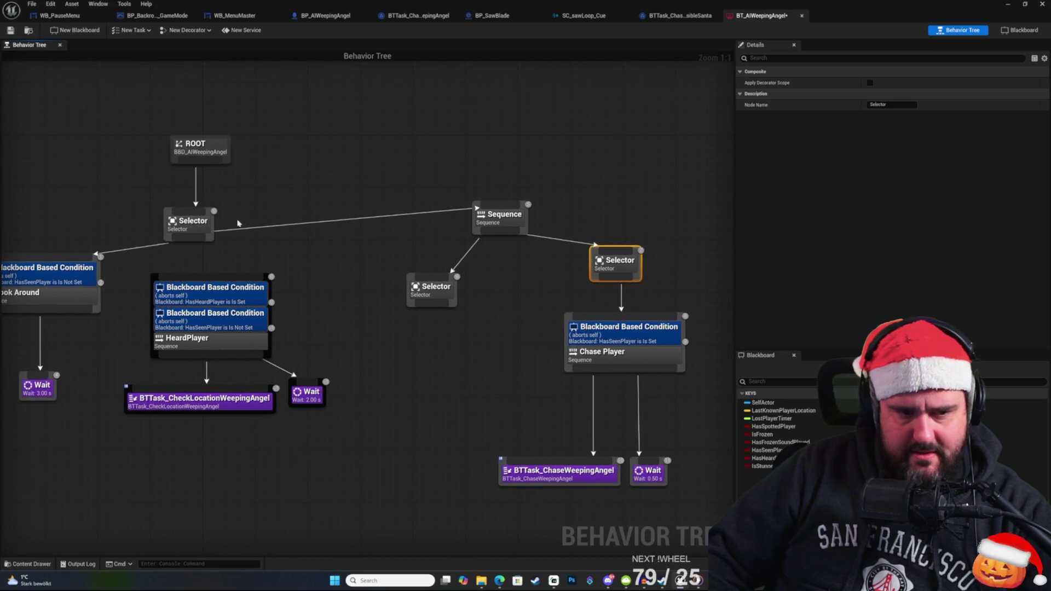
left_click_drag(268, 214, 323, 202)
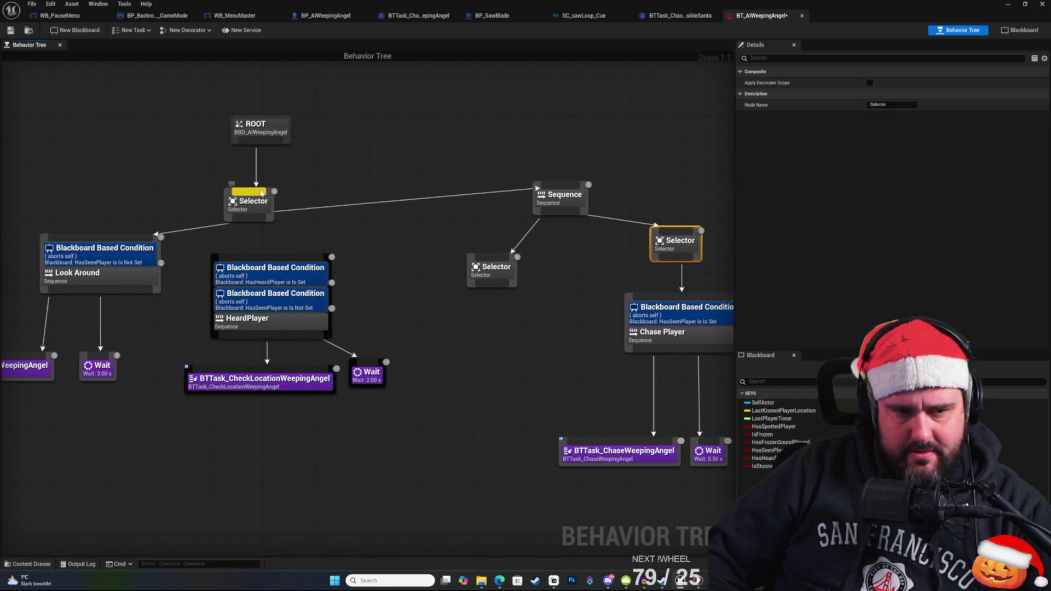
left_click_drag(157, 248, 87, 244)
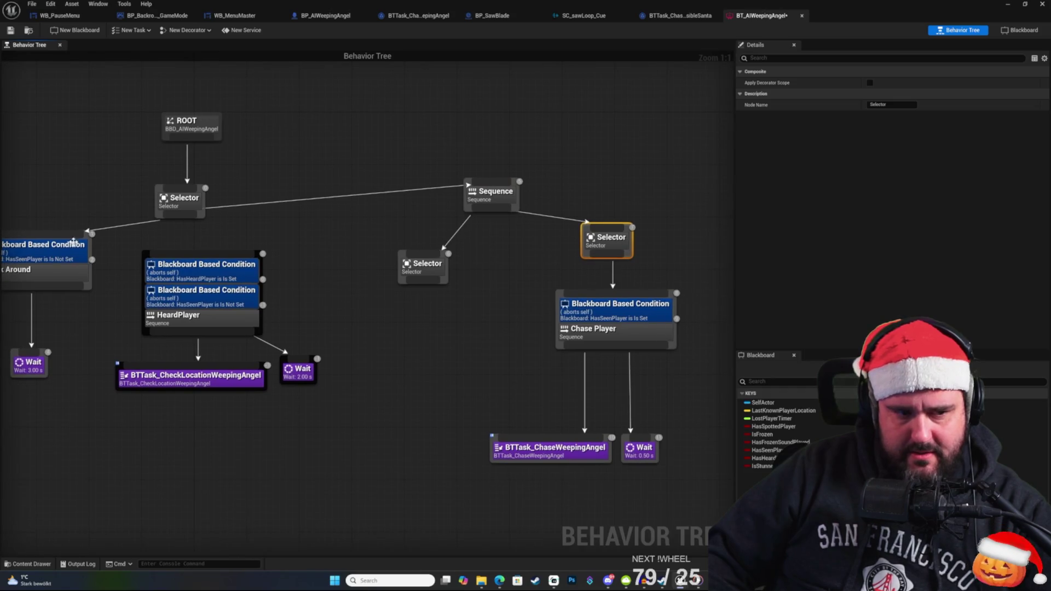
right_click(538, 177)
left_click(426, 273)
left_click_drag(413, 272, 398, 253)
left_click(398, 253)
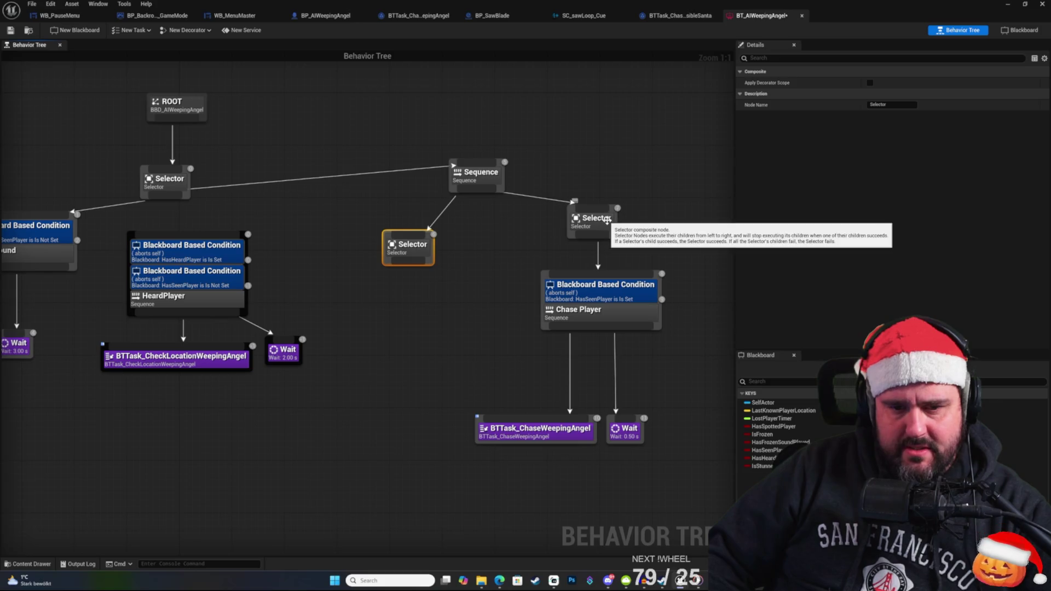
left_click(496, 252)
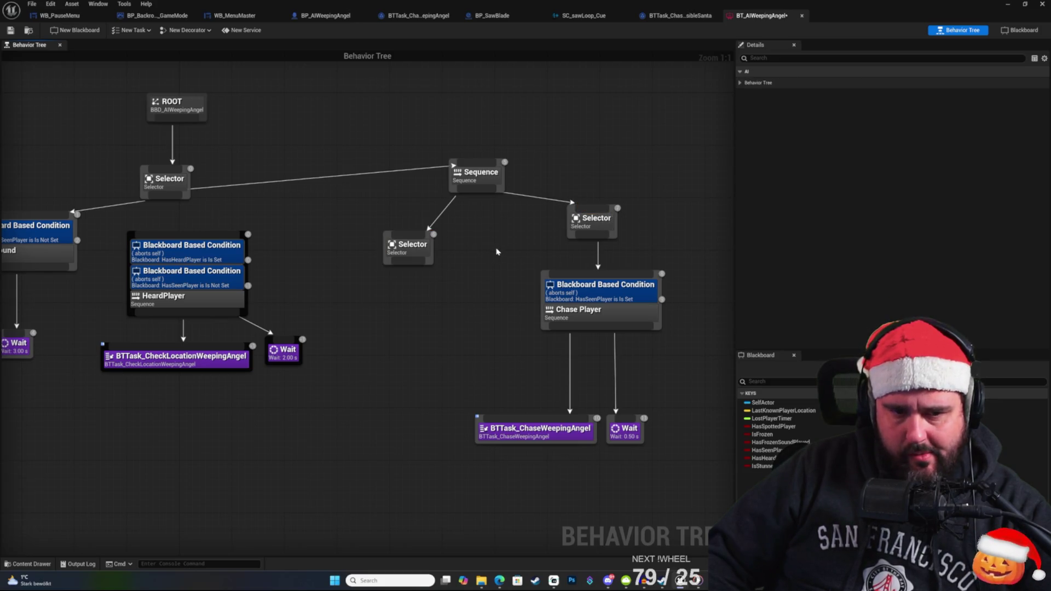
left_click(416, 256)
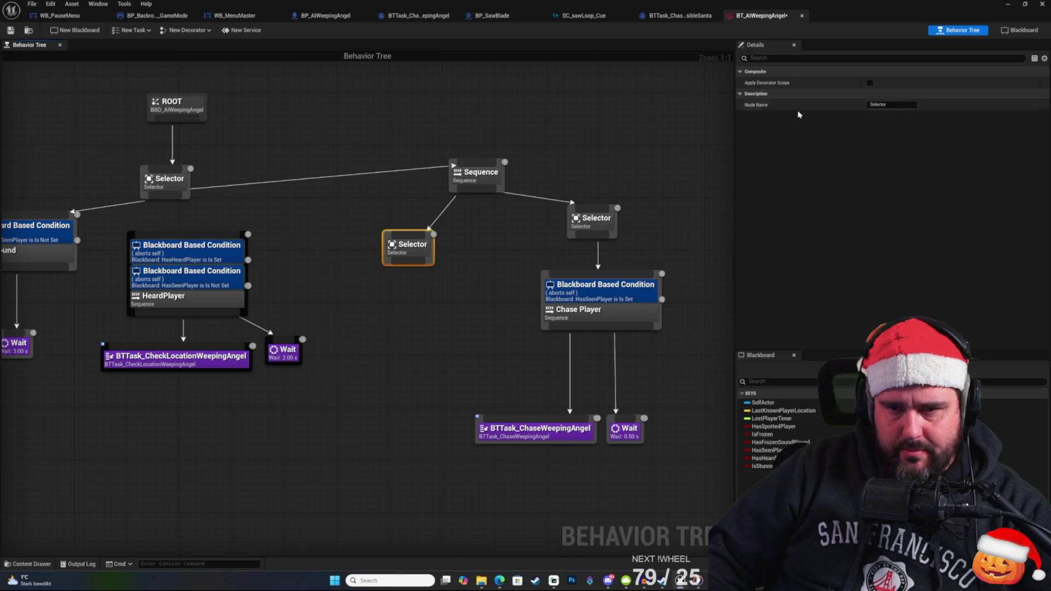
right_click(403, 252)
mouse_move(478, 365)
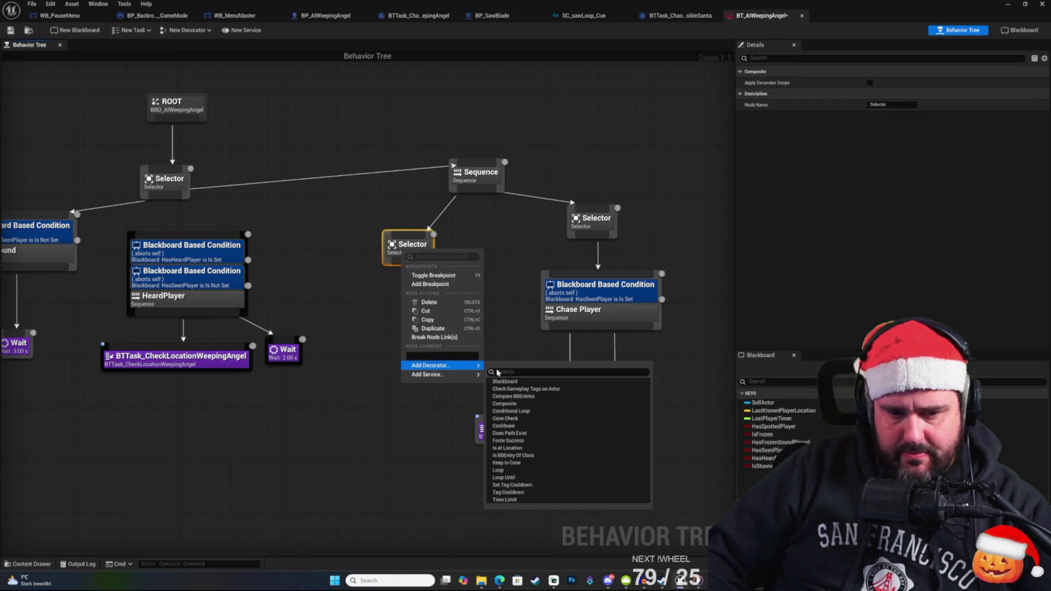
left_click(517, 382)
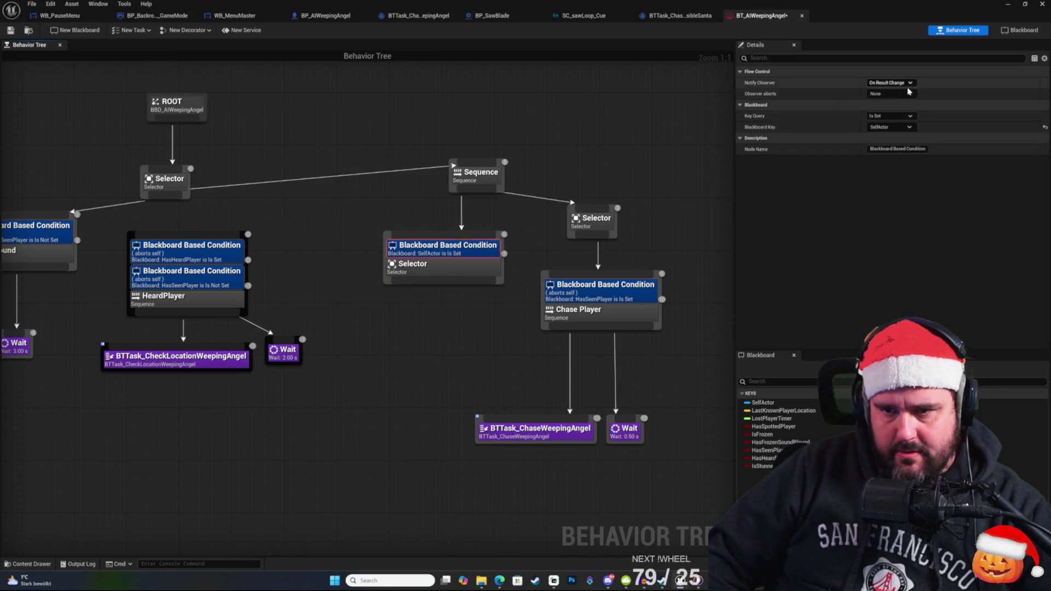
left_click(906, 127)
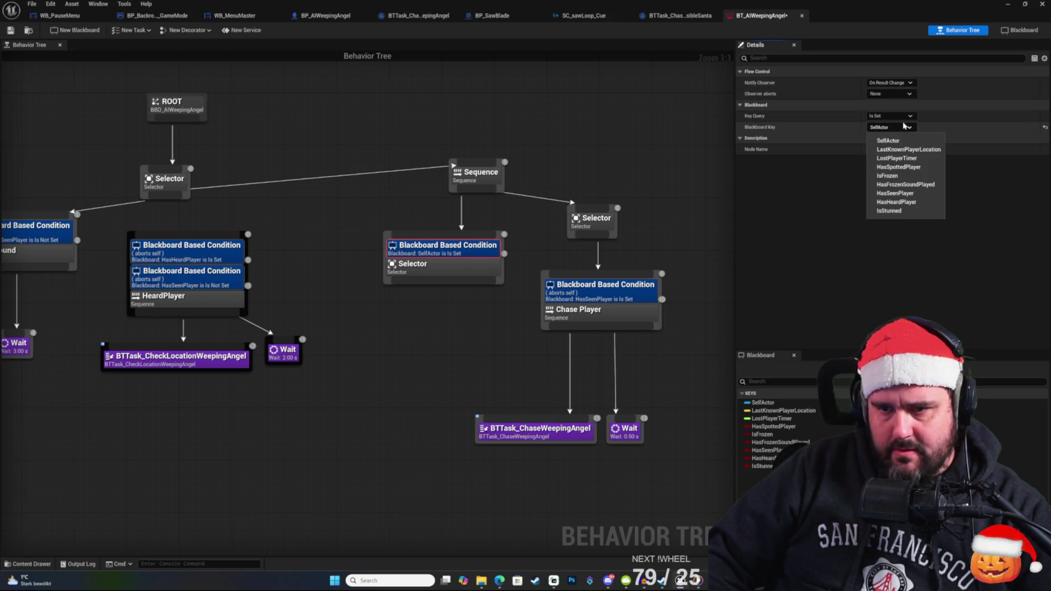
left_click(890, 211)
left_click(890, 94)
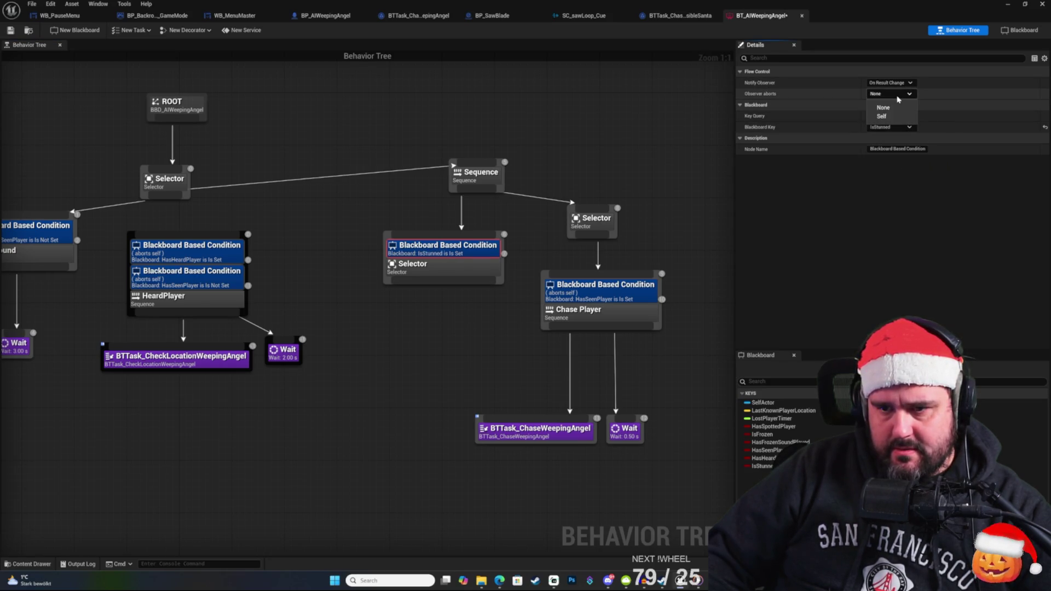
left_click(889, 117)
left_click(651, 158)
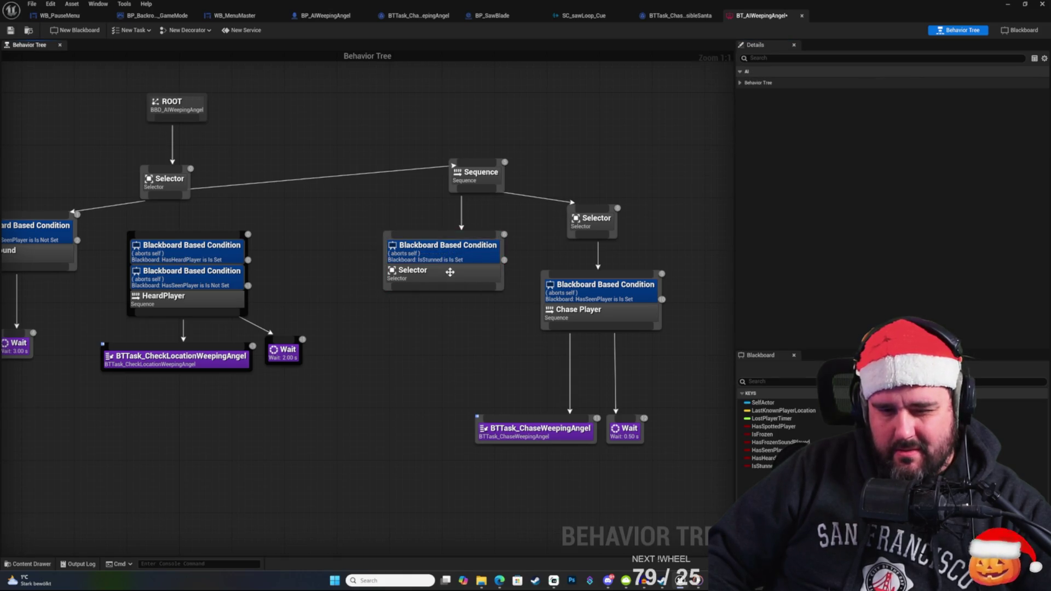
left_click(438, 267)
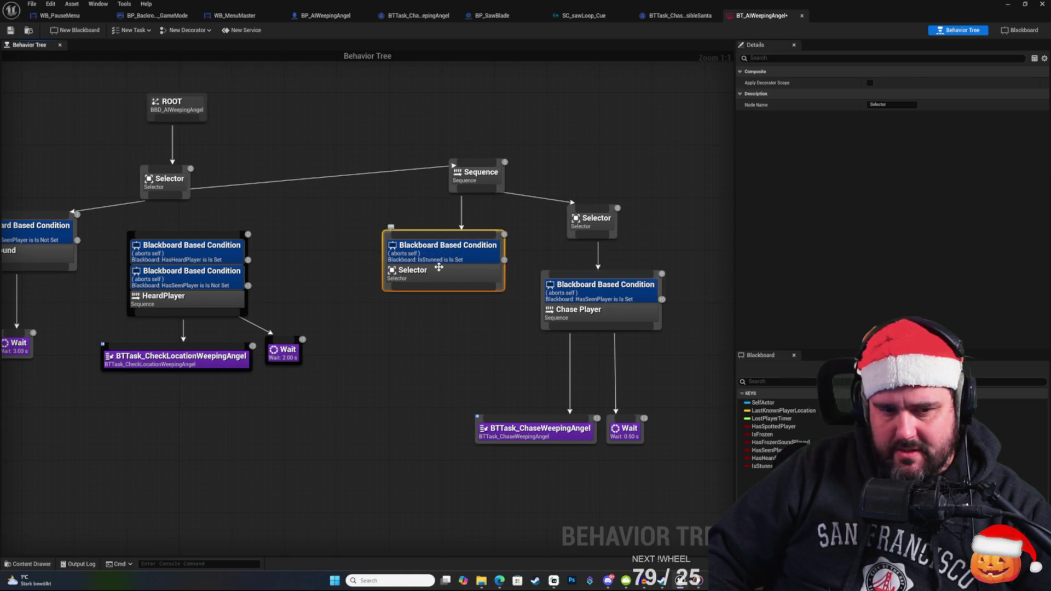
left_click(597, 163)
left_click(452, 270)
left_click(449, 298)
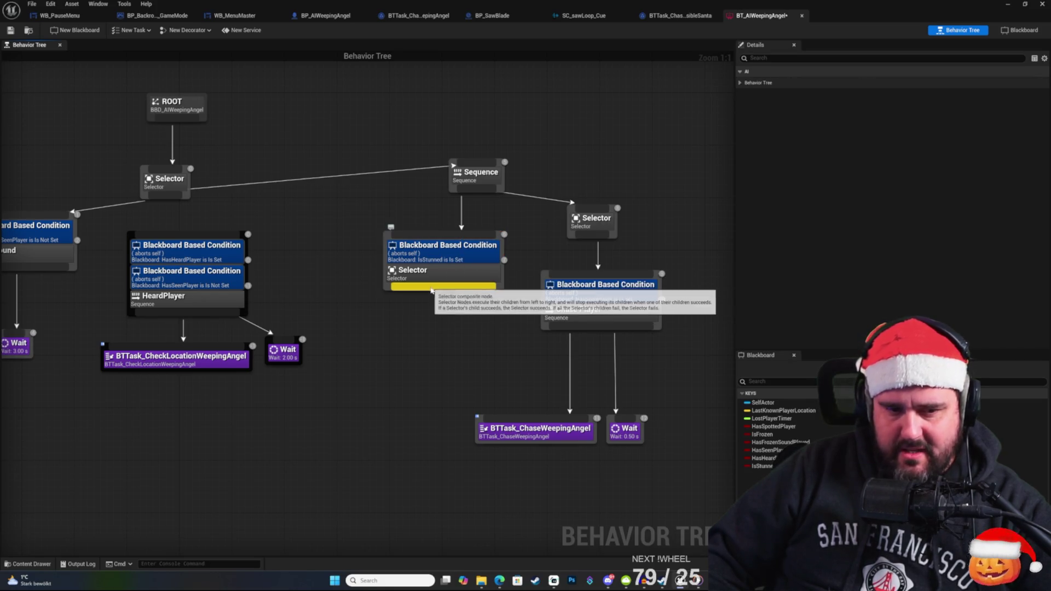
Add a Wait task under the IsStunned Selector with Wait Time set to 1.
left_click_drag(419, 287, 423, 364)
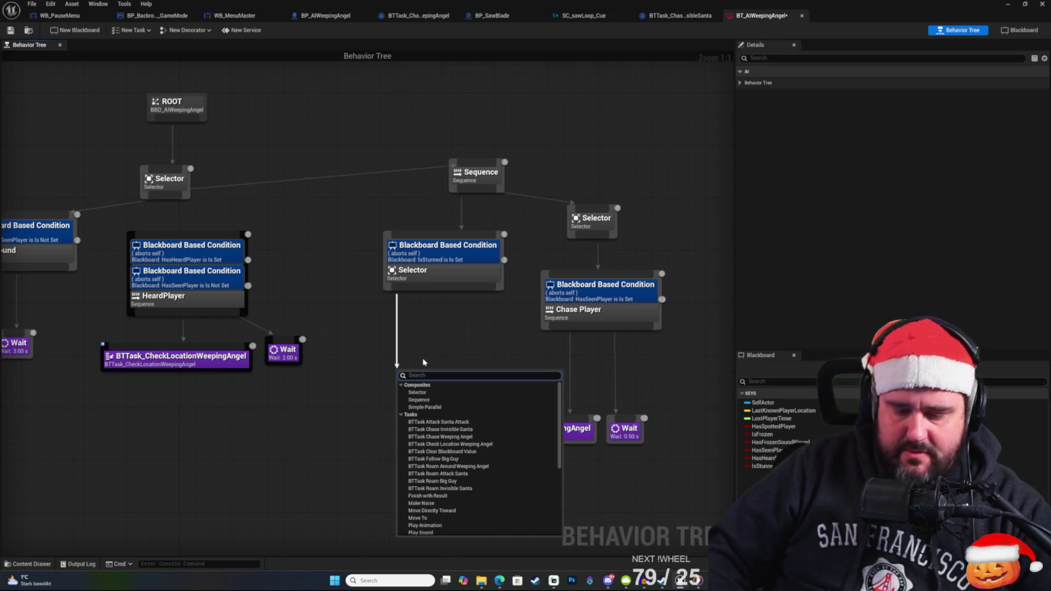
type("wait")
key("Return")
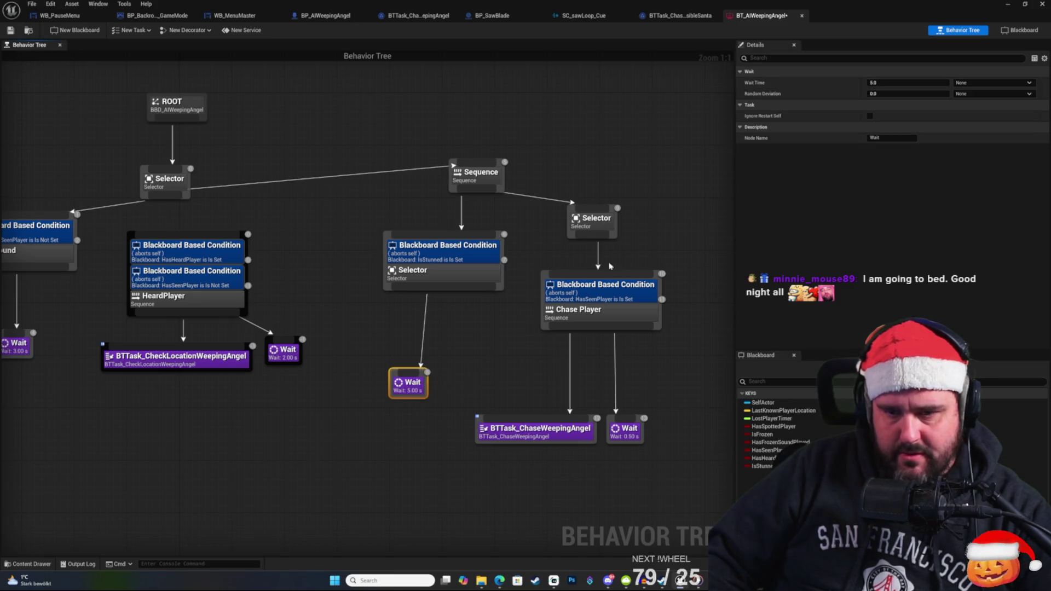
left_click(895, 82)
type("1")
left_click(507, 363)
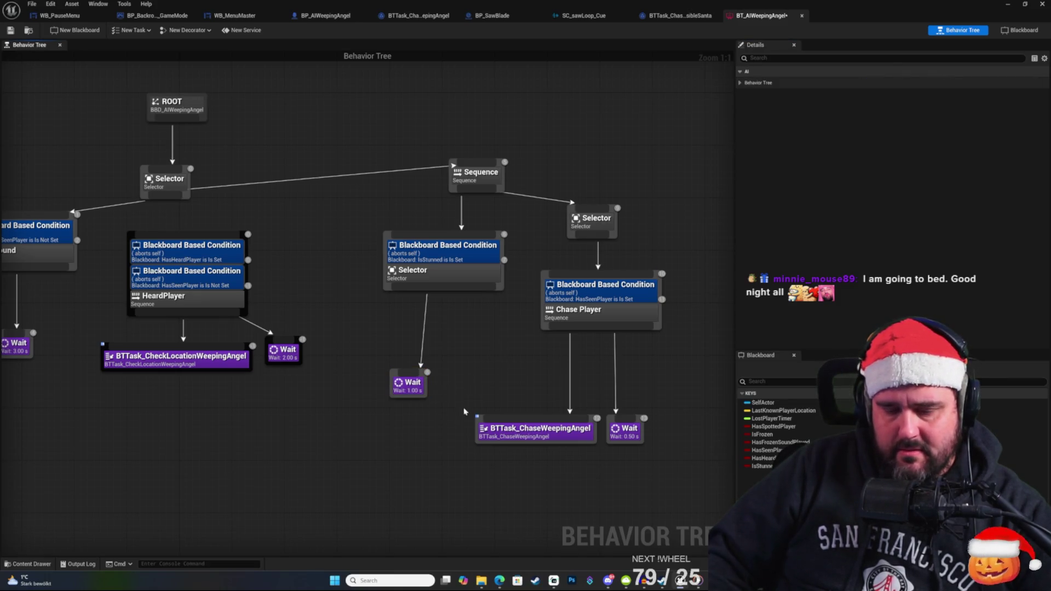
Tidy the layout: place Wait beneath the Selector, lower the right Selector and Chase Player nodes.
left_click_drag(429, 384, 449, 364)
left_click(502, 344)
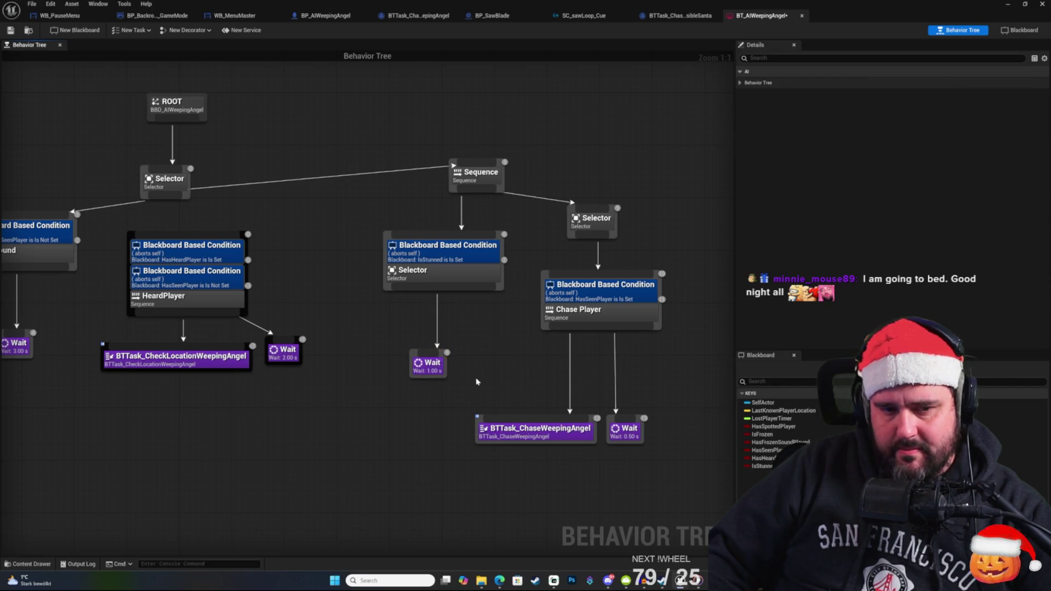
left_click_drag(545, 218, 523, 204)
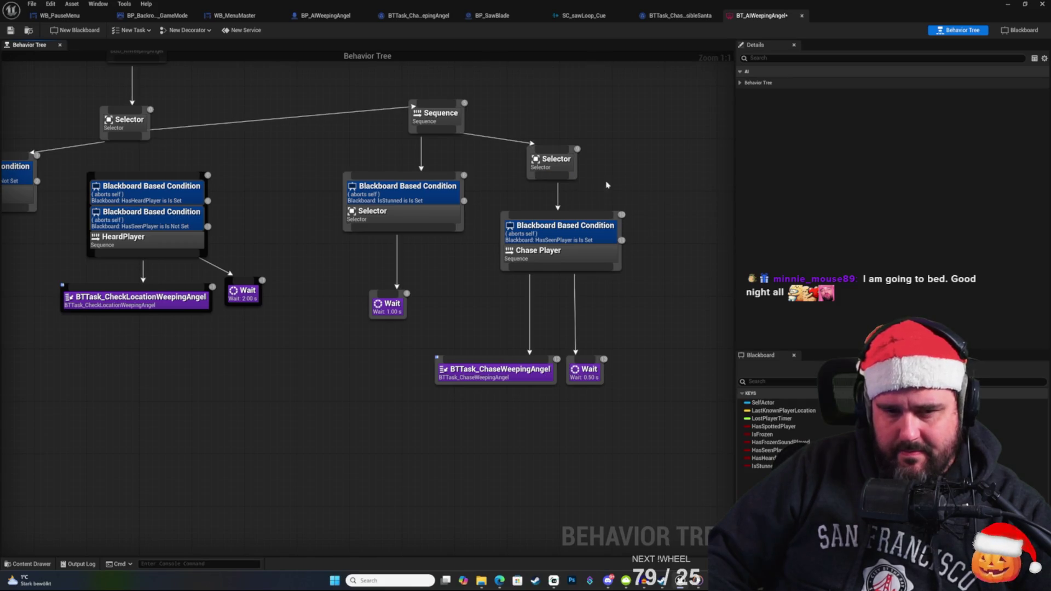
left_click_drag(555, 164, 552, 193)
left_click(614, 168)
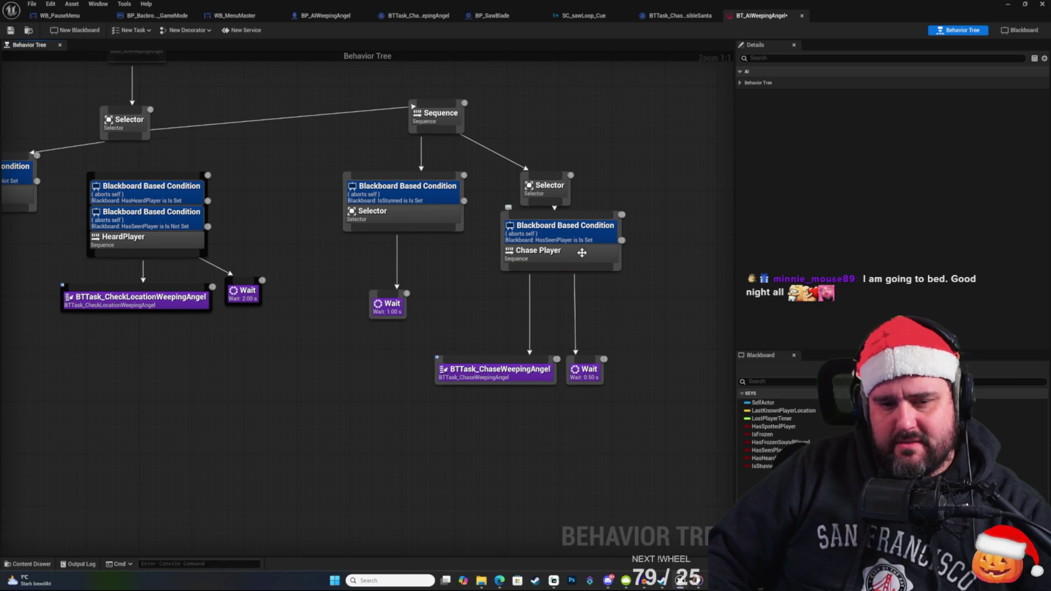
left_click_drag(581, 261, 574, 287)
left_click(623, 224)
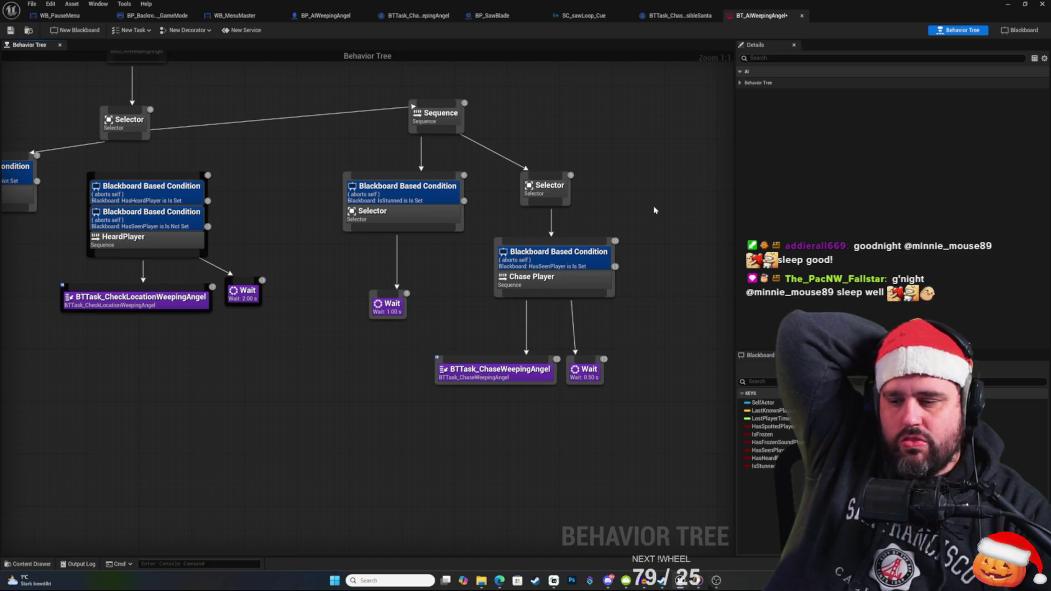
Change the Wait node's Wait Time from 1 to 10 seconds.
left_click(389, 305)
left_click(903, 82)
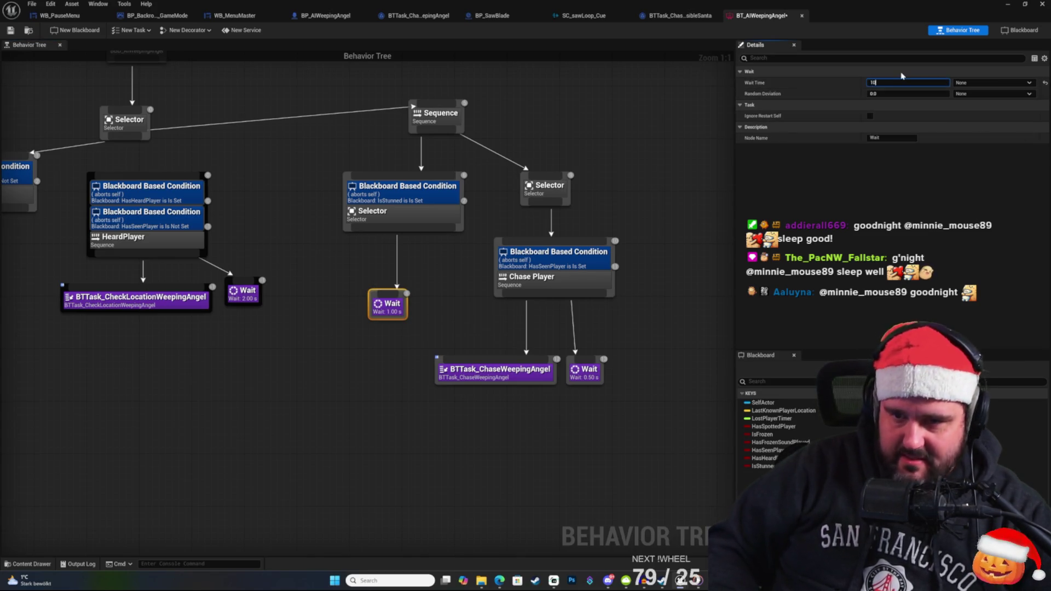
left_click(689, 180)
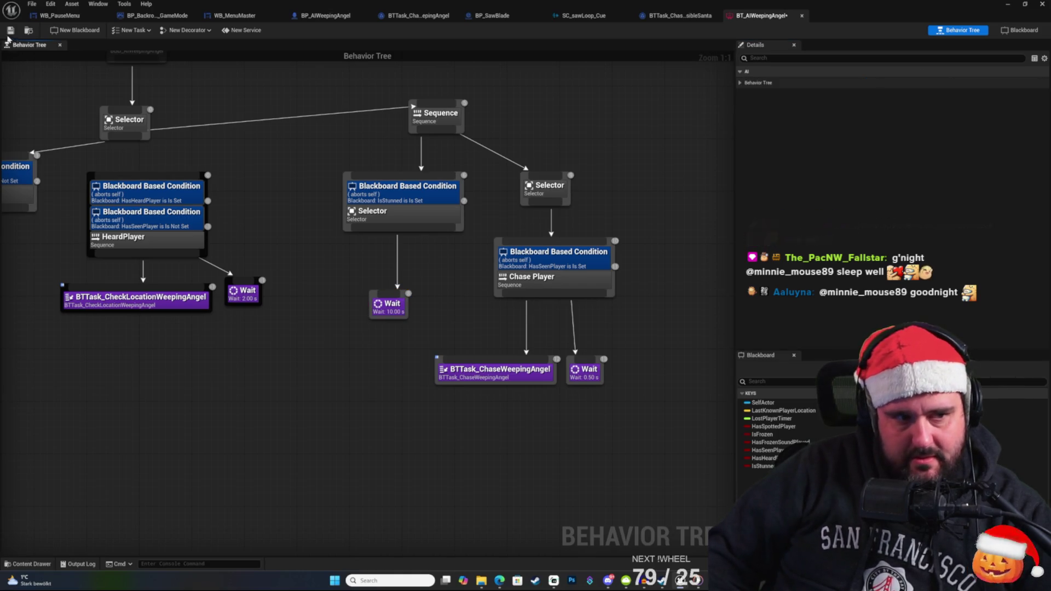
Pan across the tree to the ROOT and select the Selector under the IsStunned condition.
mouse_move(566, 189)
left_mouse_down()
mouse_move(661, 158)
mouse_move(596, 186)
mouse_move(405, 324)
left_mouse_up()
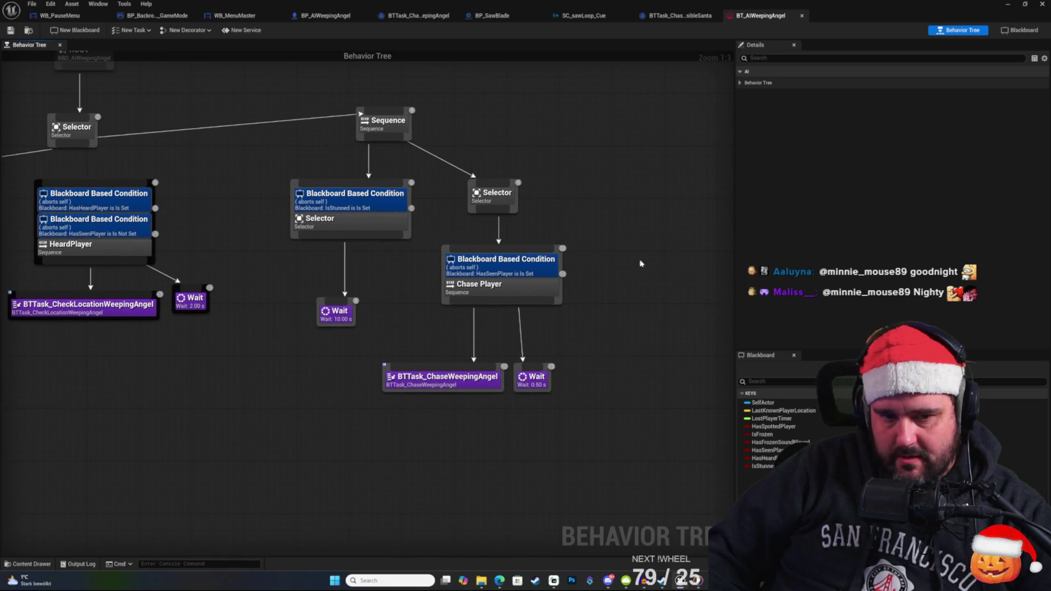
left_click_drag(632, 267, 598, 285)
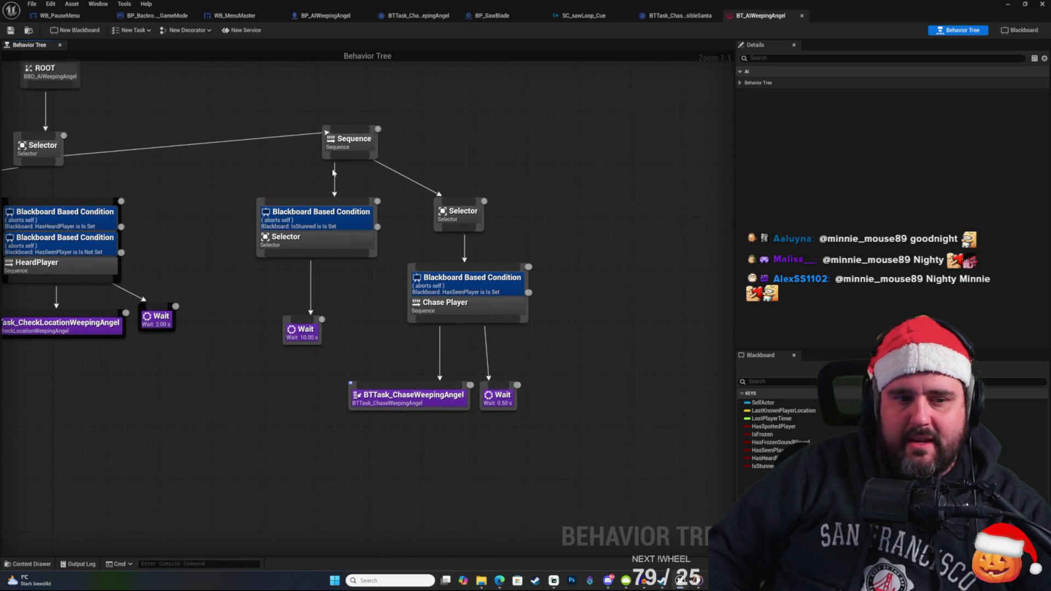
left_click_drag(237, 103, 230, 156)
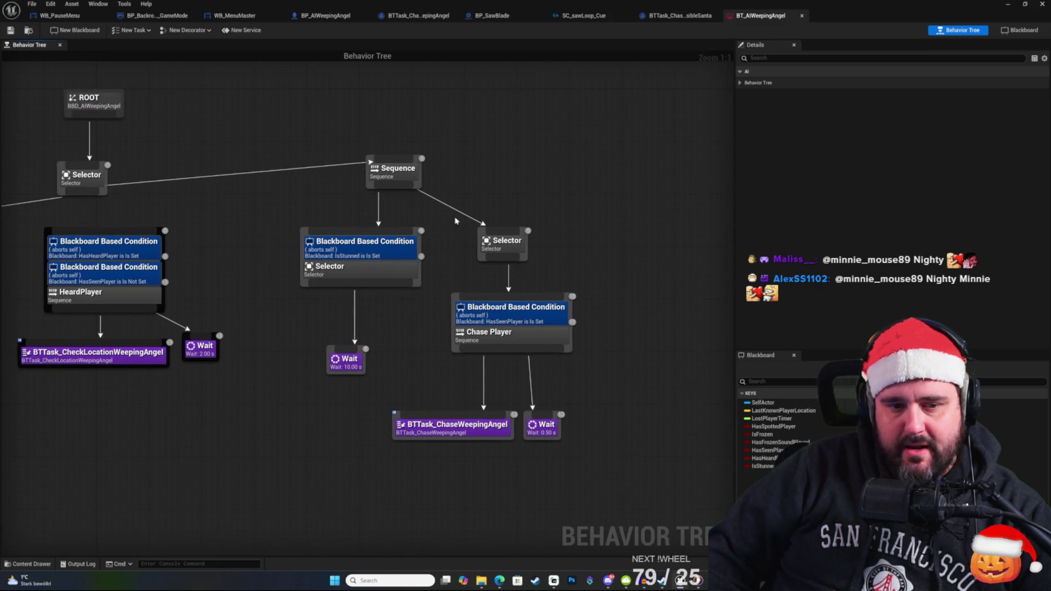
left_click_drag(521, 199, 572, 155)
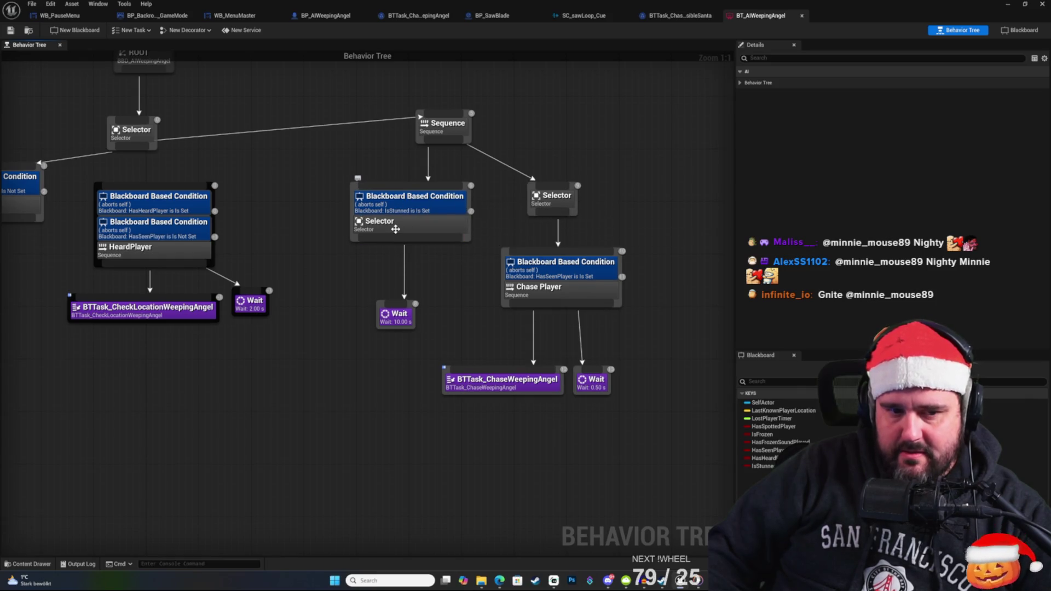
left_click(393, 226)
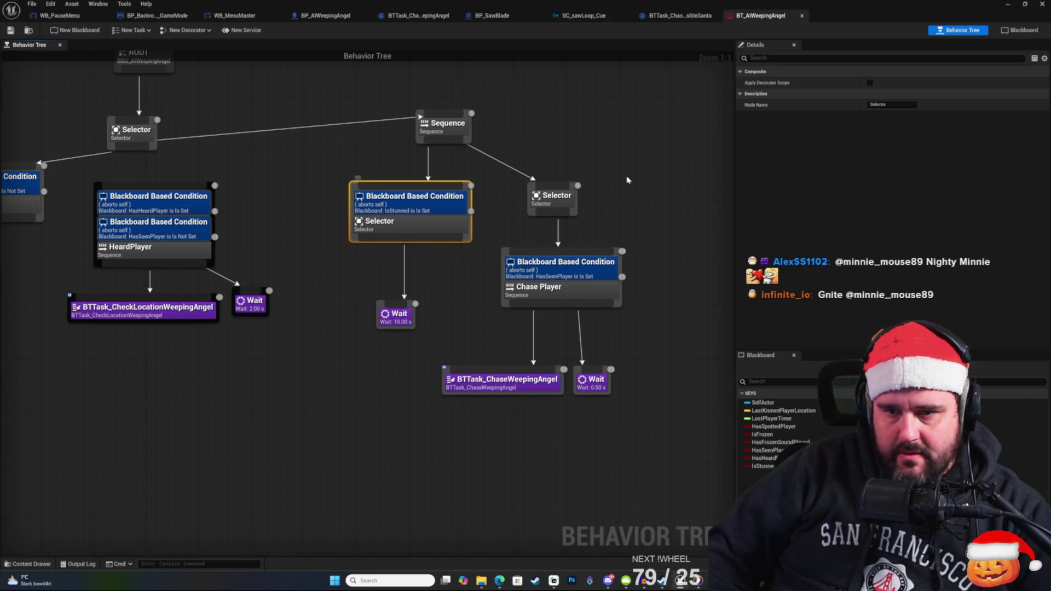
Rename the IsStunned Selector node to 'Stunned'.
left_click(892, 105)
type("Stunned")
left_click(694, 104)
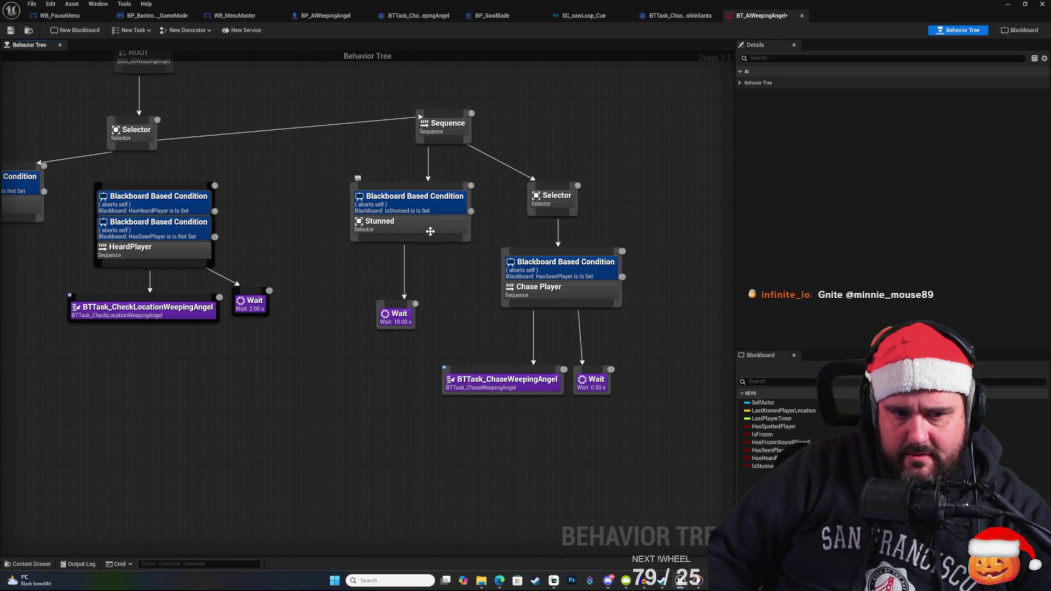
Rename the Sequence node to 'Chase'.
left_click_drag(599, 131, 572, 113)
left_click(415, 125)
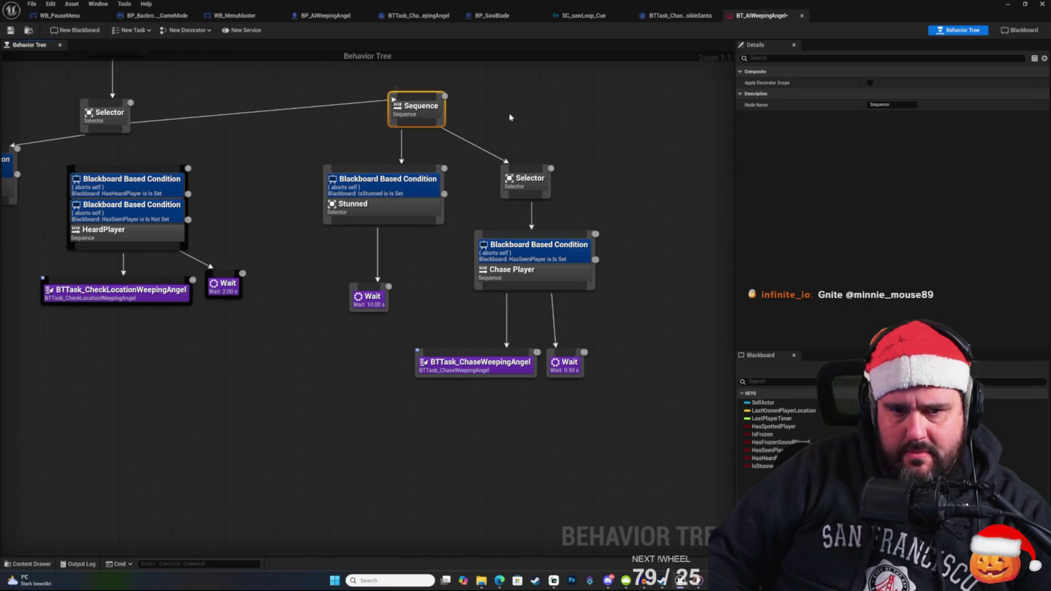
key("F2")
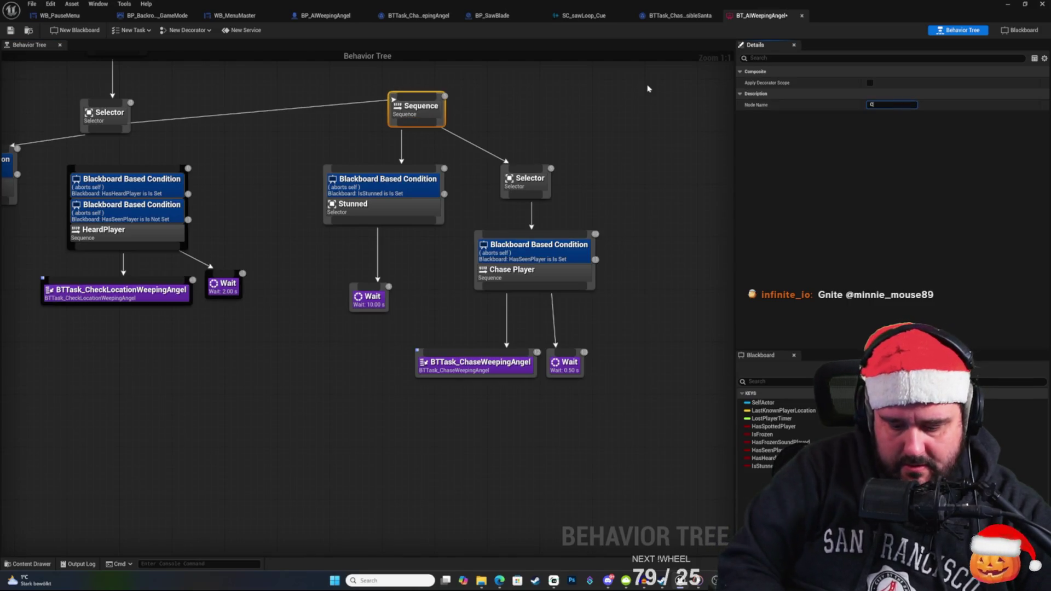
type("Cgha")
key("BackSpace")
key("BackSpace")
key("BackSpace")
type("hase")
key("Return")
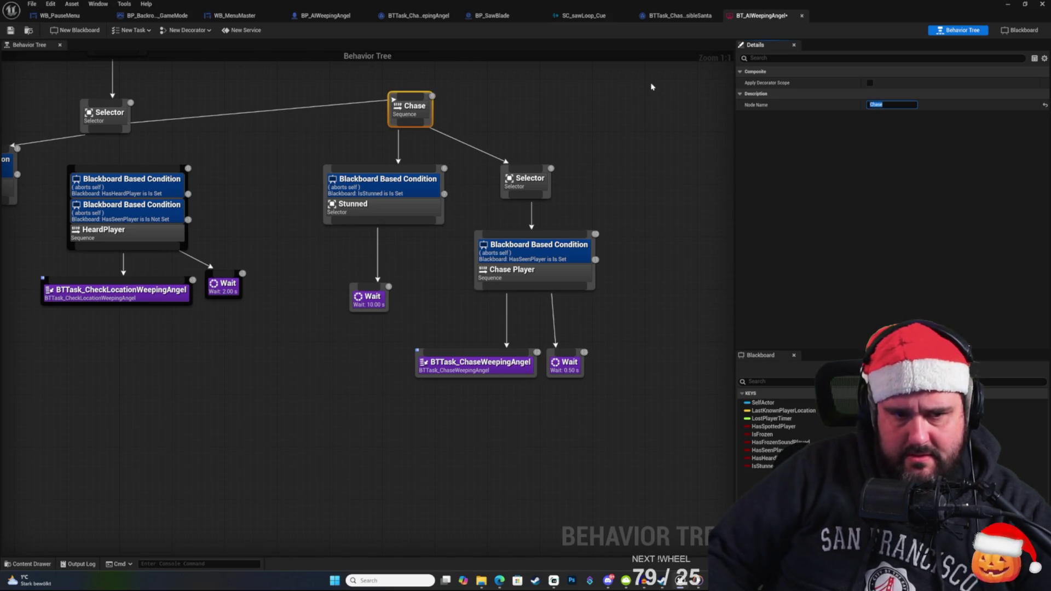
left_click(447, 135)
Rename the Chase Player Selector node to 'Gethim'.
left_click(520, 156)
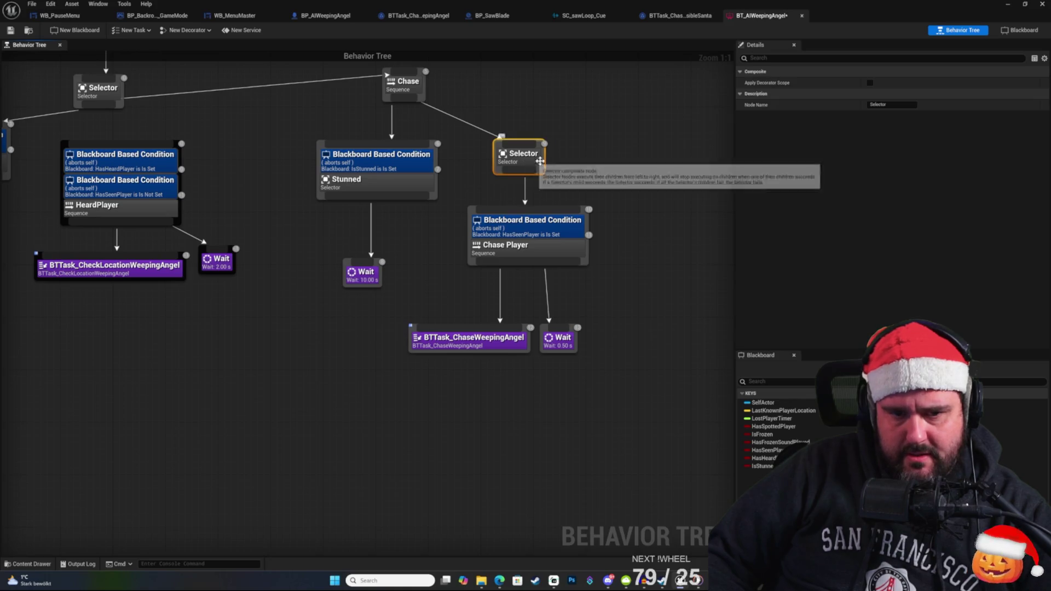
left_click(884, 105)
type("Gethim")
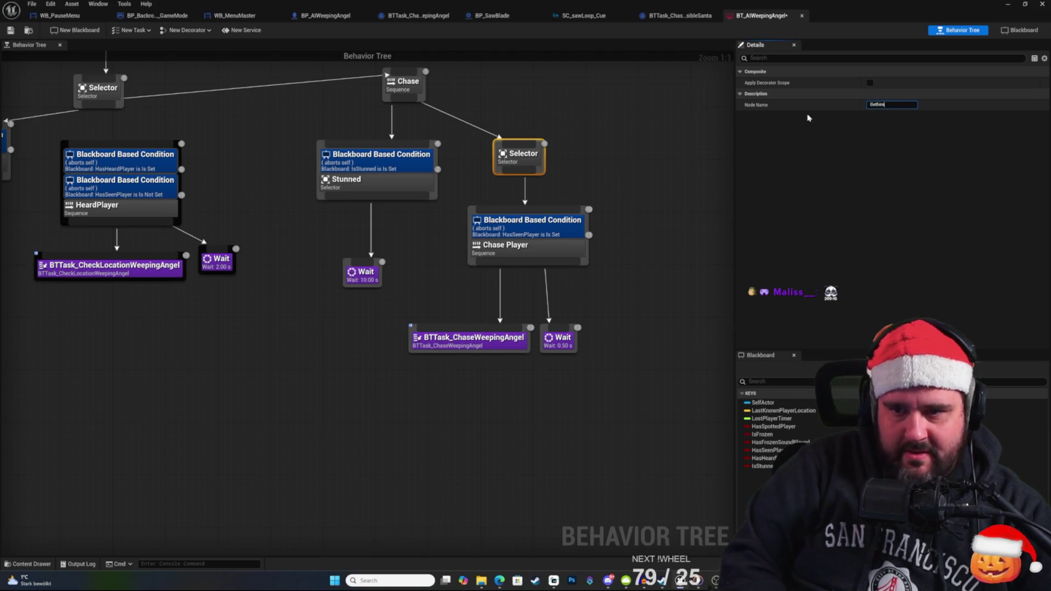
key("Return")
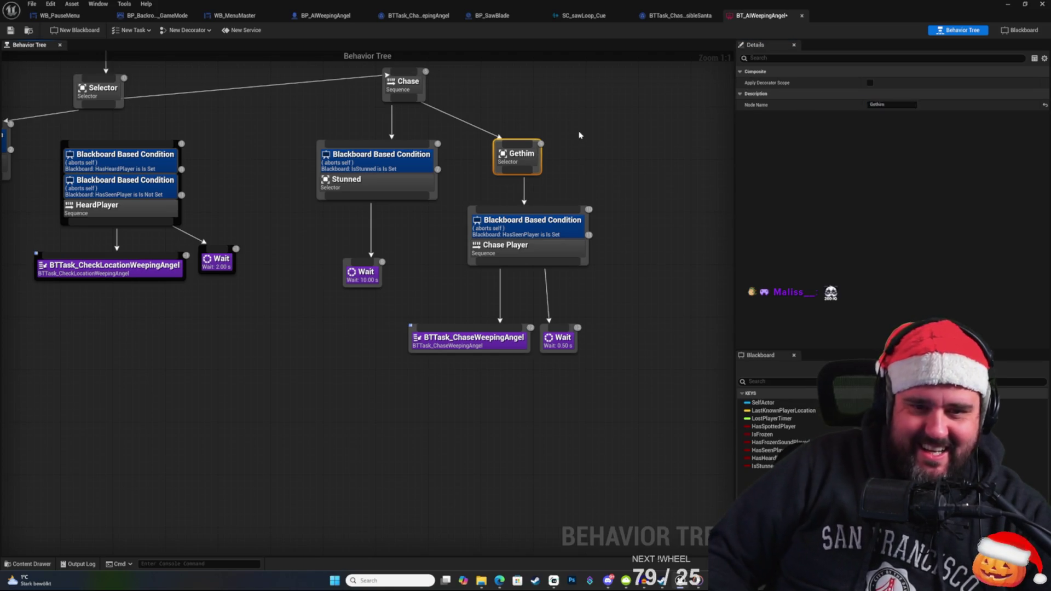
left_click(652, 144)
Pan up to the ROOT node and inspect the IsStunned condition decorator.
mouse_move(576, 166)
left_mouse_down()
mouse_move(590, 201)
mouse_move(601, 194)
left_mouse_up()
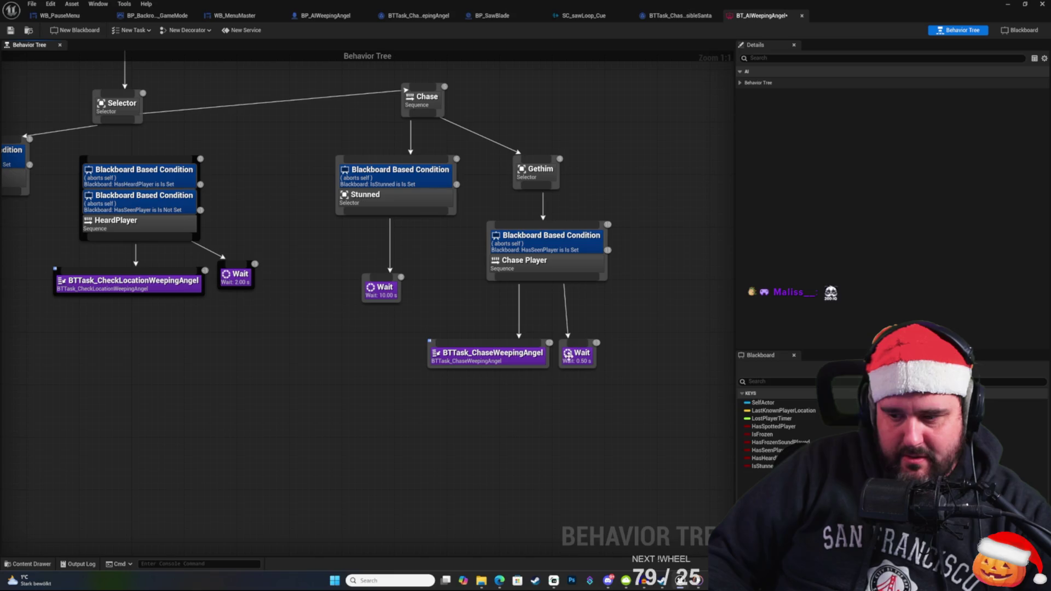
mouse_move(465, 312)
left_mouse_down()
mouse_move(412, 233)
mouse_move(398, 279)
left_mouse_up()
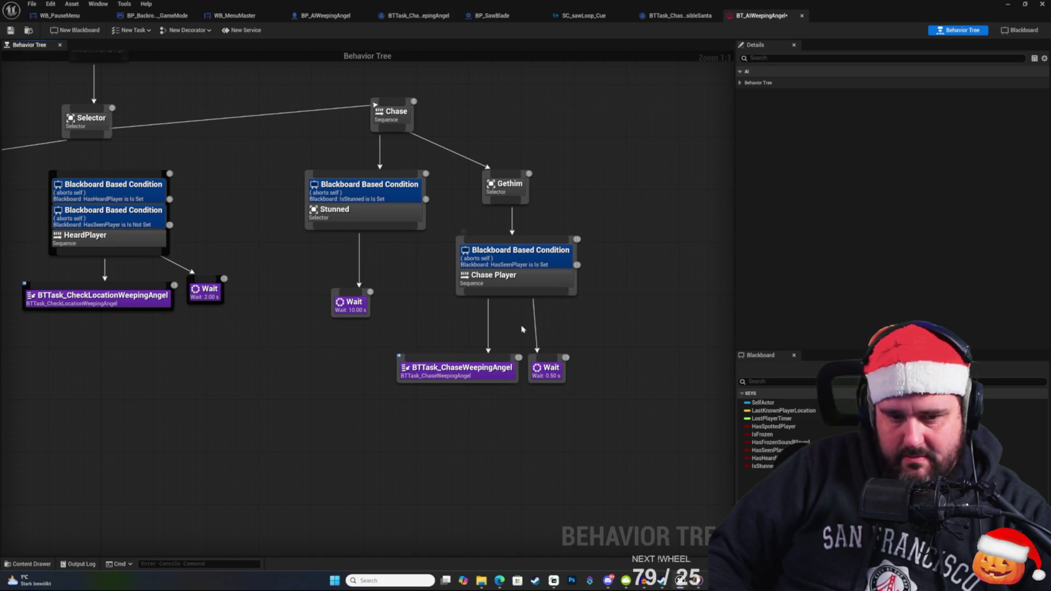
left_click_drag(627, 310, 638, 382)
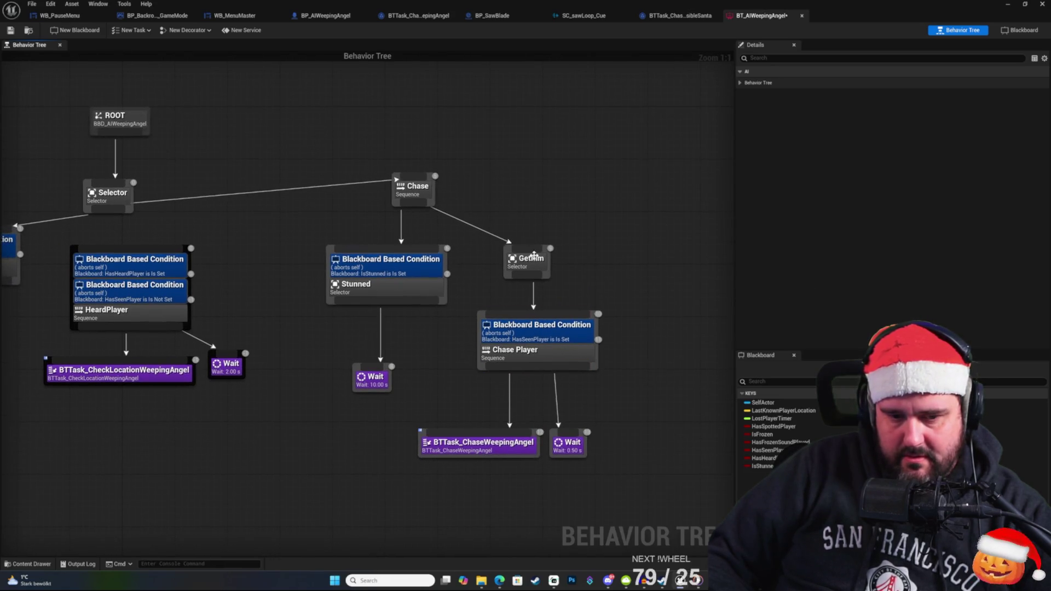
left_click_drag(564, 159, 572, 148)
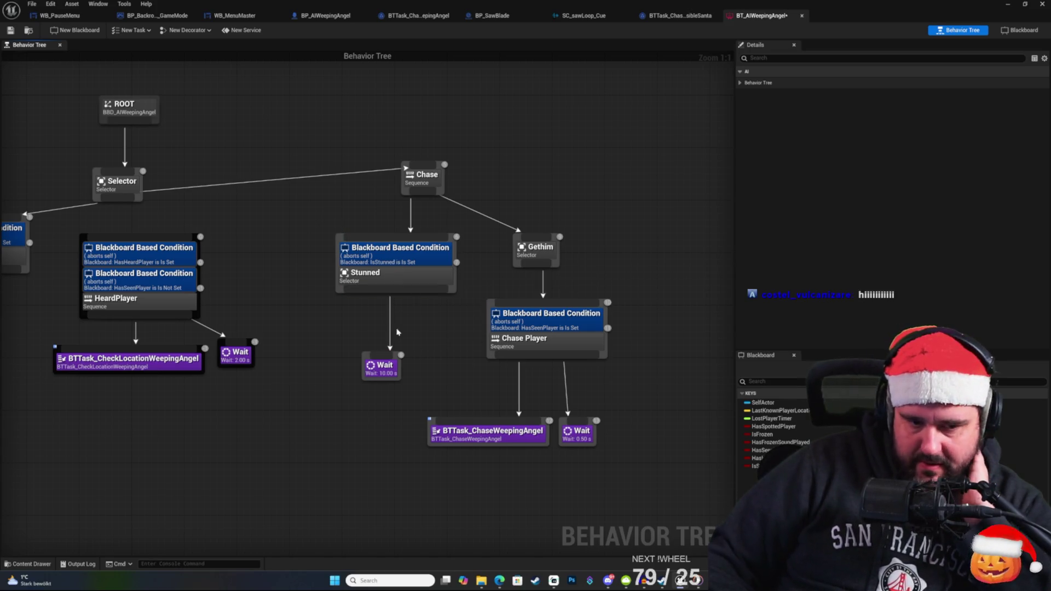
left_click(412, 265)
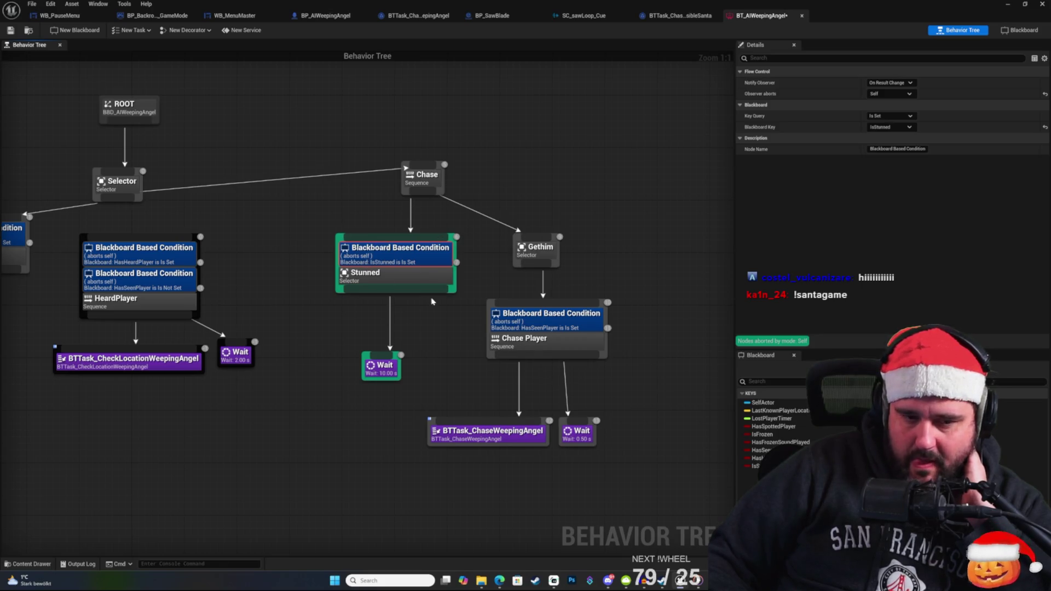
left_click(436, 329)
Move the 10 s Wait node further left under Stunned, then select its IsStunned condition.
right_click(423, 324)
left_click(414, 320)
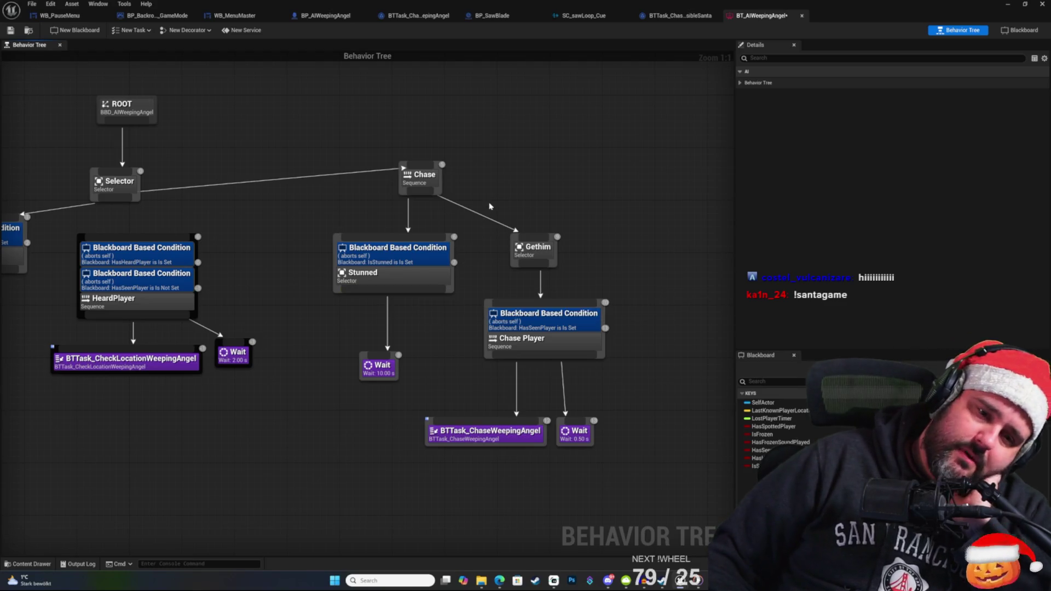
left_click_drag(487, 185, 509, 188)
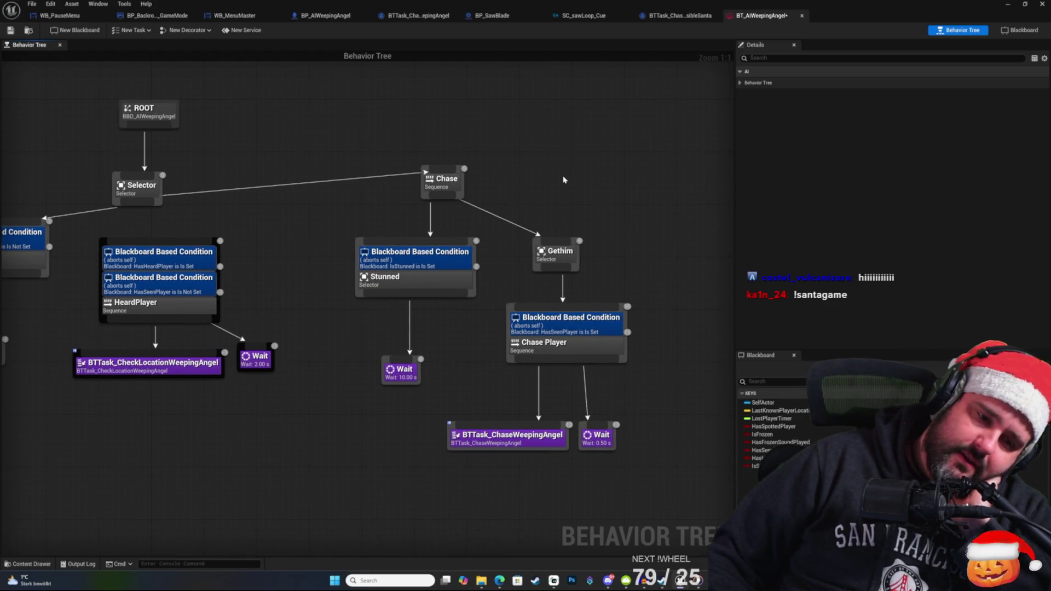
right_click(564, 177)
left_click(549, 157)
mouse_move(546, 156)
left_mouse_down()
mouse_move(562, 172)
mouse_move(549, 182)
left_mouse_up()
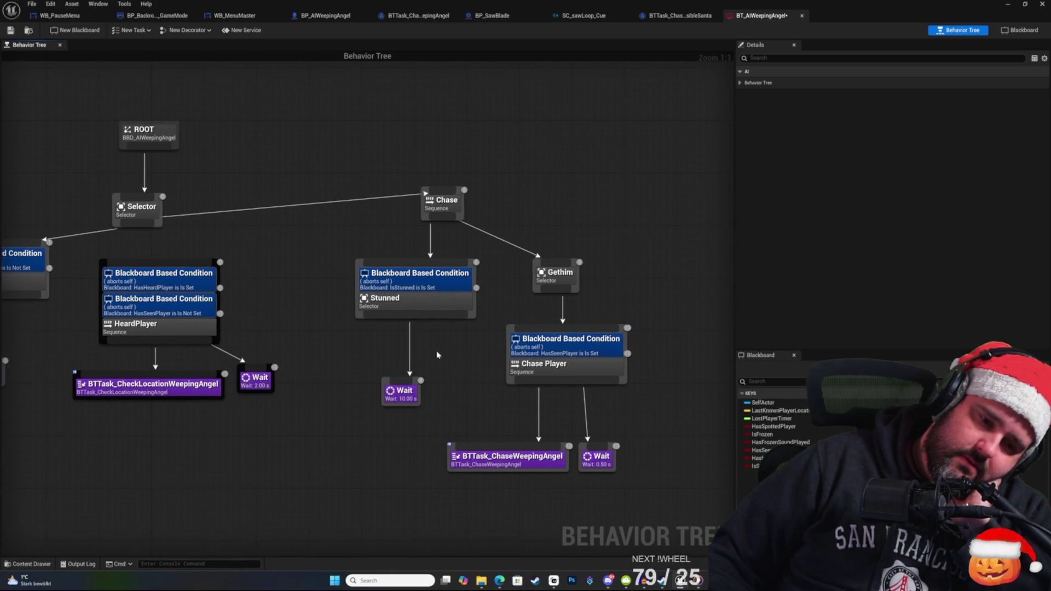
left_click_drag(404, 393, 371, 399)
left_click(406, 365)
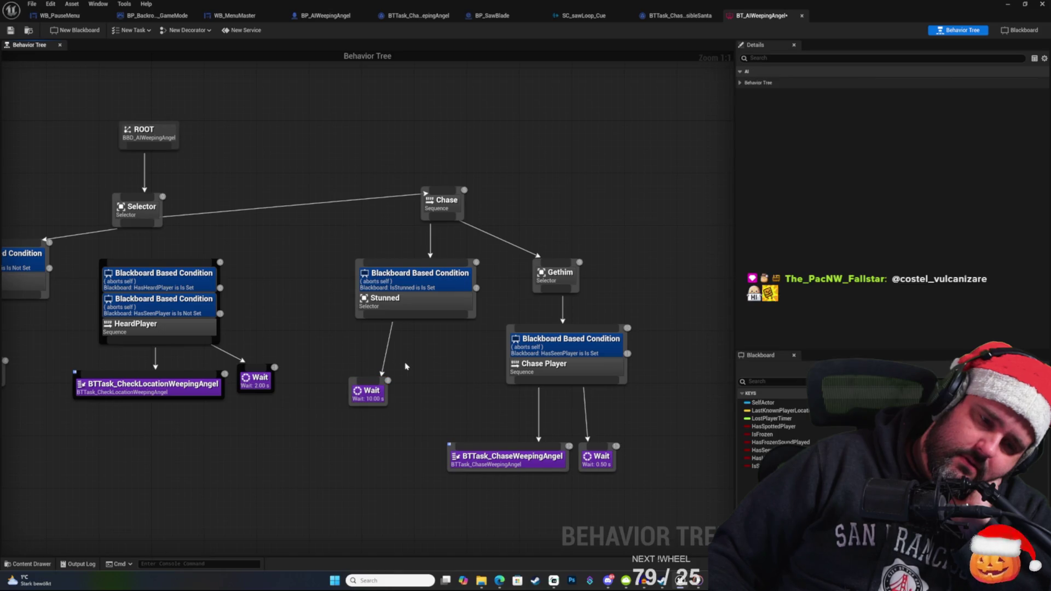
left_click(418, 290)
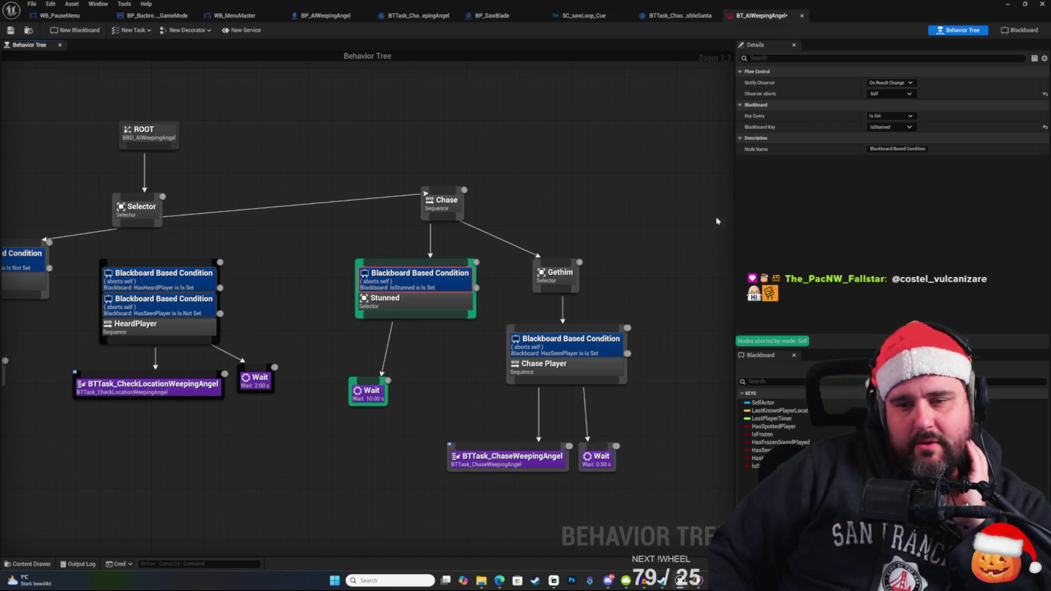
Add a BTTask Clear Blackboard Value node under Stunned, placed beside the 10 s Wait.
left_click_drag(425, 317, 425, 362)
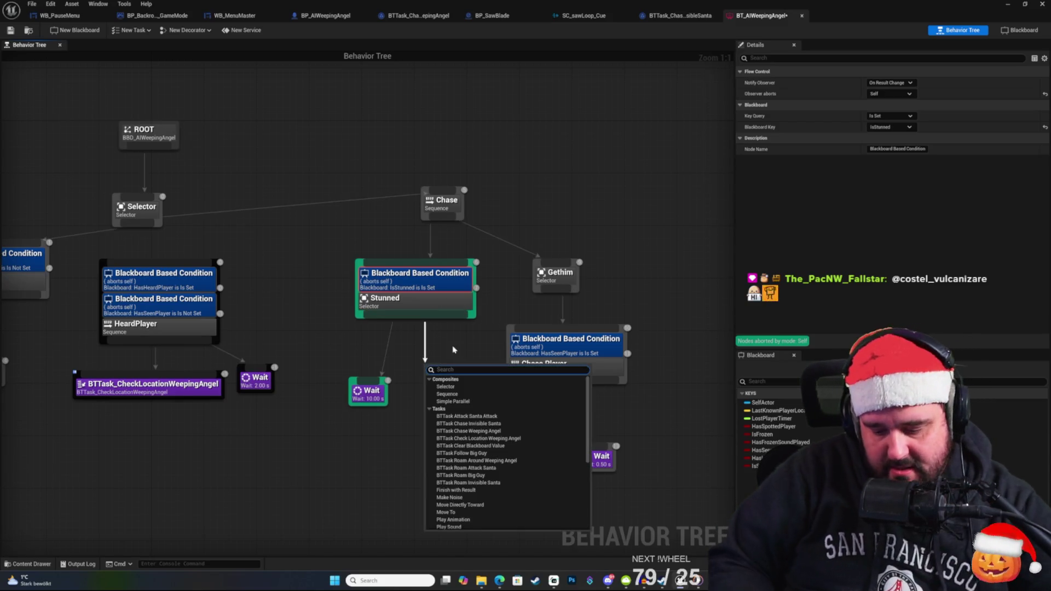
type("black")
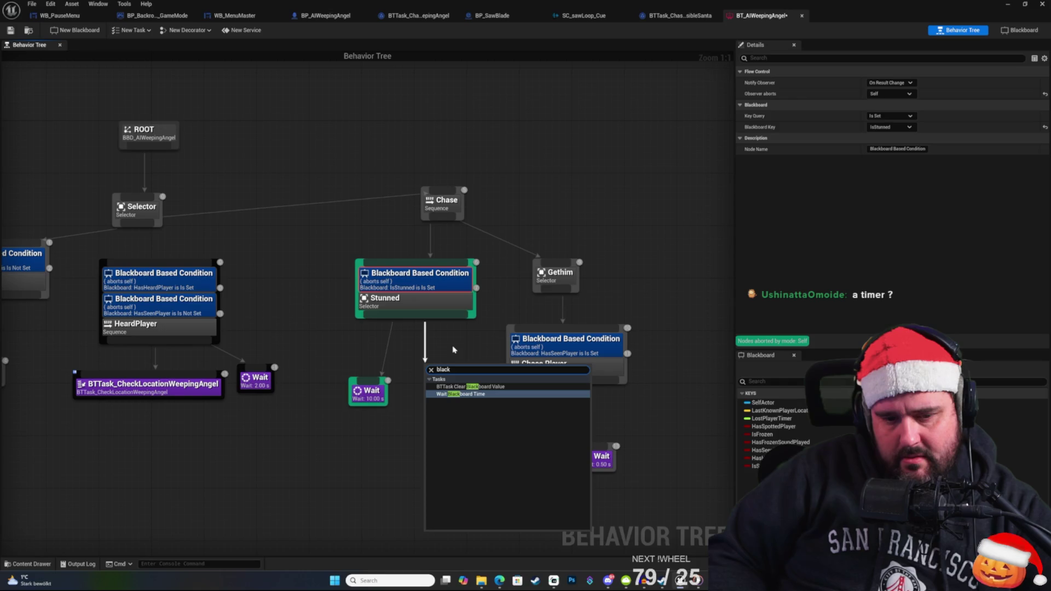
key("Up")
key("Return")
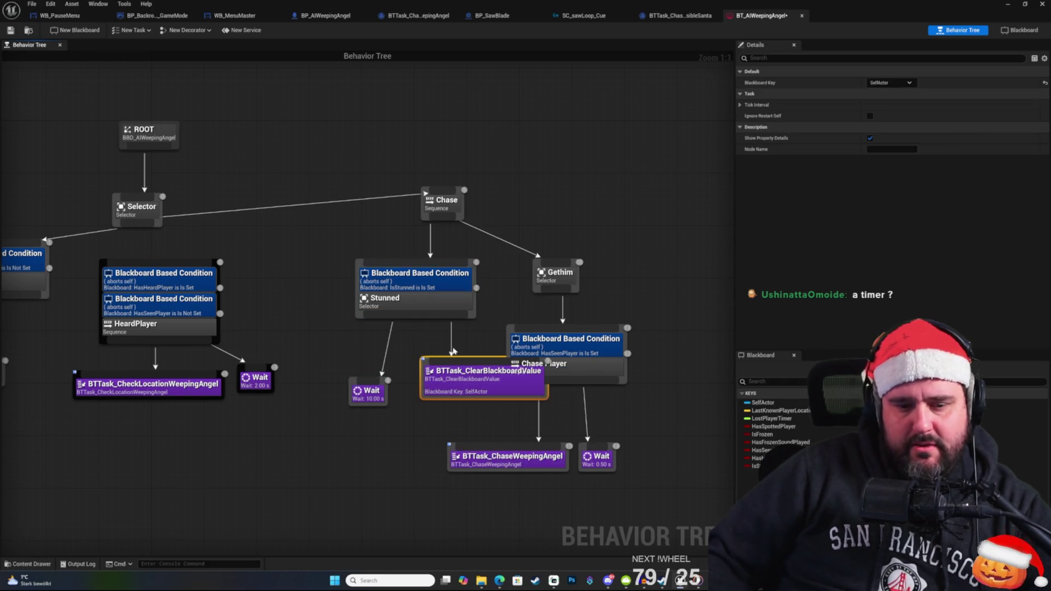
left_click_drag(483, 389, 418, 438)
left_click_drag(360, 401, 334, 401)
left_click_drag(407, 433, 426, 393)
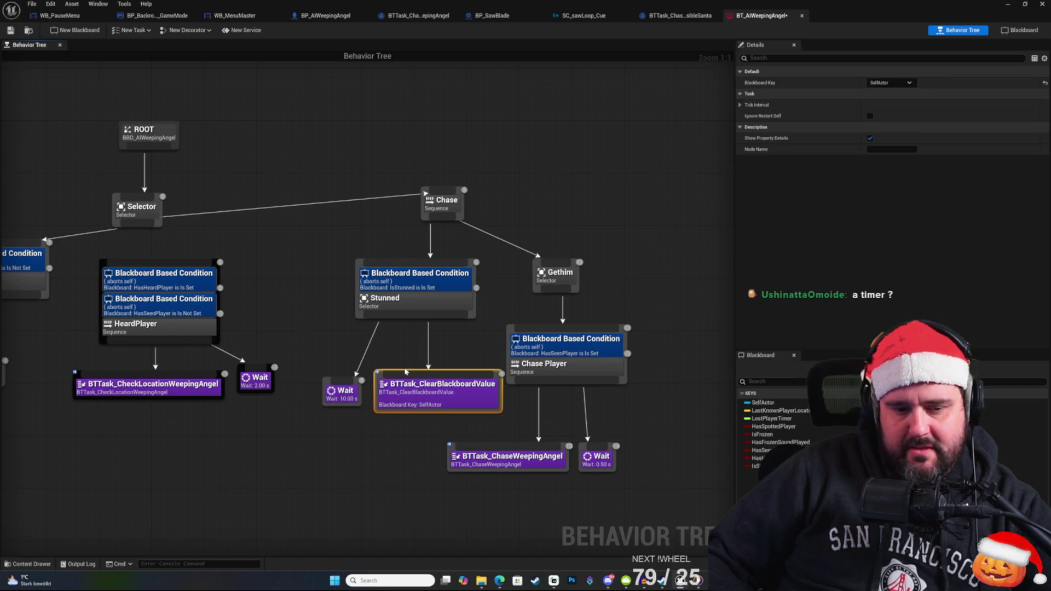
Set the Clear Blackboard Value task's Blackboard Key to IsStunned instead of SelfActor.
left_click(890, 83)
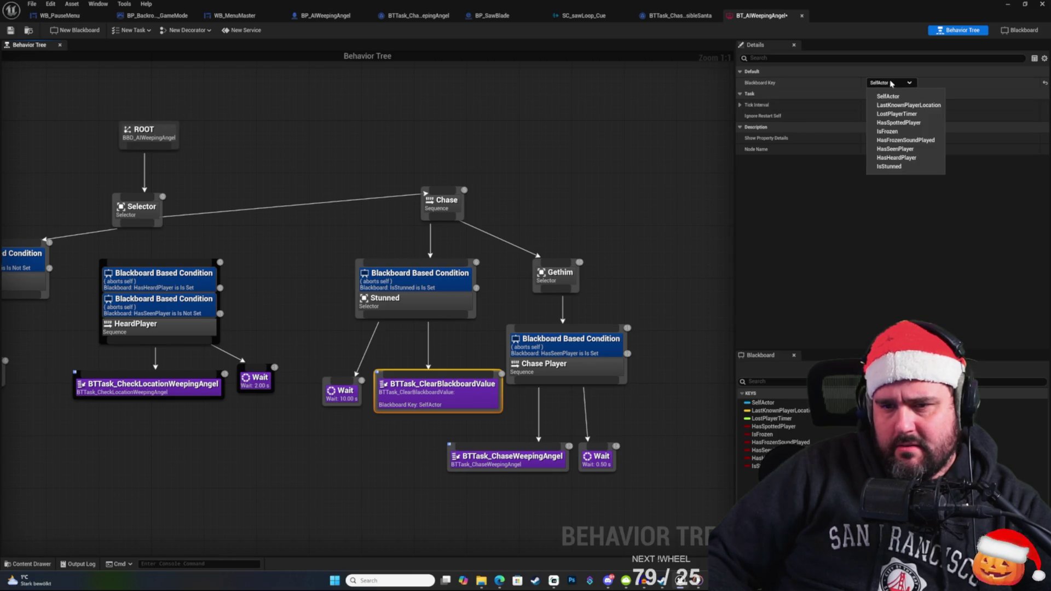
left_click(895, 170)
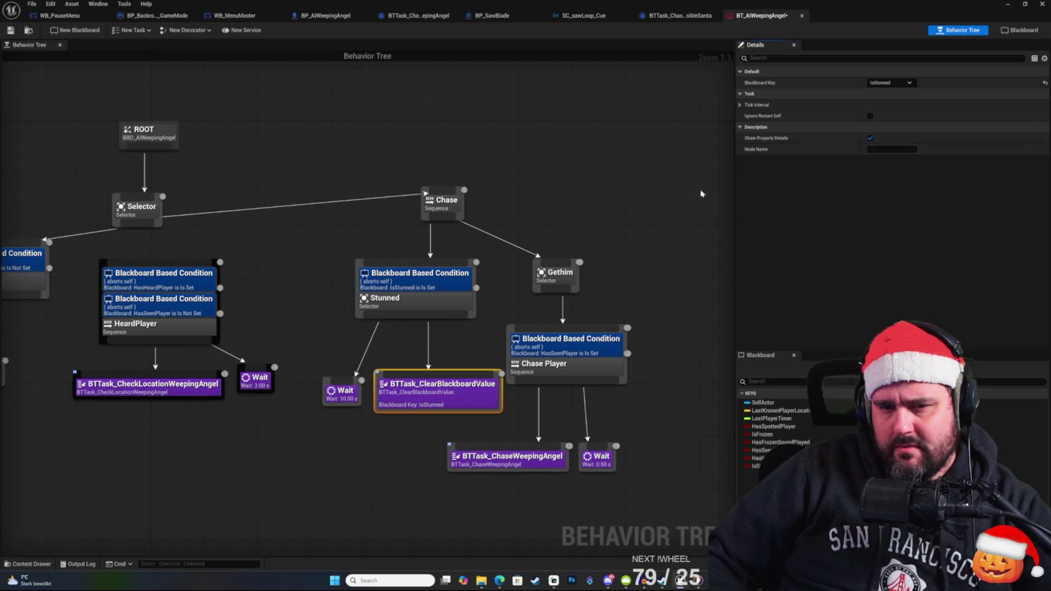
left_click(263, 164)
mouse_move(566, 368)
left_mouse_down()
mouse_move(535, 337)
mouse_move(548, 337)
left_mouse_up()
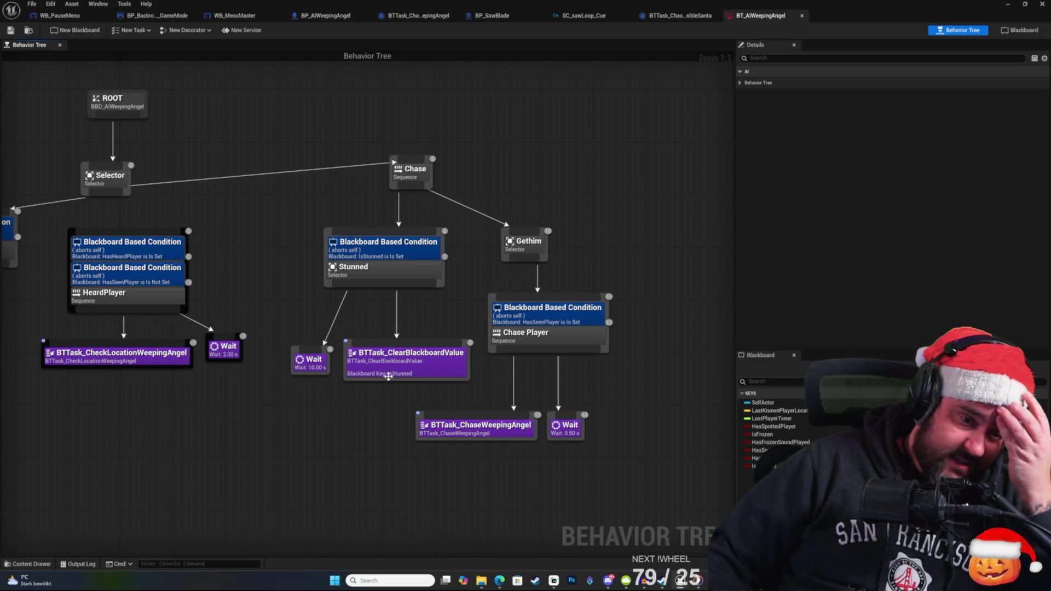
Pan over the finished behavior tree to review it, then open the Content Drawer.
mouse_move(595, 201)
left_mouse_down()
mouse_move(519, 172)
mouse_move(579, 164)
left_mouse_up()
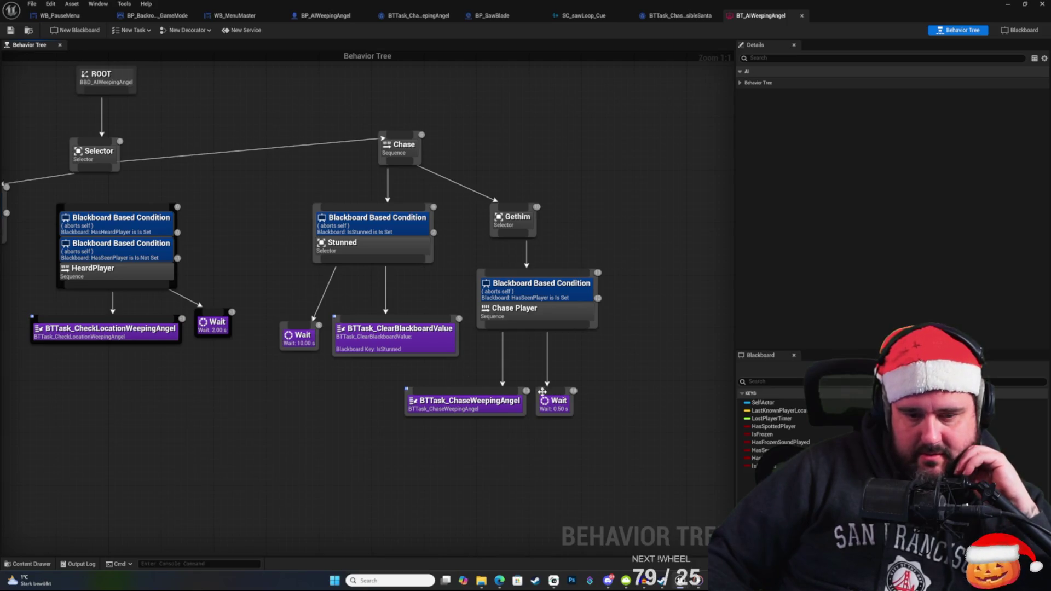
left_click_drag(542, 393, 496, 382)
left_click_drag(579, 231, 583, 237)
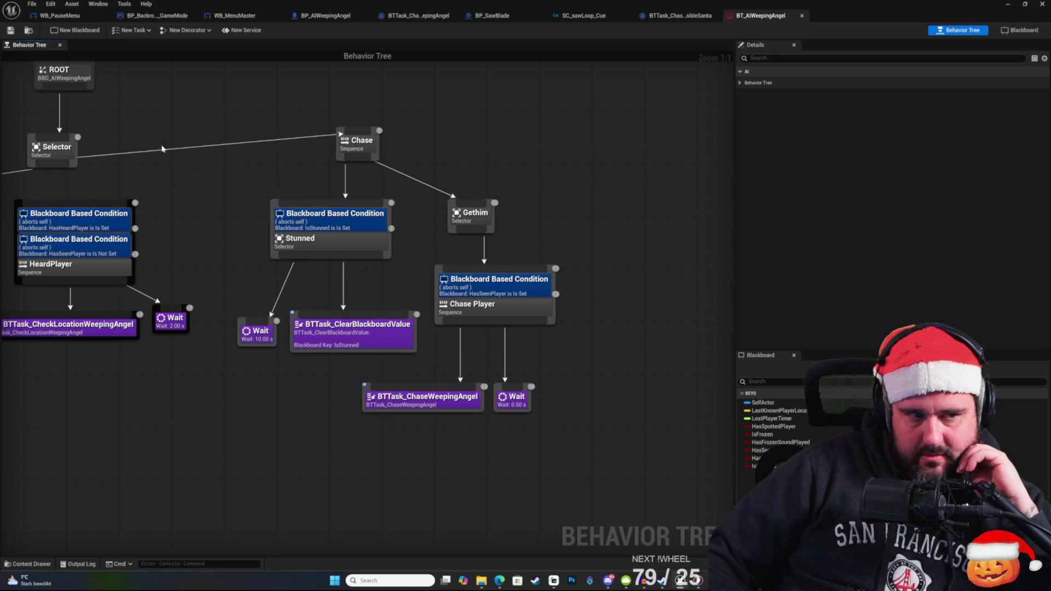
right_click(529, 147)
left_click(503, 131)
left_click_drag(518, 159, 540, 144)
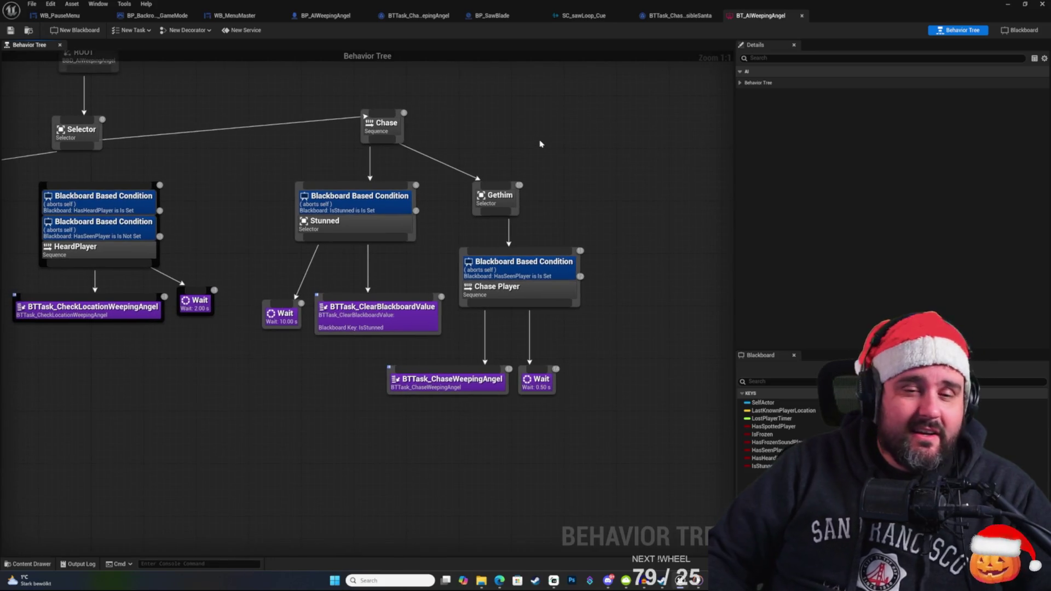
mouse_move(312, 202)
left_mouse_down()
mouse_move(527, 237)
mouse_move(495, 268)
mouse_move(477, 312)
mouse_move(305, 127)
left_mouse_up()
right_click(411, 135)
left_click(385, 134)
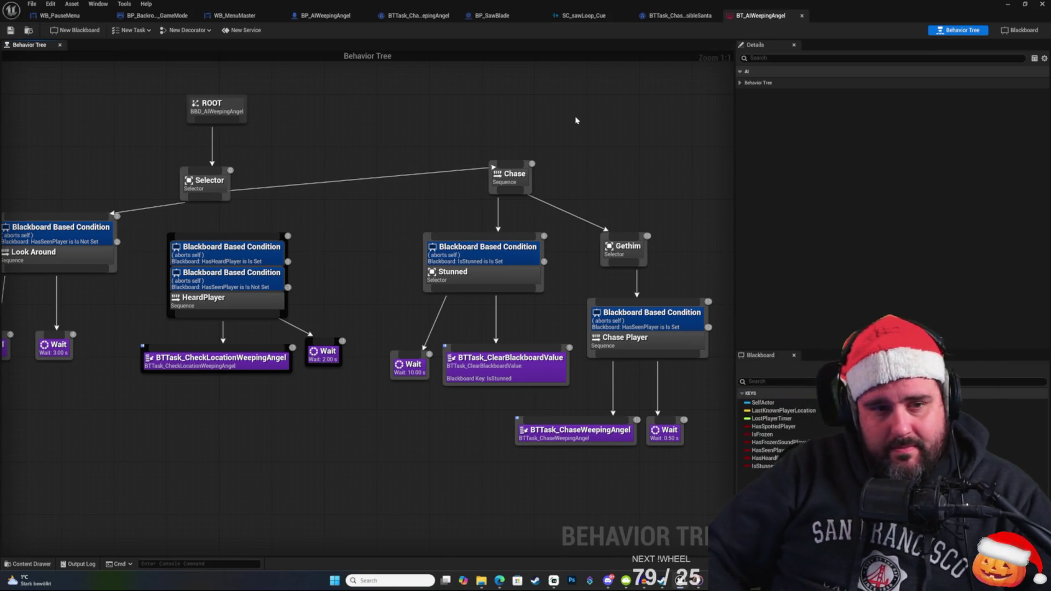
right_click(485, 146)
left_click(29, 567)
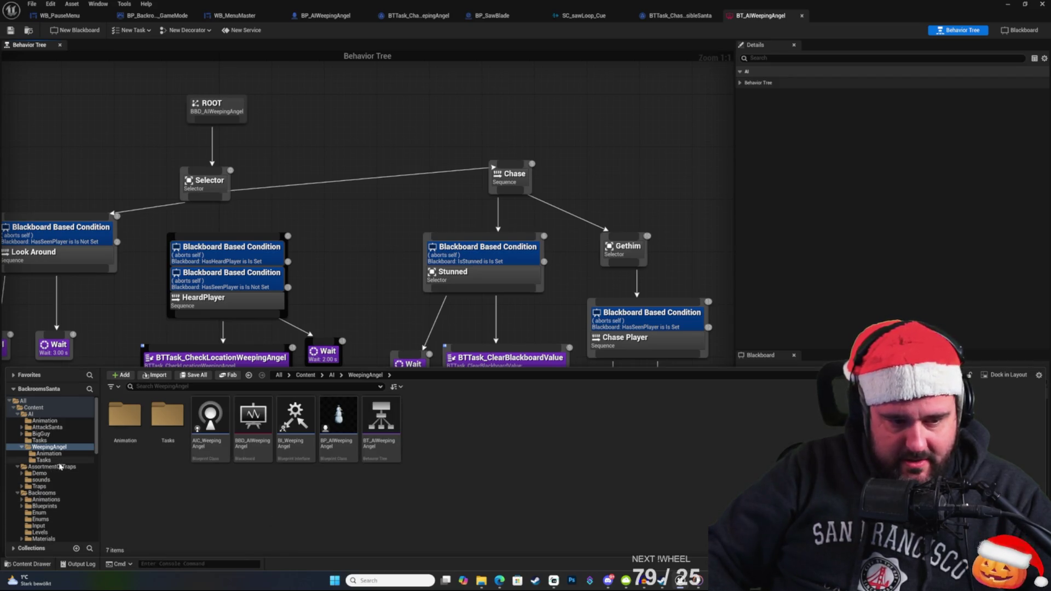
In the Content Drawer, go to Backrooms > Blueprints and open BP_Player_Pawn.
scroll(33, 455, "down", 2)
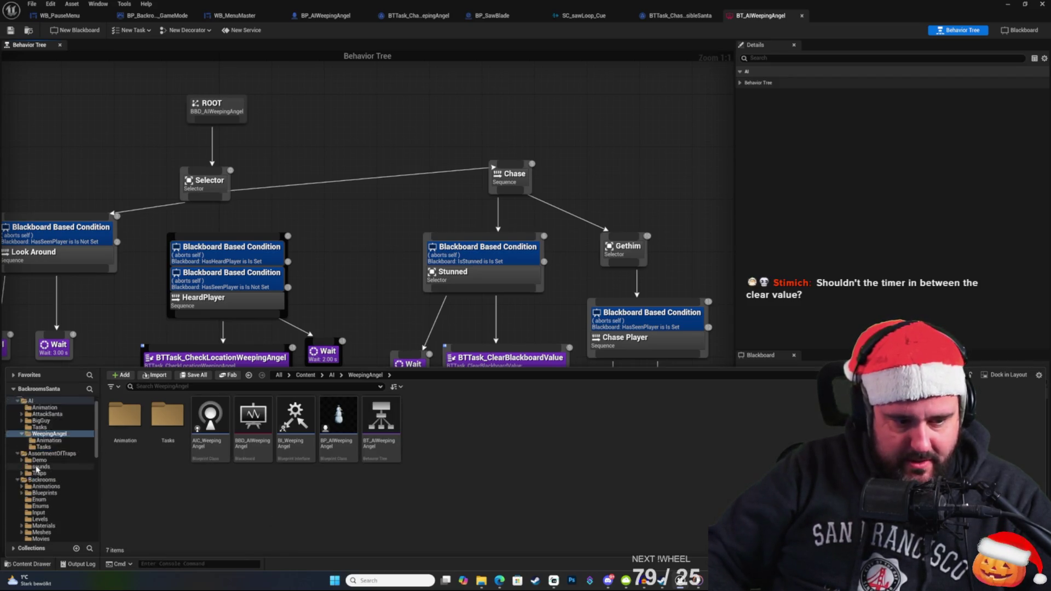
left_click(50, 480)
left_click(483, 415)
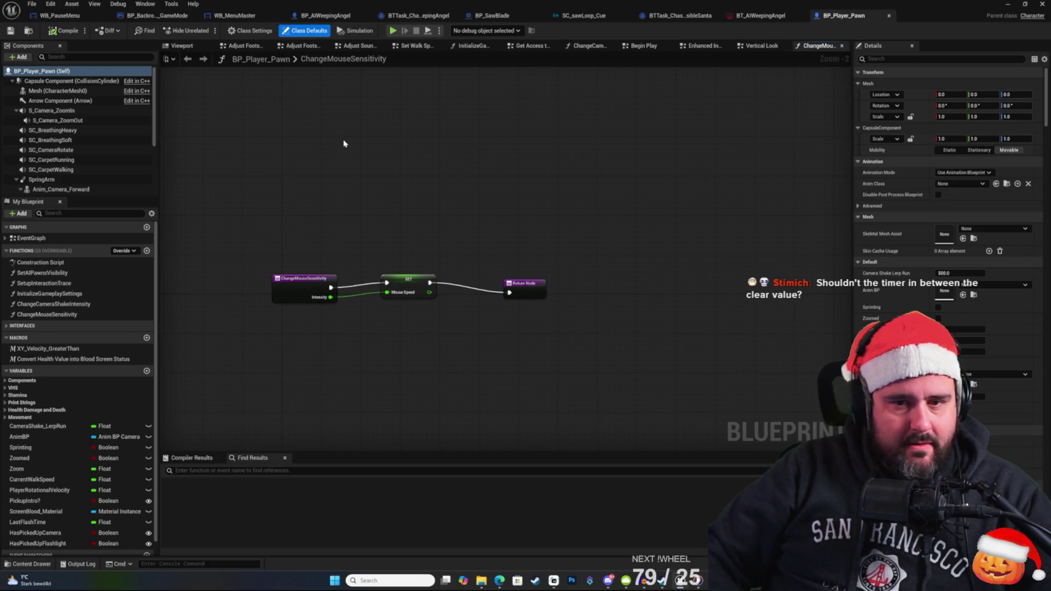
Switch from the Begin Play graph to BP_Player_Pawn's EventGraph and pan to the camera-flash nodes.
left_click(651, 46)
left_click_drag(540, 168, 657, 129)
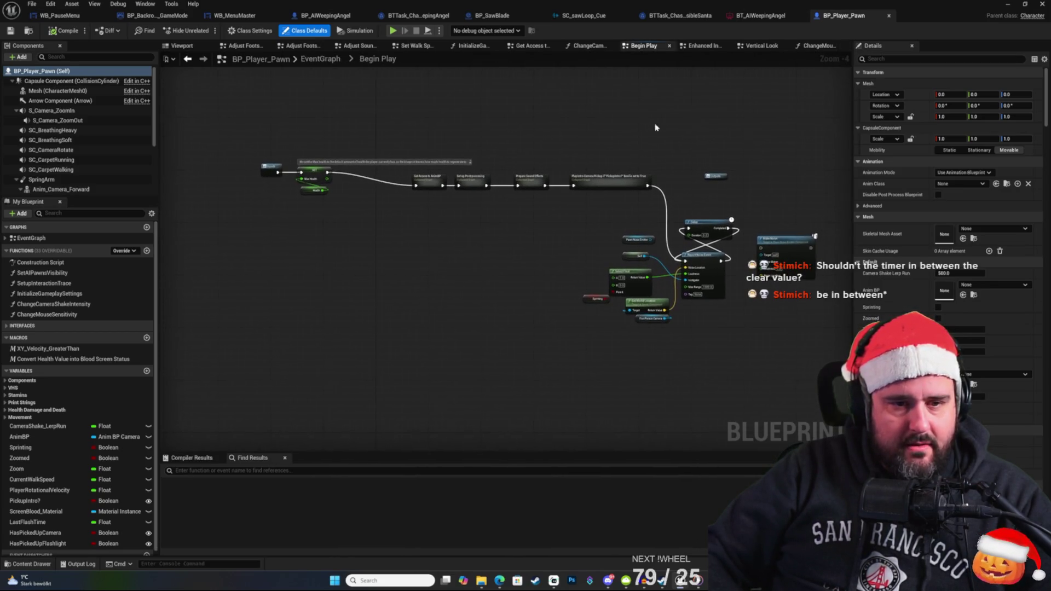
double_click(31, 238)
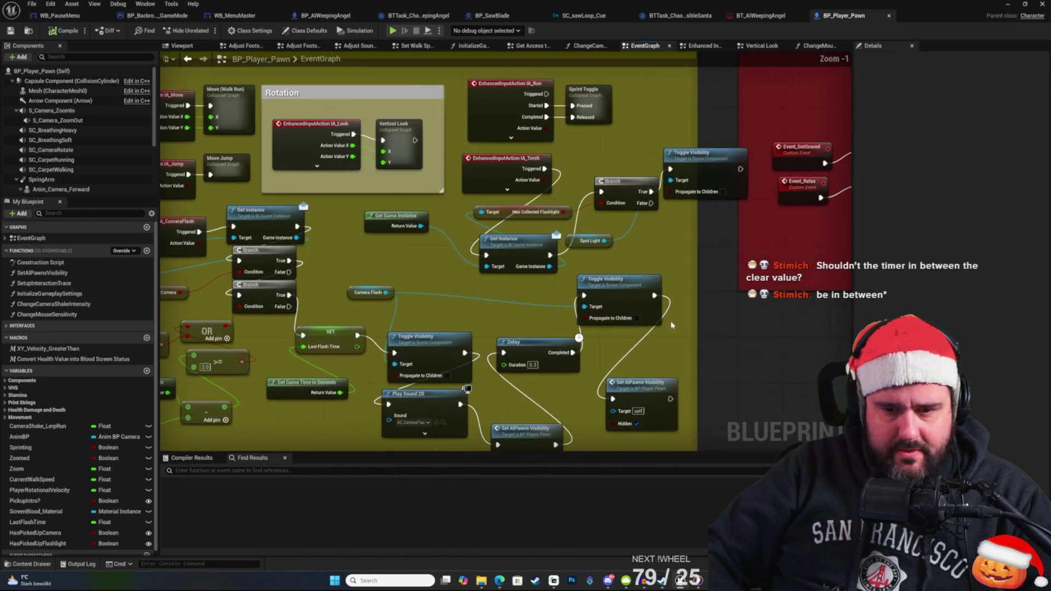
mouse_move(672, 325)
left_mouse_down()
mouse_move(673, 293)
mouse_move(624, 412)
mouse_move(666, 399)
mouse_move(650, 392)
mouse_move(710, 322)
mouse_move(688, 370)
mouse_move(958, 238)
mouse_move(931, 276)
left_mouse_up()
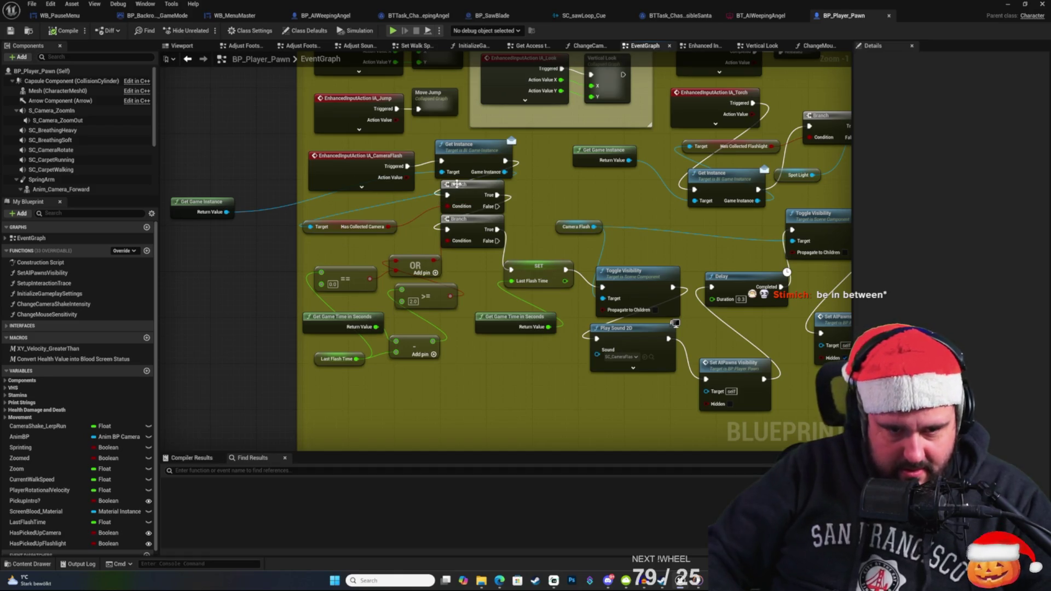
scroll(651, 311, "down", 3)
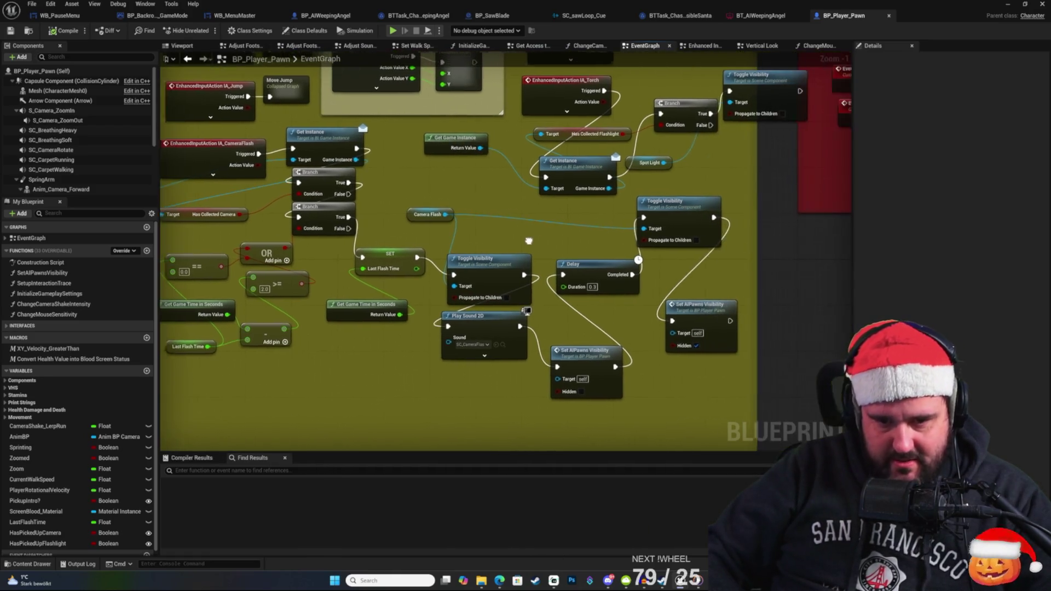
scroll(602, 237, "up", 3)
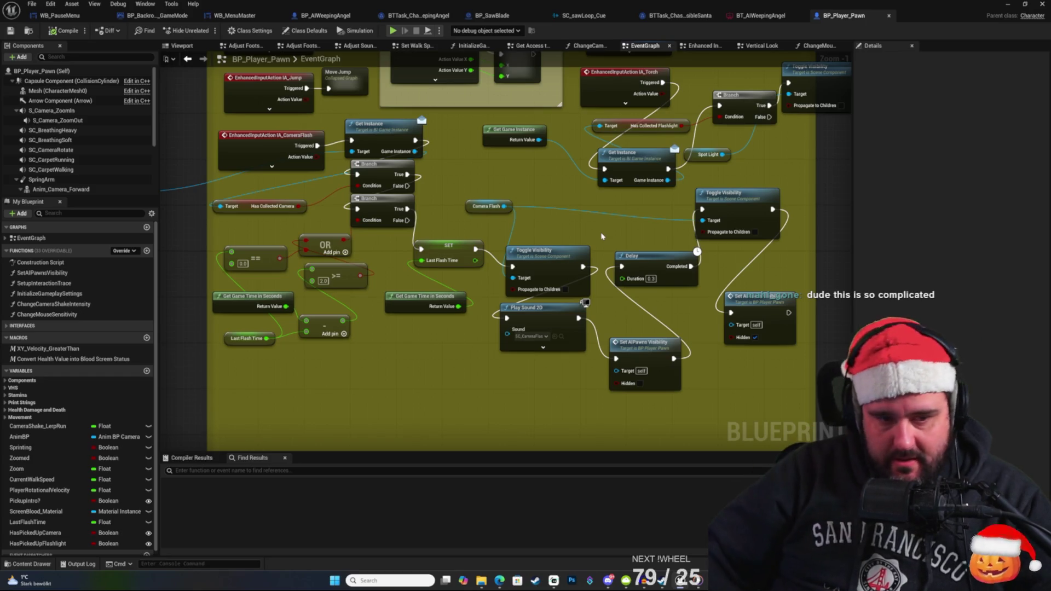
left_click_drag(580, 211, 511, 198)
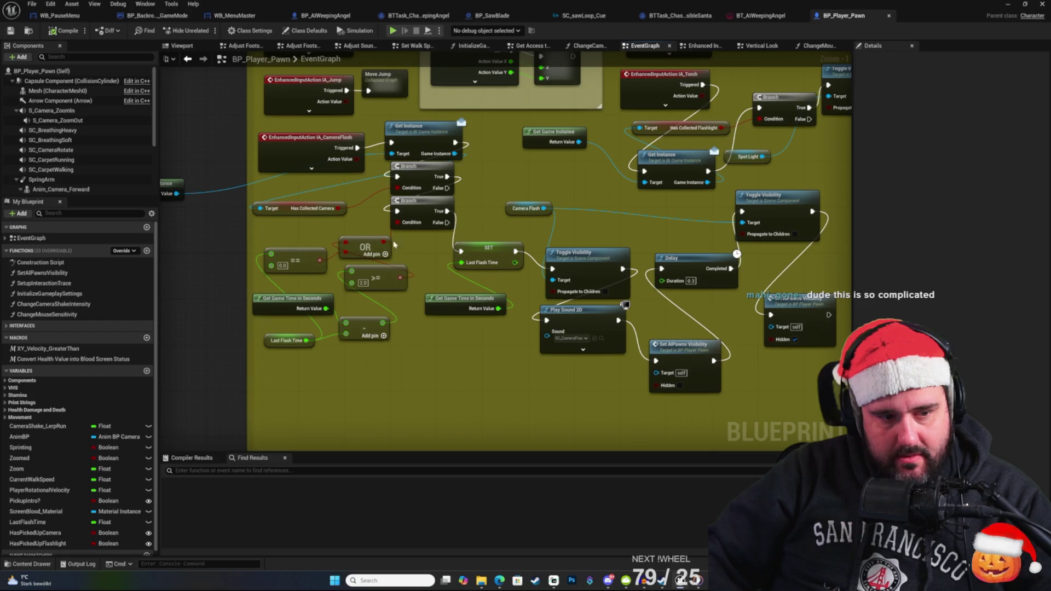